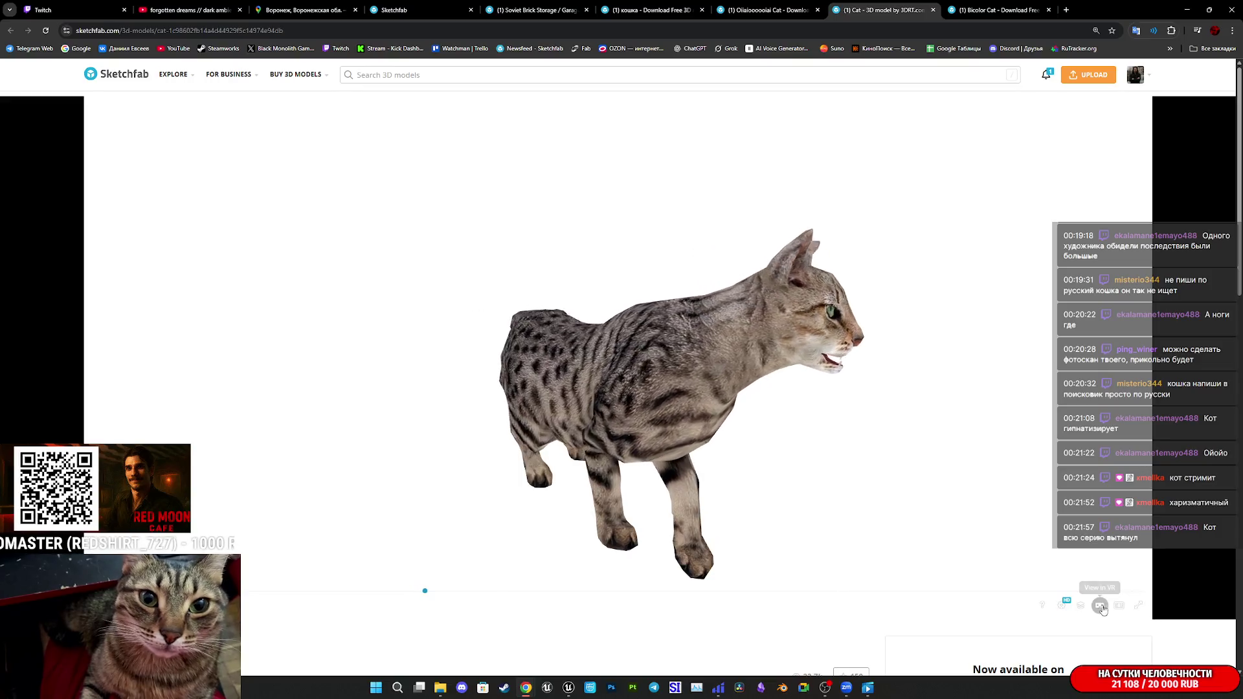
Open the Cat model's inspector, preview it in wireframe, and orbit it to a front view.
{"action": "left_click", "coordinate": [1080, 605]}
{"action": "left_click", "coordinate": [148, 396]}
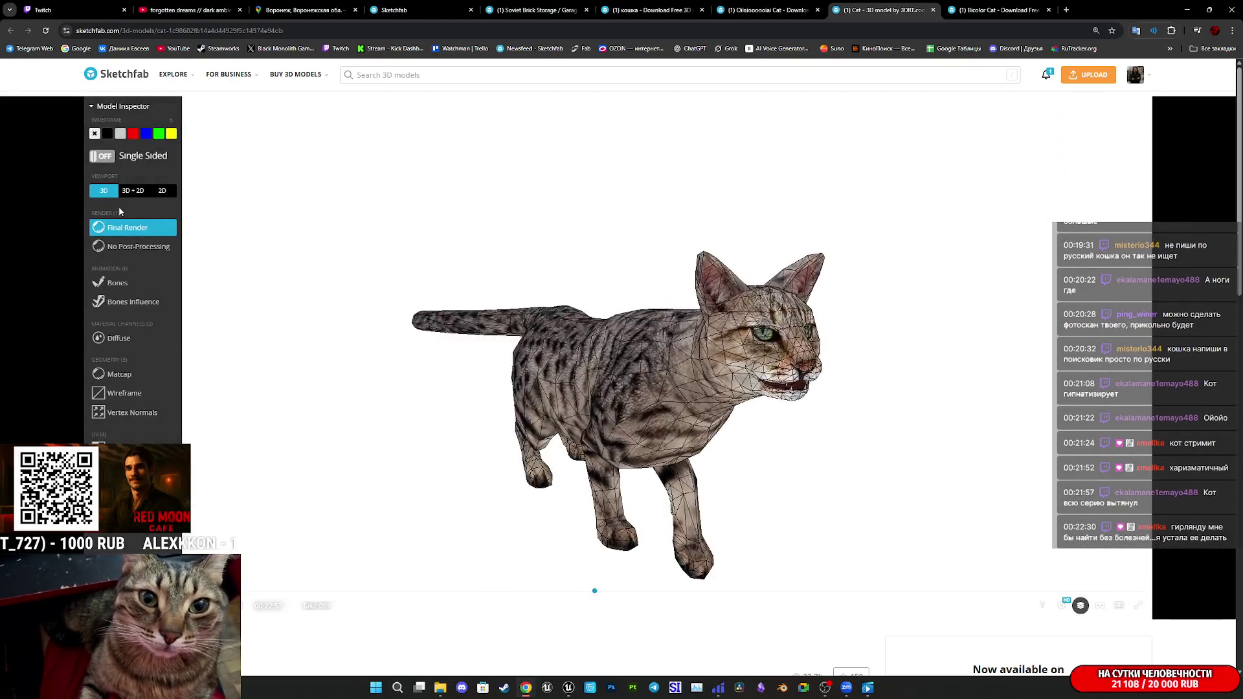
{"action": "mouse_move", "coordinate": [415, 272]}
{"action": "left_mouse_down"}
{"action": "mouse_move", "coordinate": [531, 291]}
{"action": "mouse_move", "coordinate": [550, 391]}
{"action": "mouse_move", "coordinate": [497, 401]}
{"action": "left_mouse_up"}
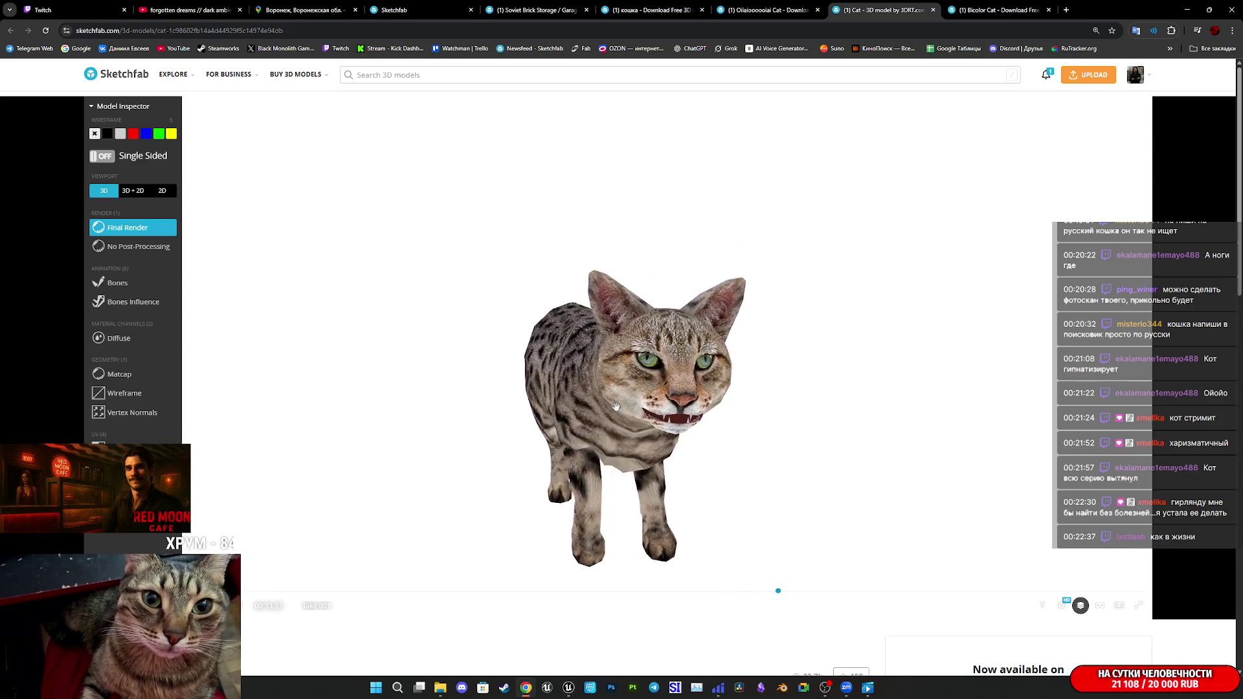
{"action": "mouse_move", "coordinate": [616, 408]}
{"action": "left_mouse_down"}
{"action": "mouse_move", "coordinate": [672, 410]}
{"action": "mouse_move", "coordinate": [583, 404]}
{"action": "mouse_move", "coordinate": [588, 393]}
{"action": "left_mouse_up"}
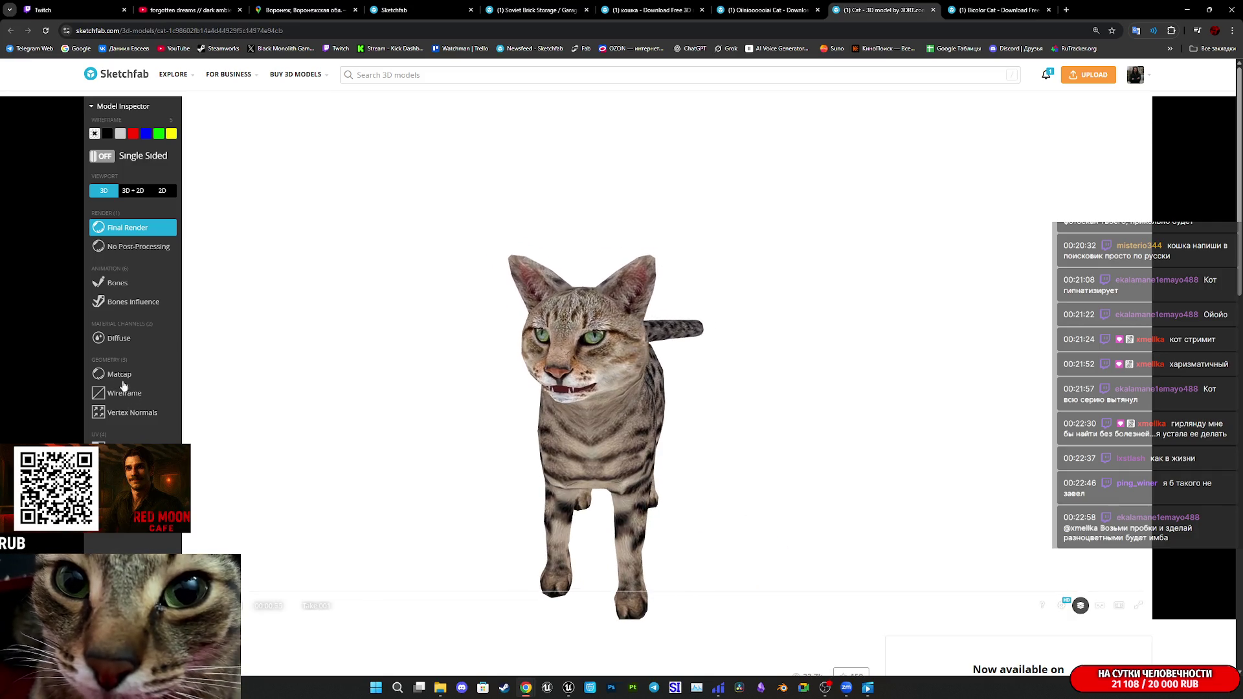
Overlay wireframe on the textured cat and show its diffuse map in a 3D+2D split view.
{"action": "left_click", "coordinate": [139, 393]}
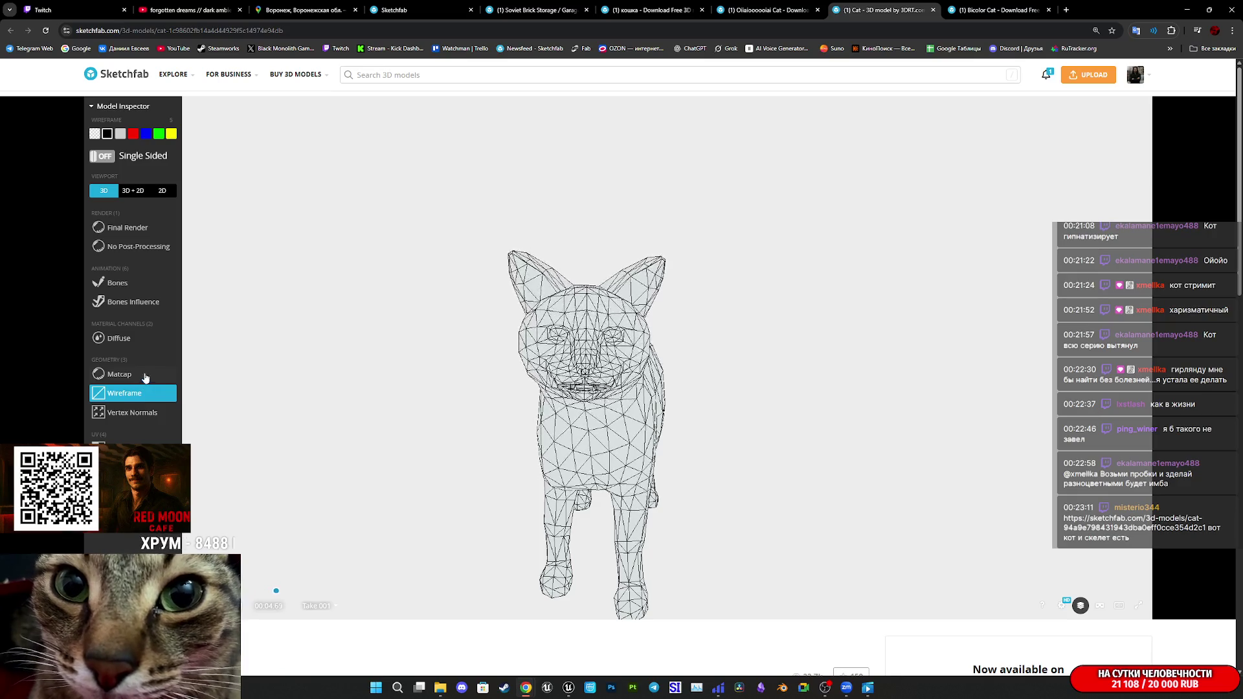
{"action": "left_click", "coordinate": [139, 231]}
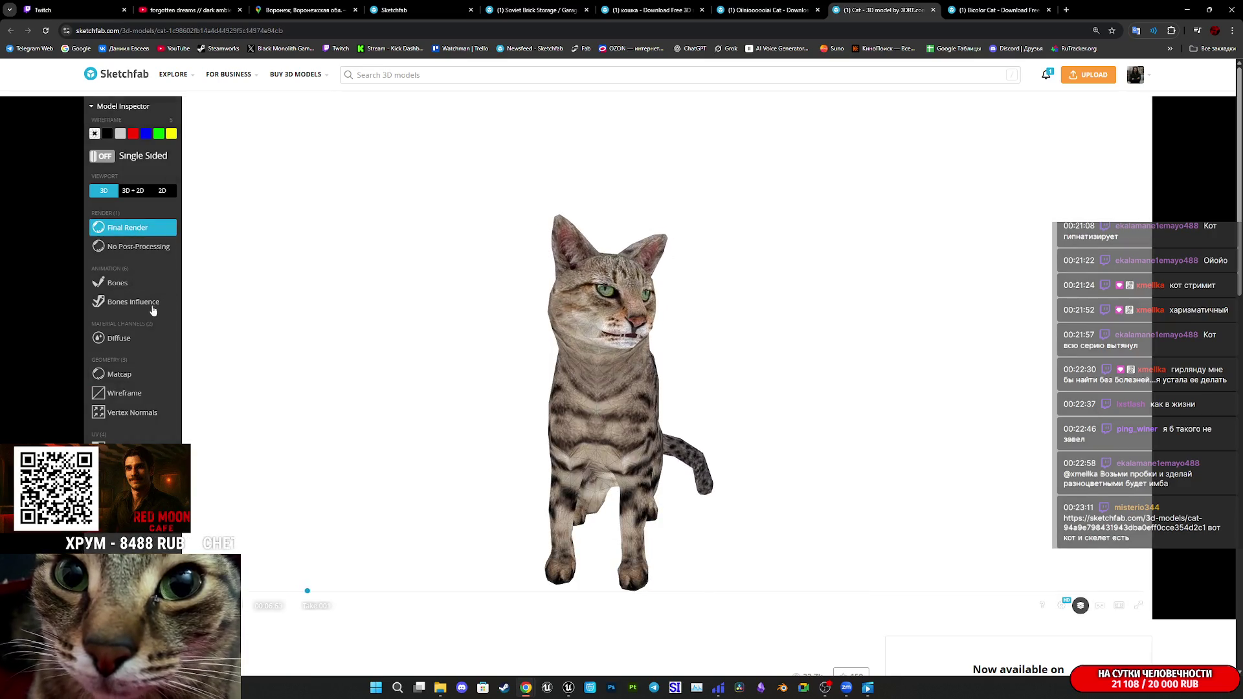
{"action": "left_click", "coordinate": [136, 386]}
{"action": "left_click", "coordinate": [119, 338]}
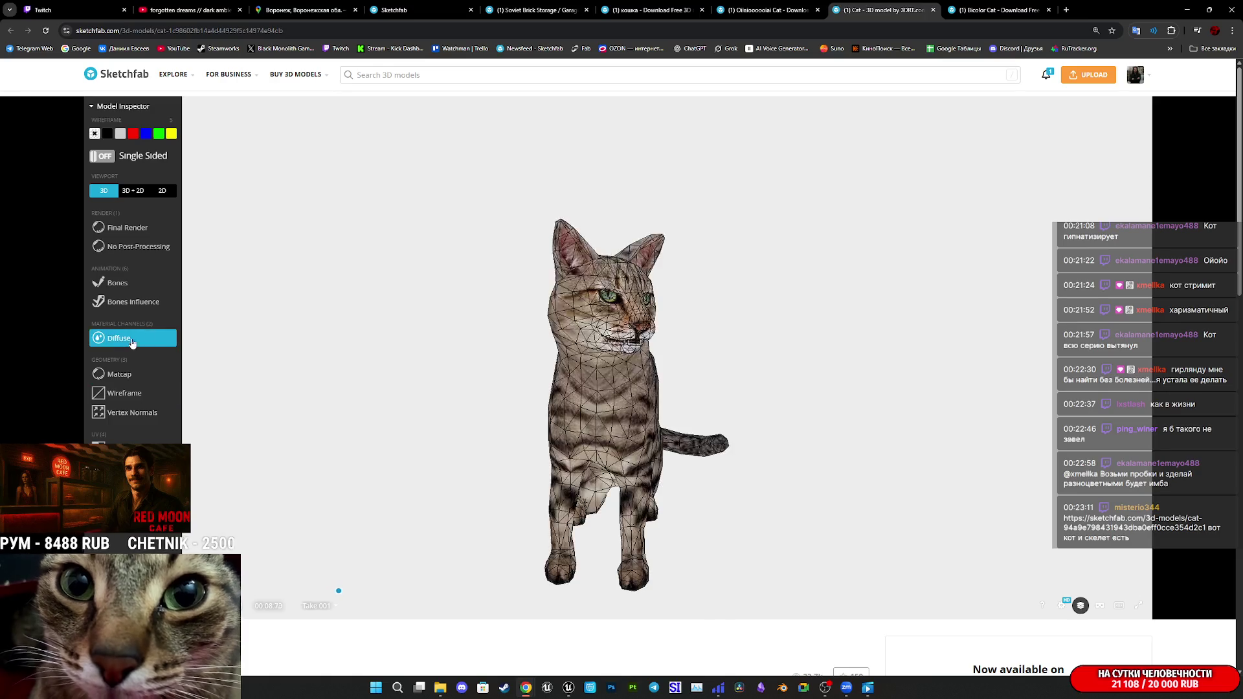
{"action": "left_click", "coordinate": [133, 191]}
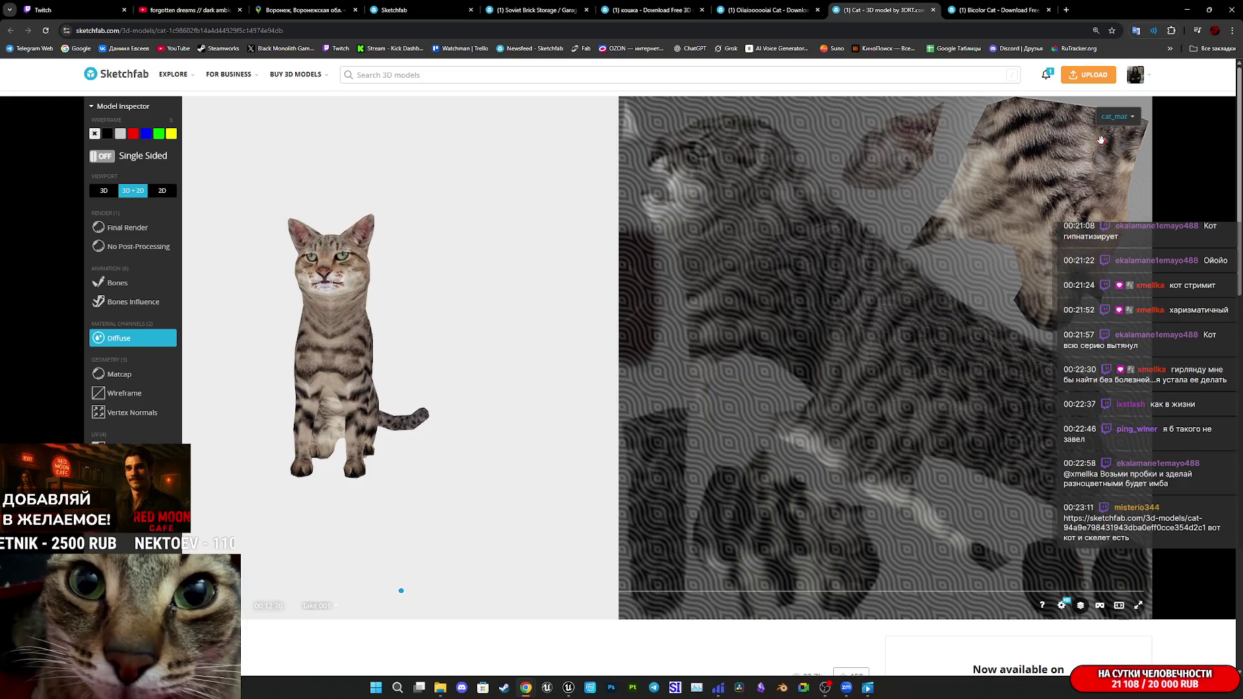
Check the material list, then open the Cat's GET IT ON FAB listing in a new tab.
{"action": "left_click", "coordinate": [1122, 118]}
{"action": "left_click", "coordinate": [1122, 120]}
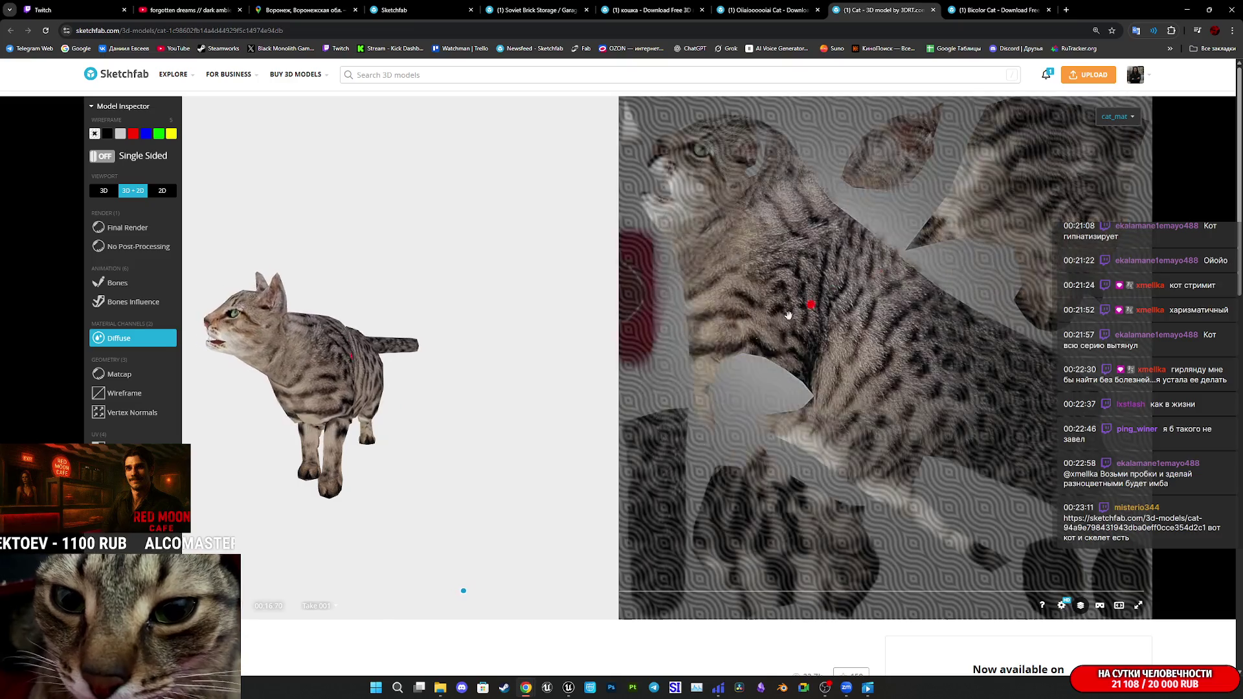
{"action": "scroll", "coordinate": [278, 644], "scroll_direction": "down", "scroll_amount": 4}
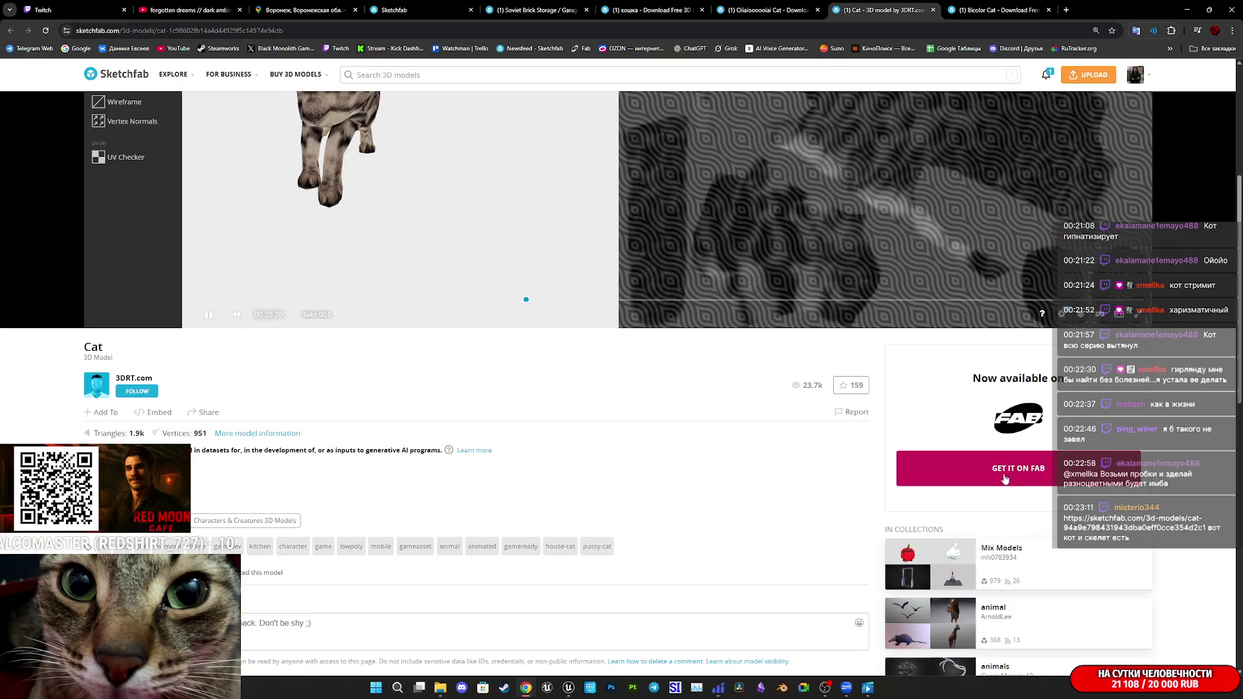
{"action": "left_click", "coordinate": [1025, 472]}
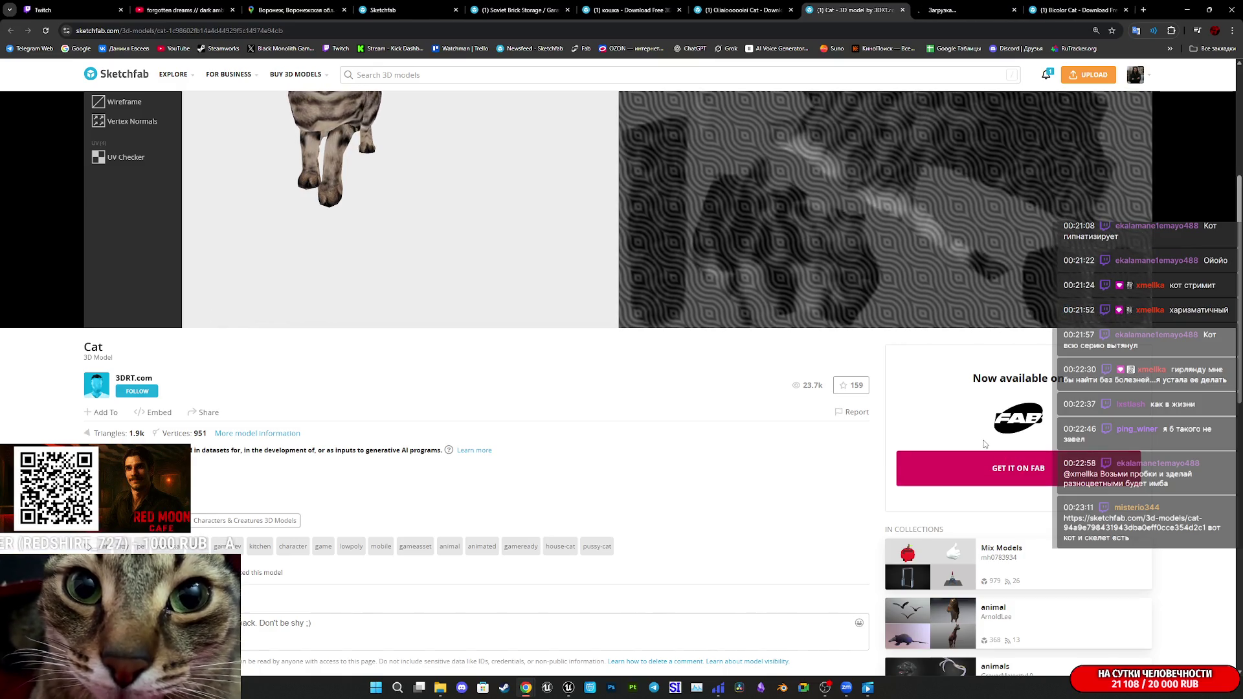
Switch to the newly opened fab.com tab with the Cat listing.
{"action": "left_click", "coordinate": [967, 7]}
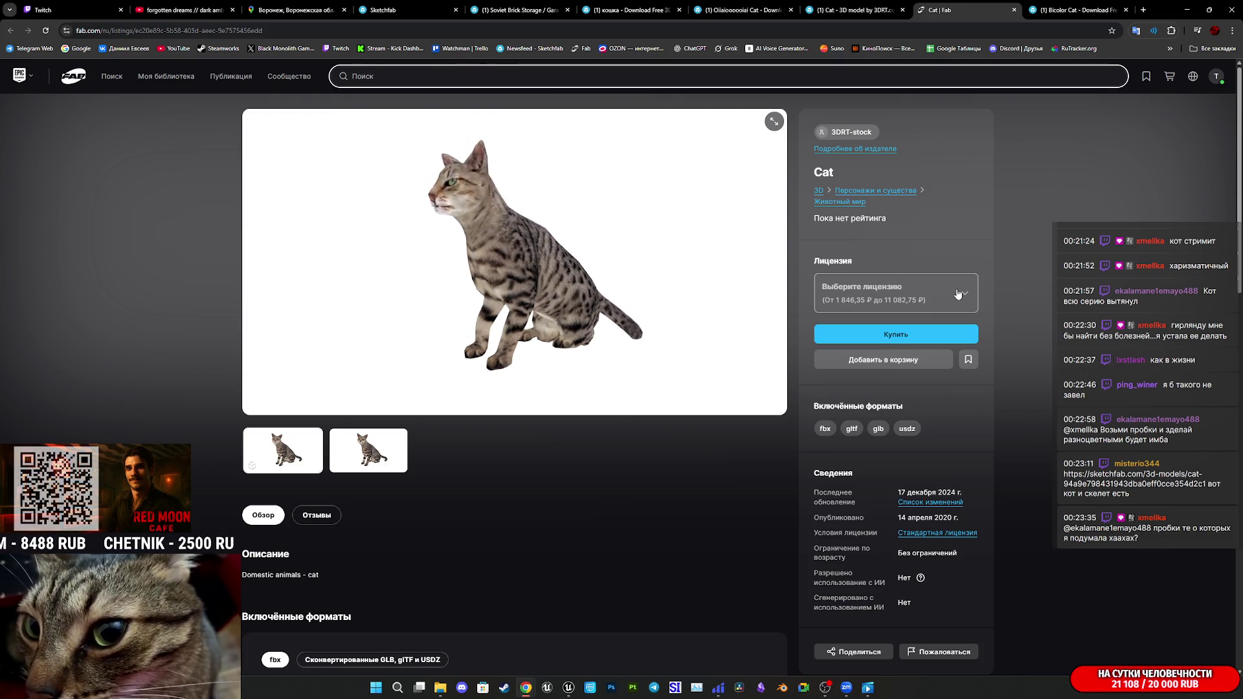
Choose the Профессиональное использование license (11 082,75 ₽), then close the Fab tab.
{"action": "left_click", "coordinate": [878, 303]}
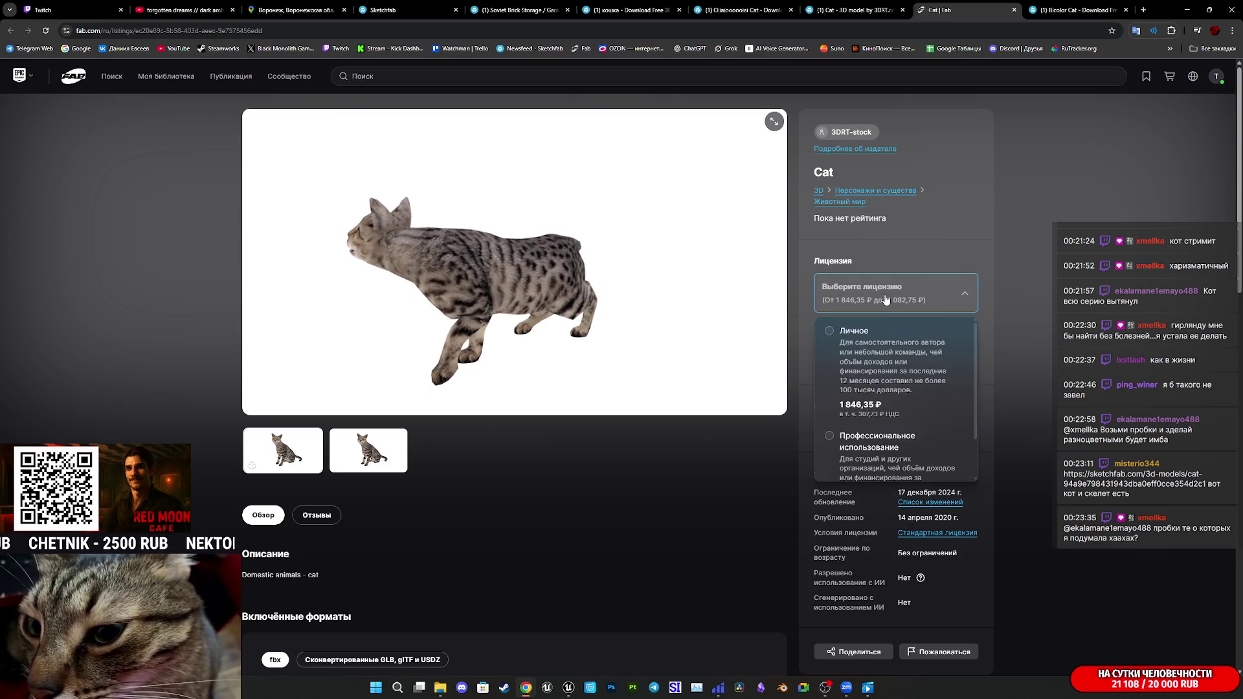
{"action": "scroll", "coordinate": [870, 408], "scroll_direction": "down", "scroll_amount": 2}
{"action": "left_click", "coordinate": [871, 408]}
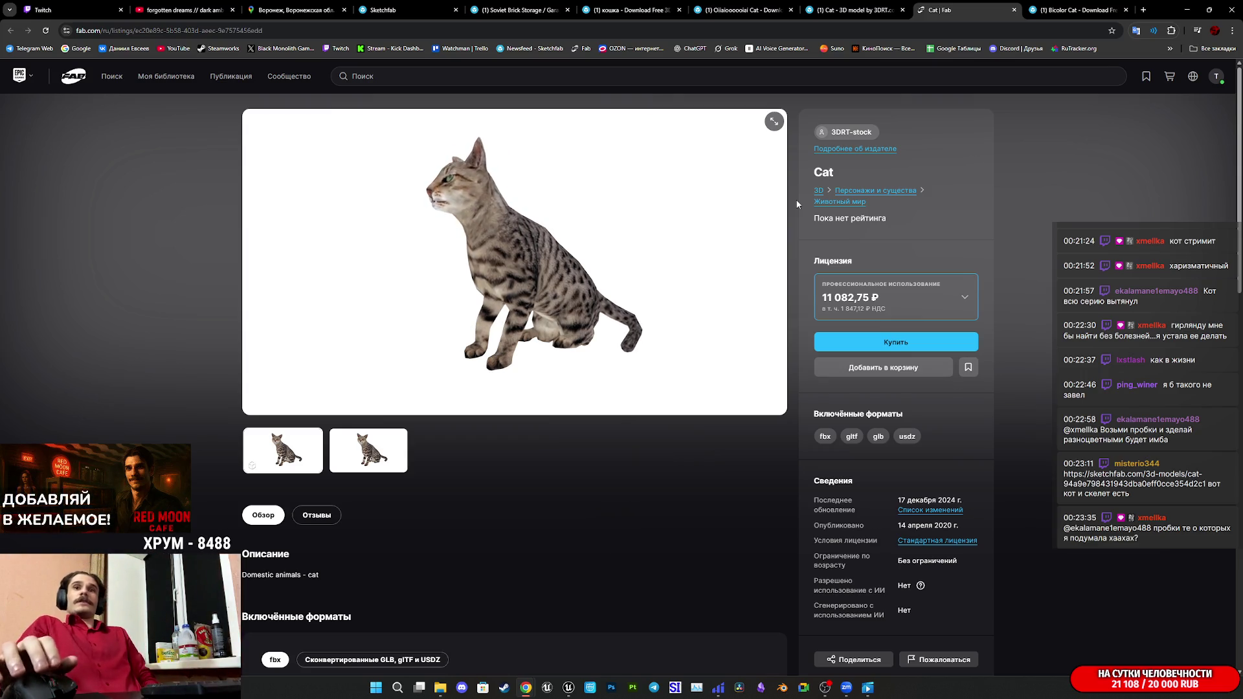
{"action": "mouse_move", "coordinate": [526, 235]}
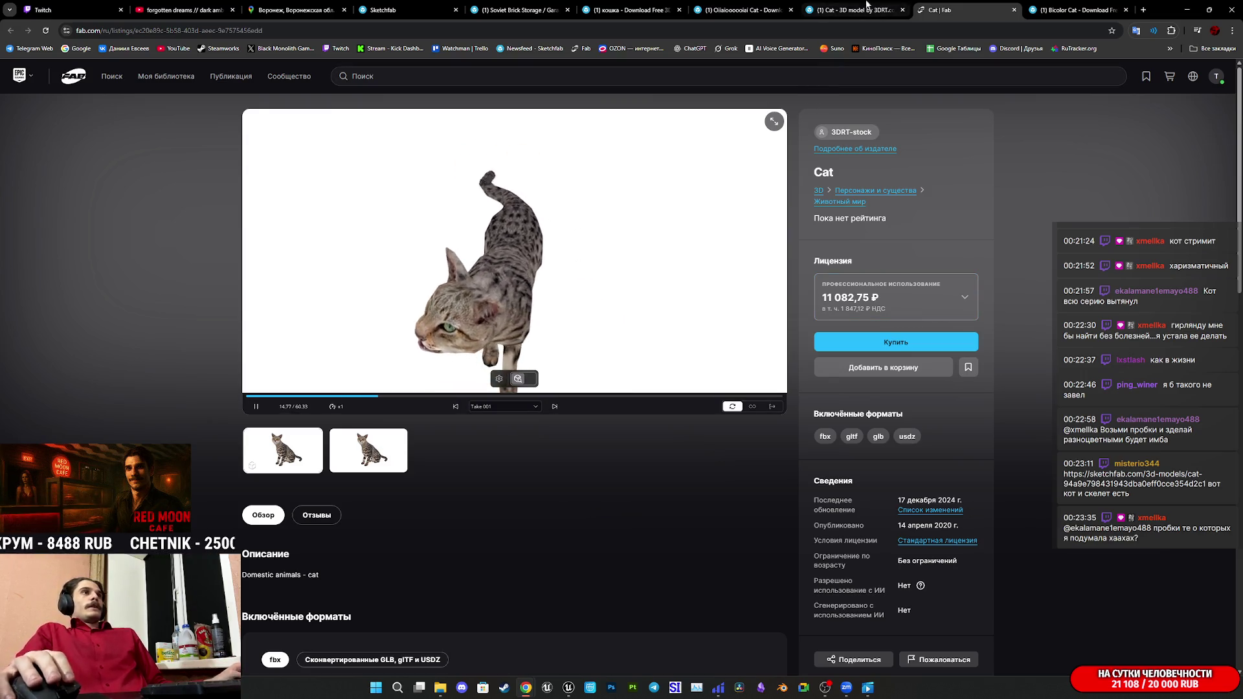
{"action": "middle_click", "coordinate": [952, 8]}
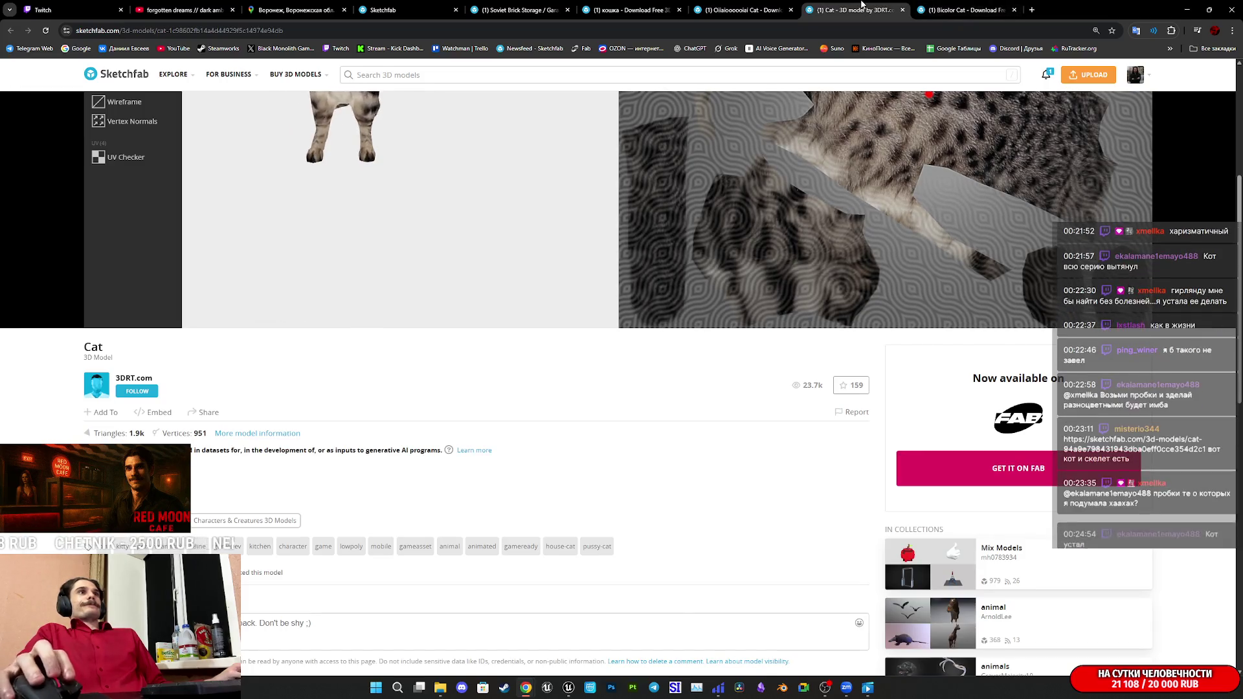
Close the Cat model tab and open the model inspector on the Bicolor Cat.
{"action": "middle_click", "coordinate": [852, 6]}
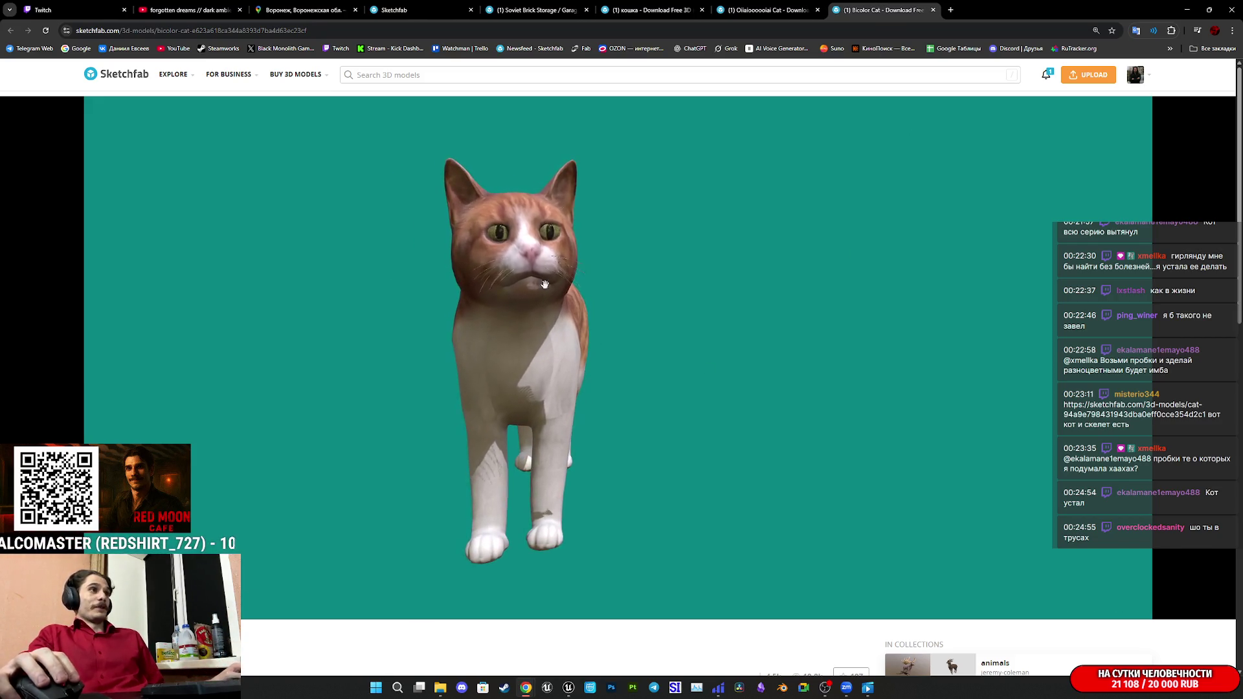
{"action": "scroll", "coordinate": [536, 354], "scroll_direction": "up", "scroll_amount": 6}
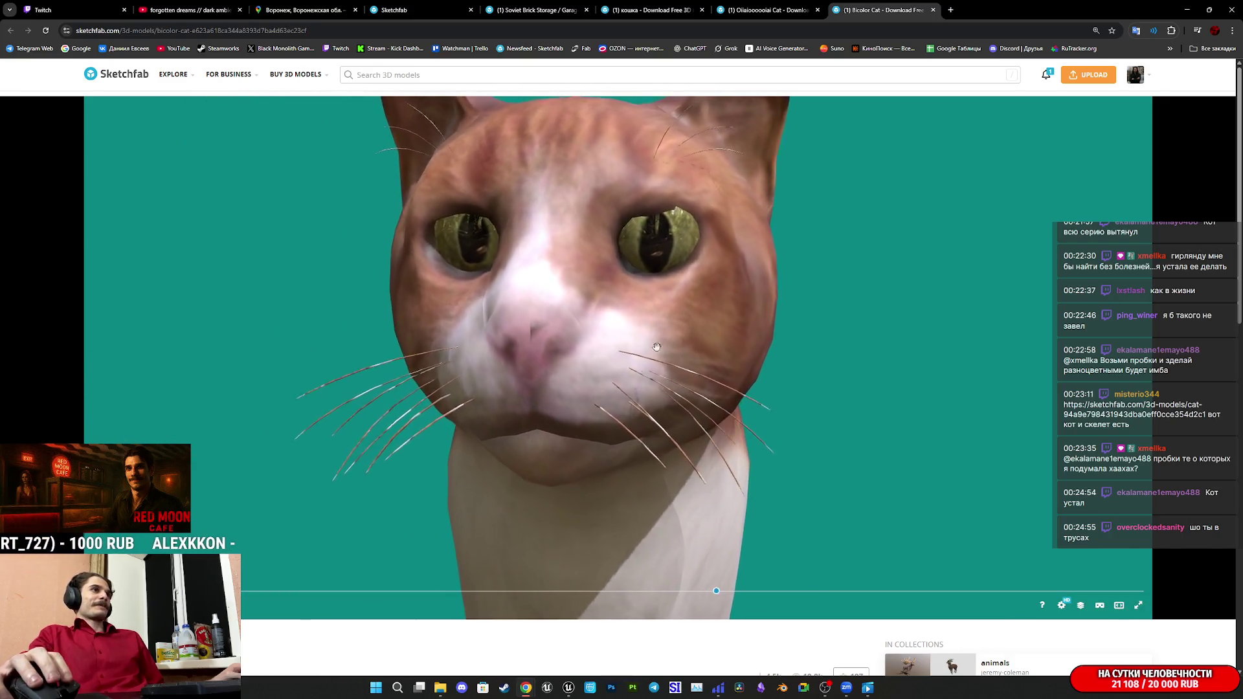
{"action": "scroll", "coordinate": [279, 615], "scroll_direction": "down", "scroll_amount": 2}
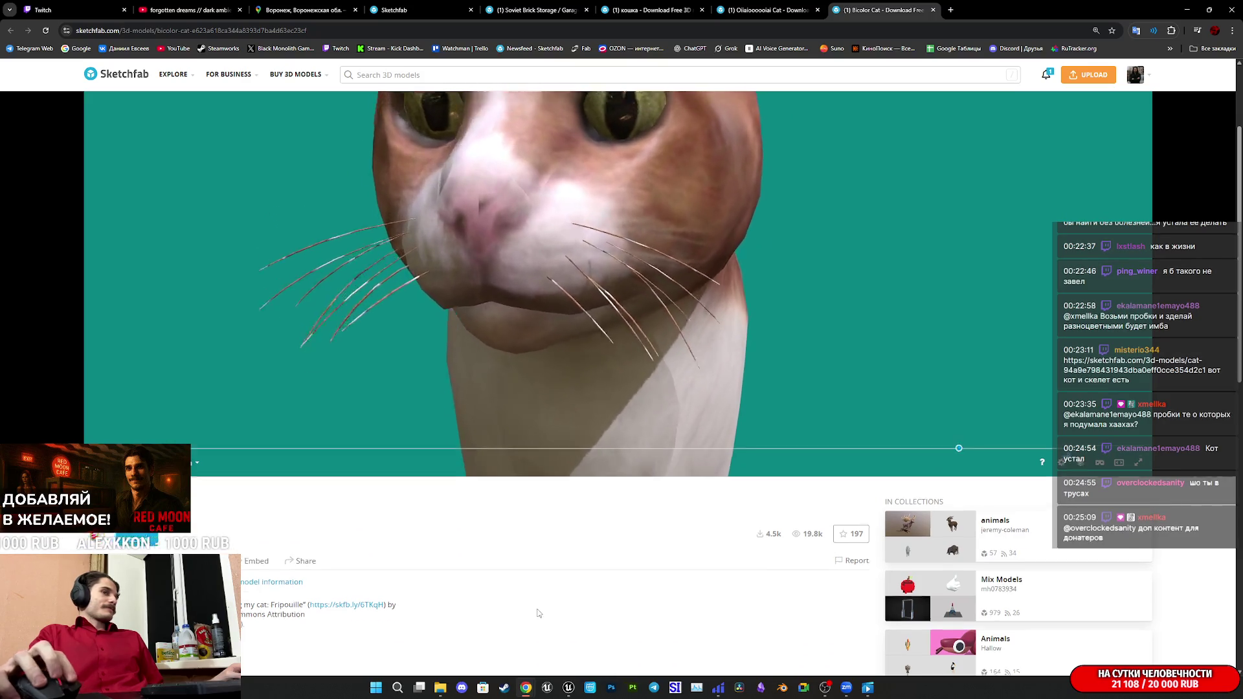
{"action": "scroll", "coordinate": [278, 615], "scroll_direction": "up", "scroll_amount": 2}
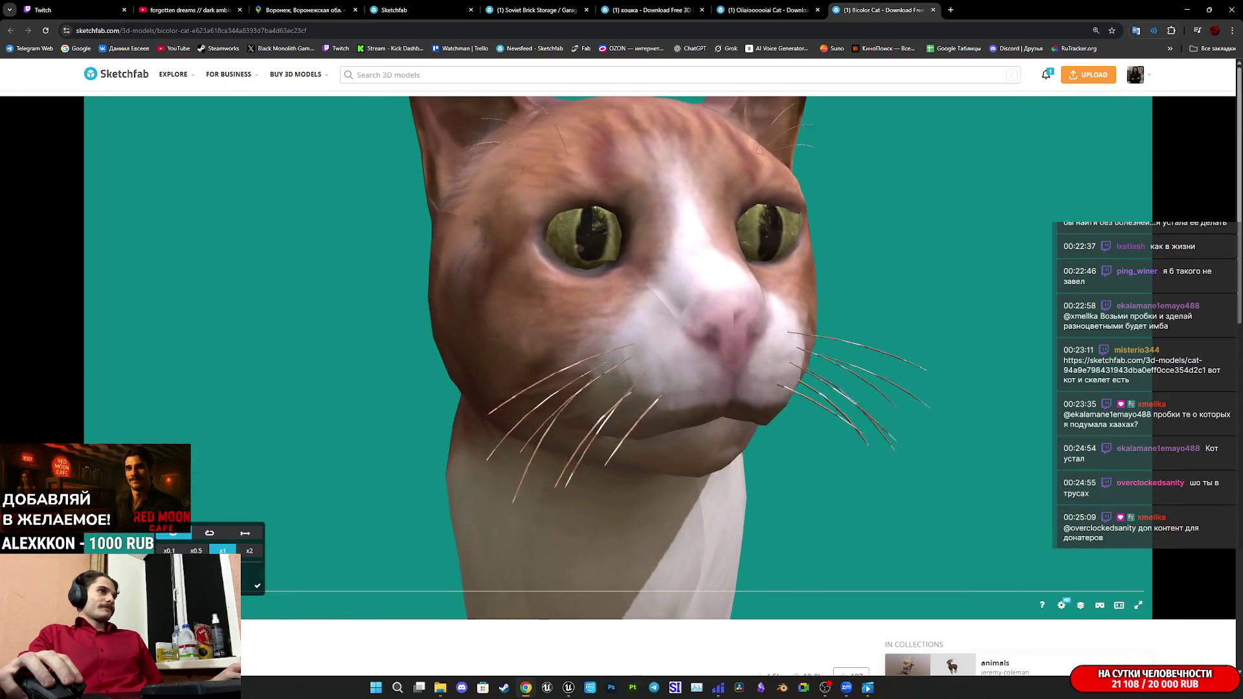
{"action": "left_click", "coordinate": [1081, 606]}
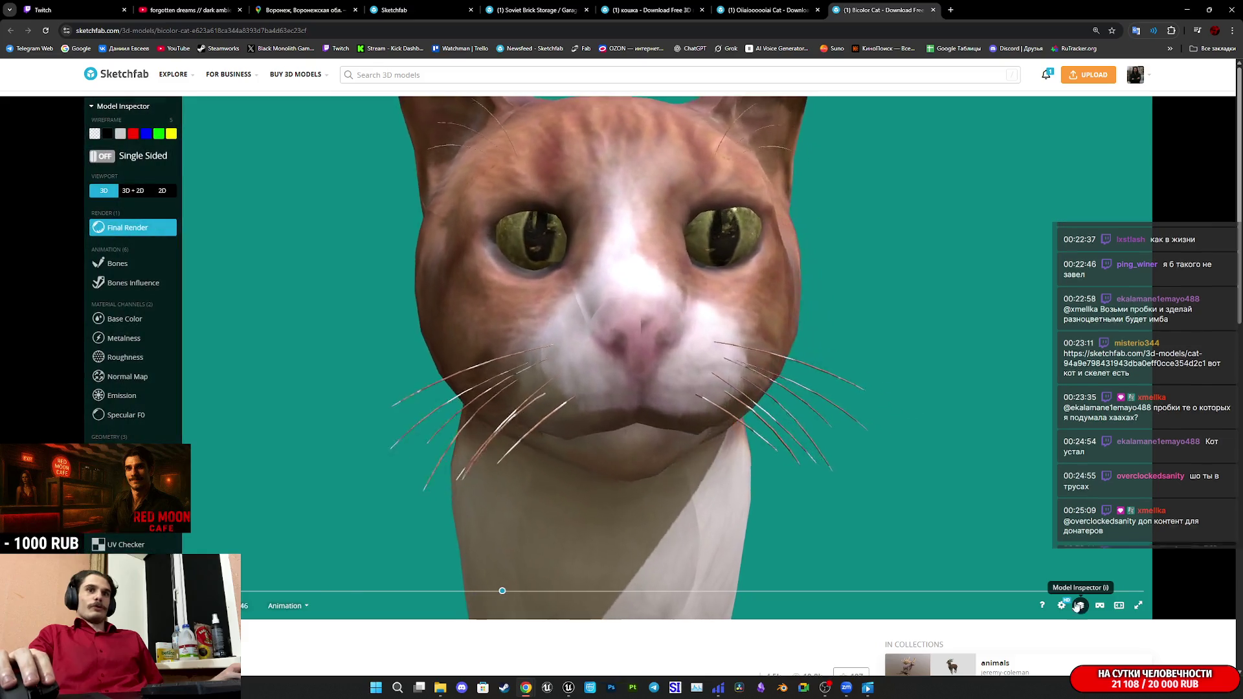
Show the Bicolor Cat's base color as a black wireframe in a 3D+2D split view.
{"action": "left_click", "coordinate": [138, 324]}
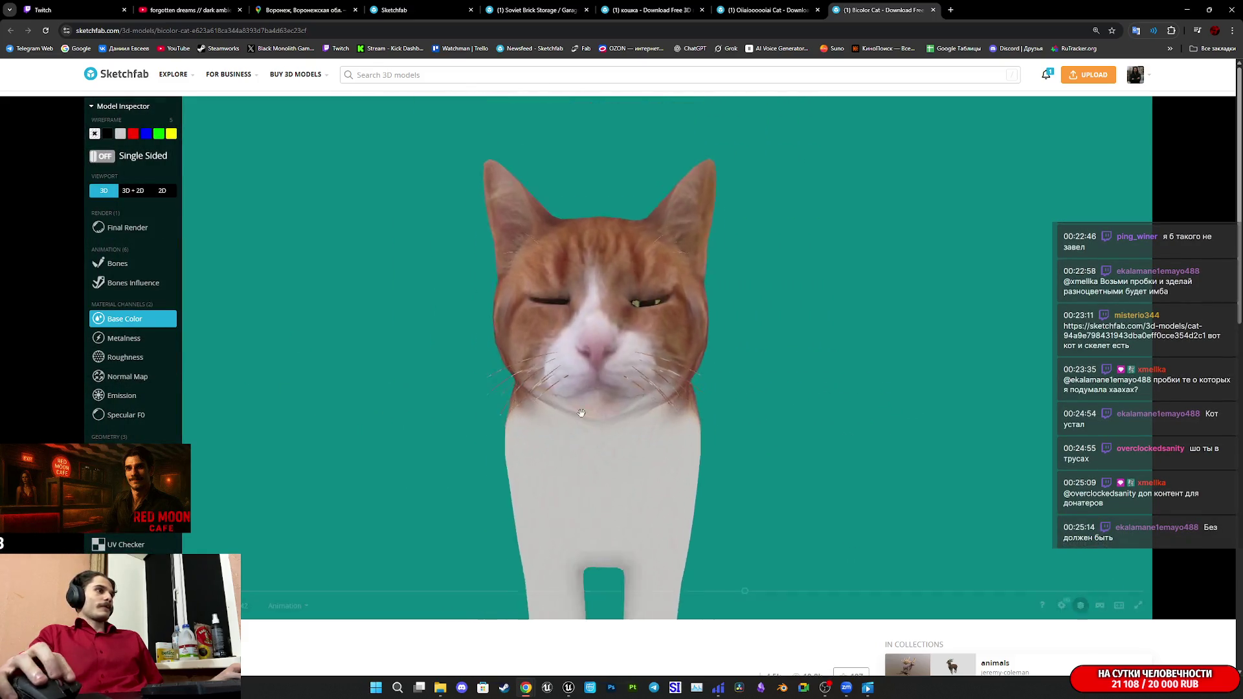
{"action": "scroll", "coordinate": [395, 625], "scroll_direction": "down", "scroll_amount": 4}
{"action": "scroll", "coordinate": [394, 625], "scroll_direction": "up", "scroll_amount": 4}
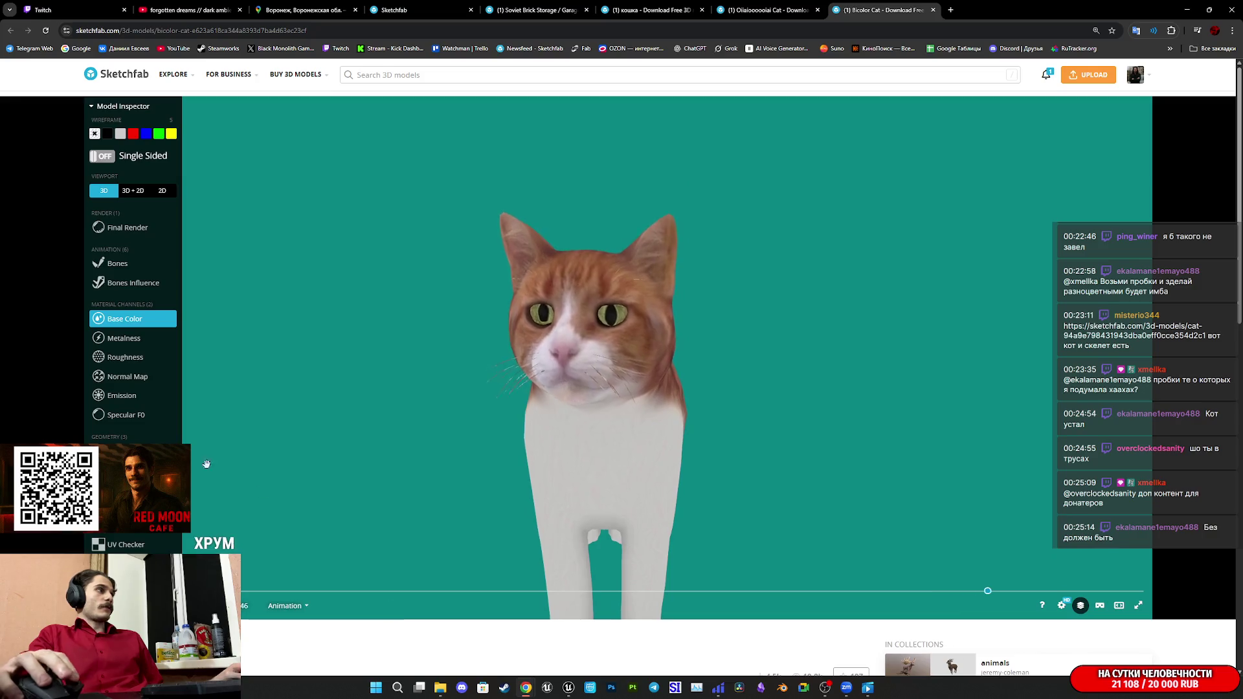
{"action": "left_click", "coordinate": [108, 133]}
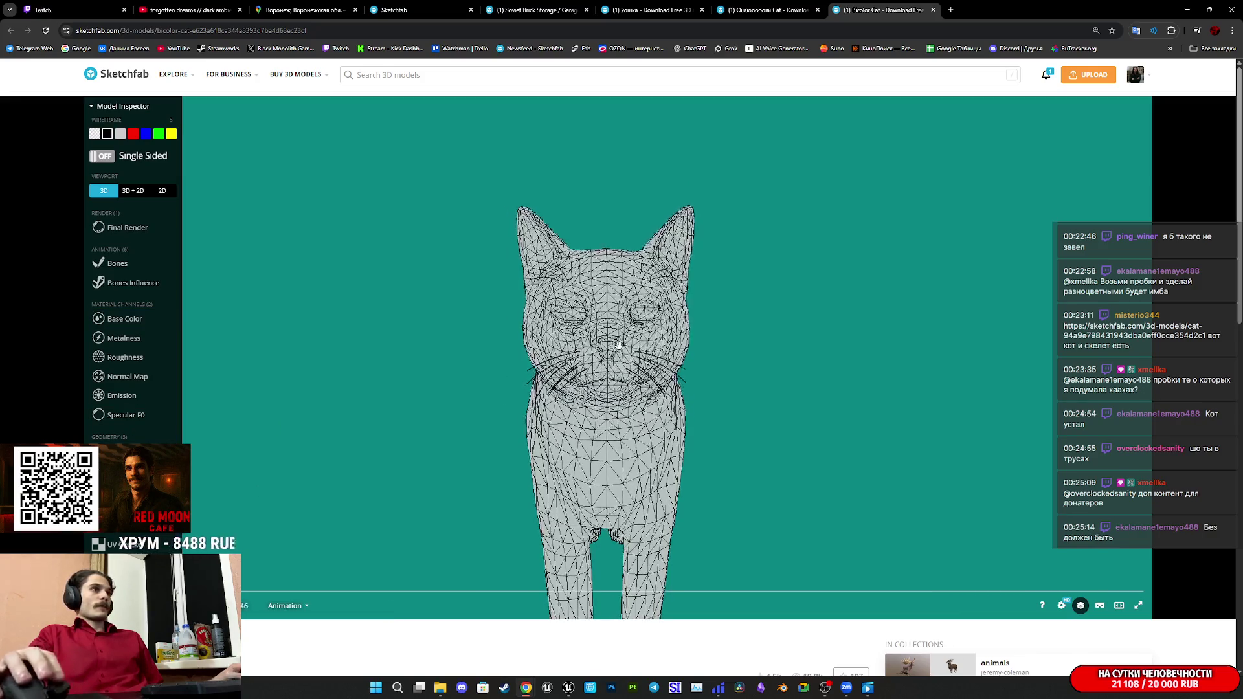
{"action": "left_click", "coordinate": [134, 191]}
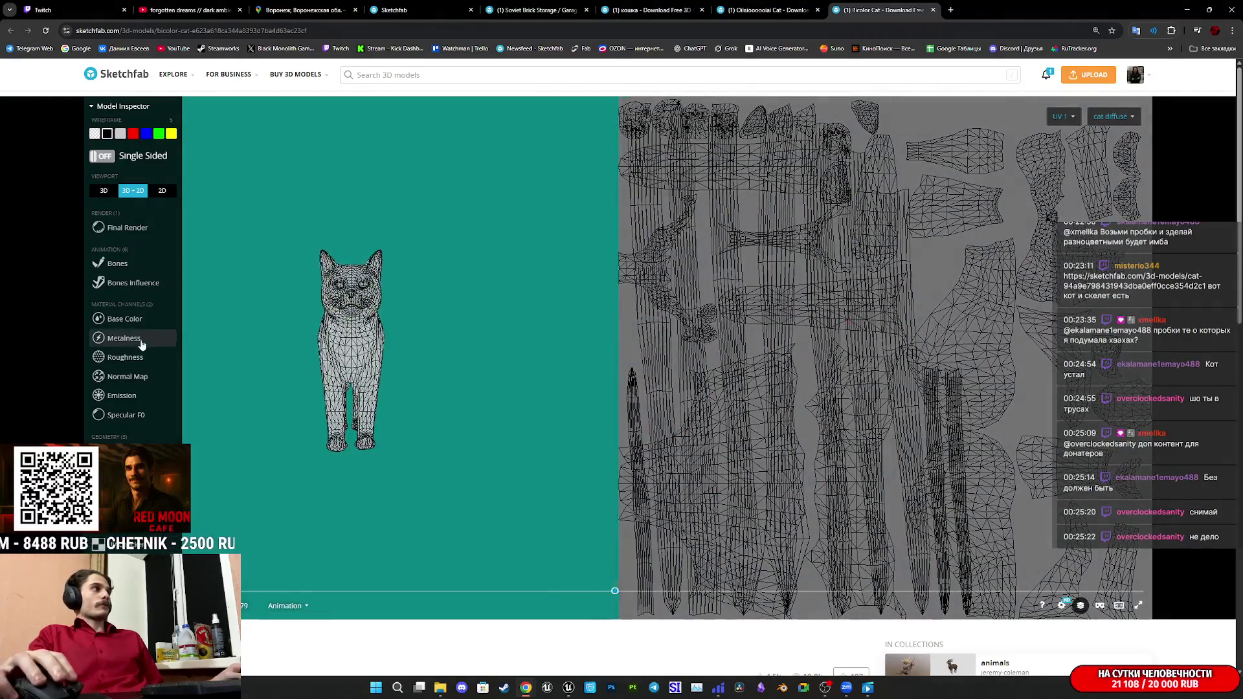
{"action": "left_click", "coordinate": [130, 318]}
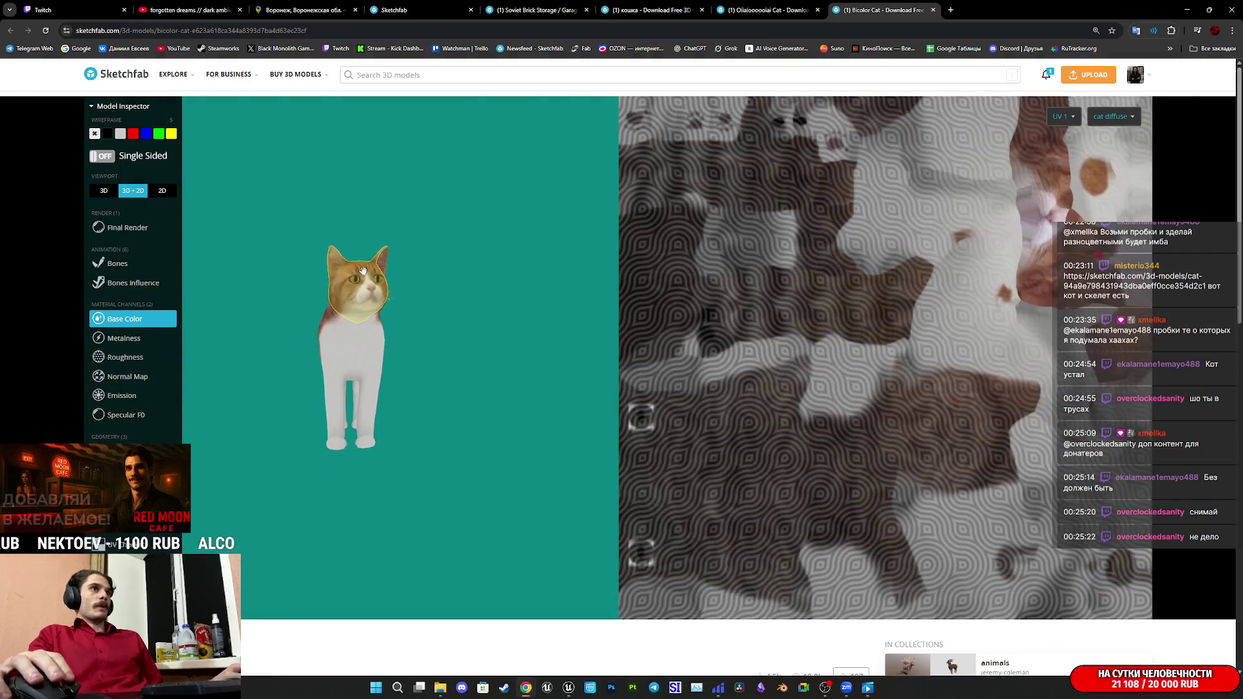
Orbit the cat, pan the UV map, re-enable wireframe, and switch to the eye material.
{"action": "left_click_drag", "start_coordinate": [358, 348], "coordinate": [412, 352]}
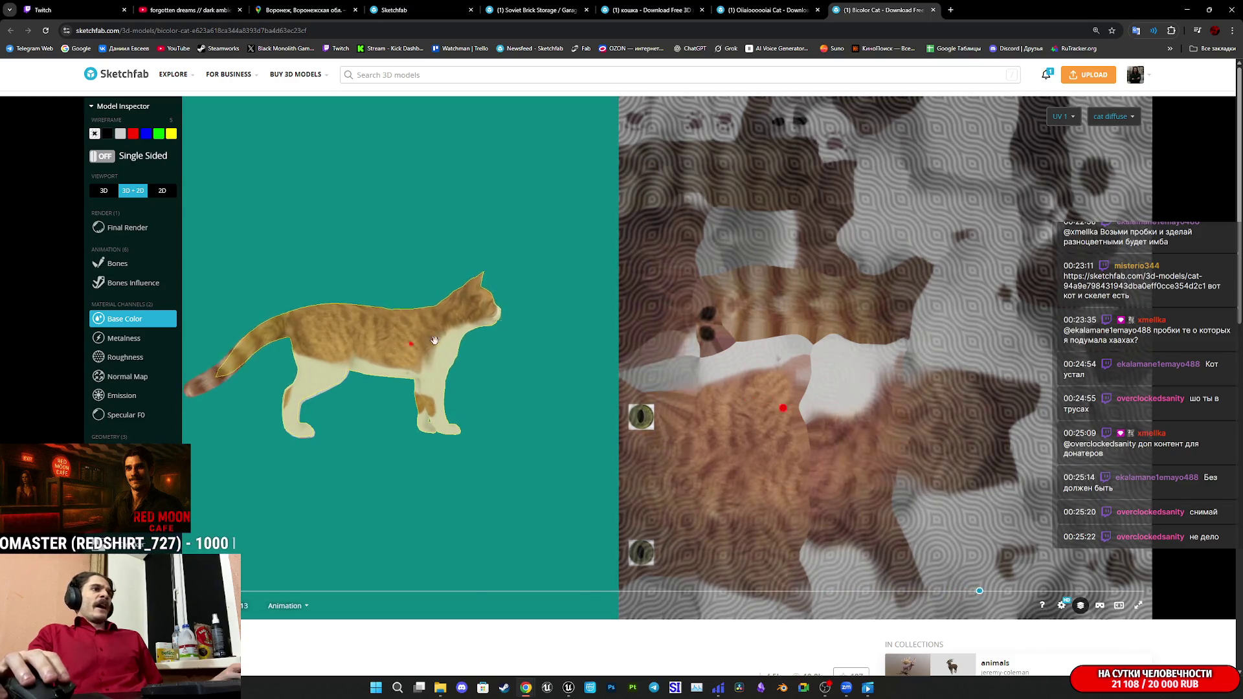
{"action": "left_click_drag", "start_coordinate": [757, 350], "coordinate": [1080, 124]}
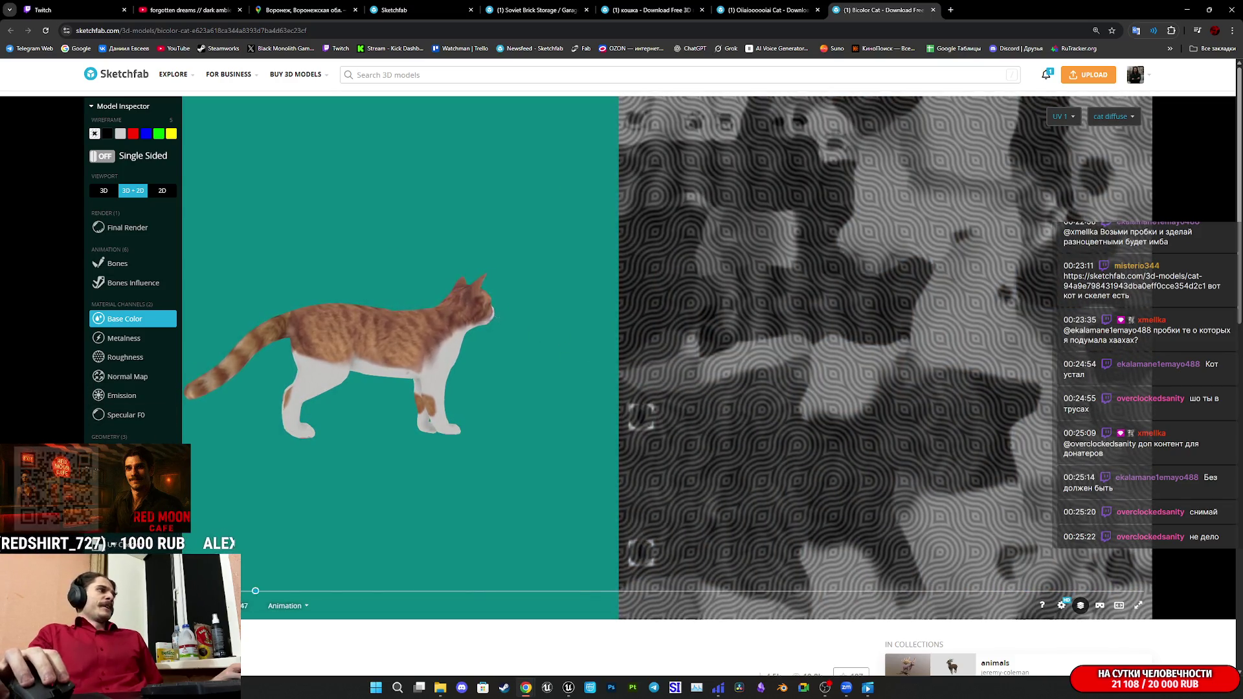
{"action": "key", "text": "5"}
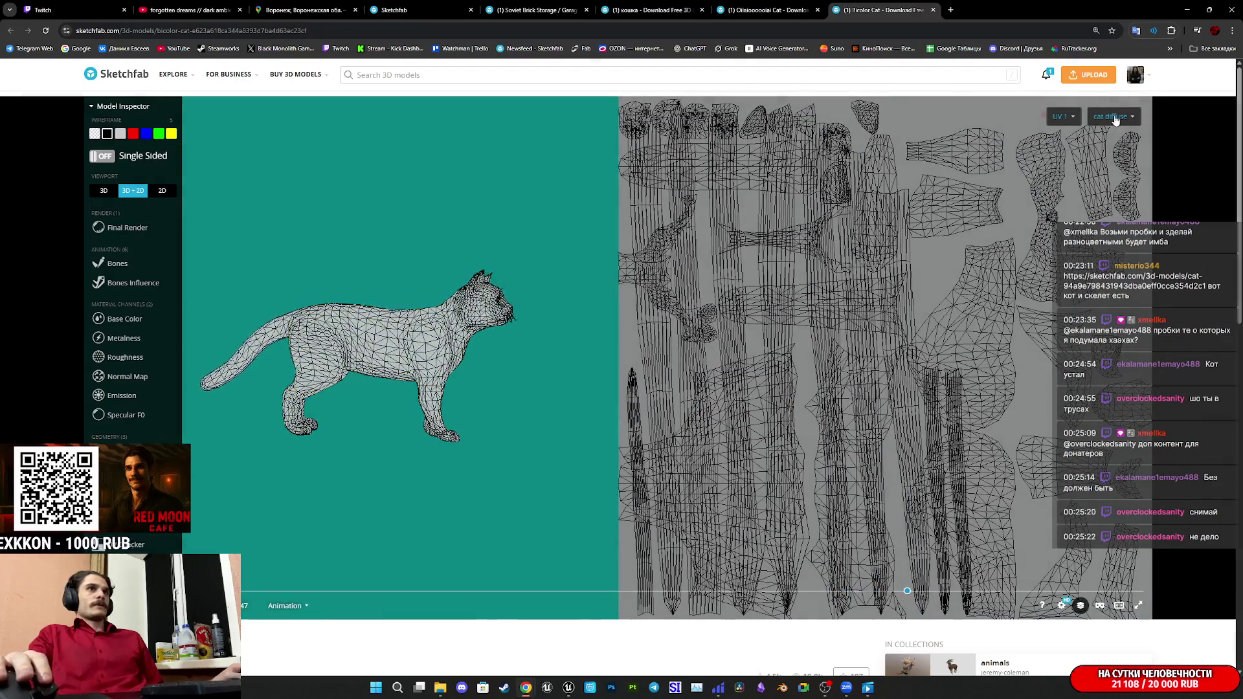
{"action": "left_click", "coordinate": [1099, 161]}
Set the Bicolor Cat to a 3D-only viewport in Final Render.
{"action": "scroll", "coordinate": [298, 287], "scroll_direction": "up", "scroll_amount": 3}
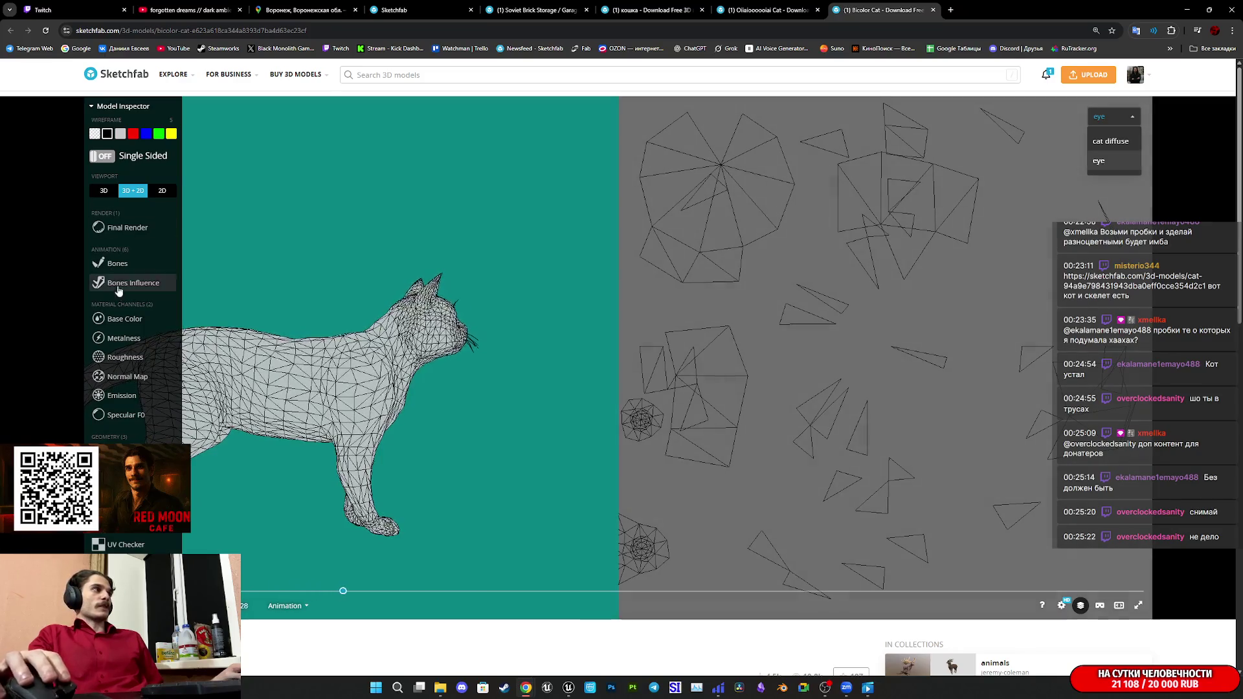
{"action": "left_click", "coordinate": [120, 318]}
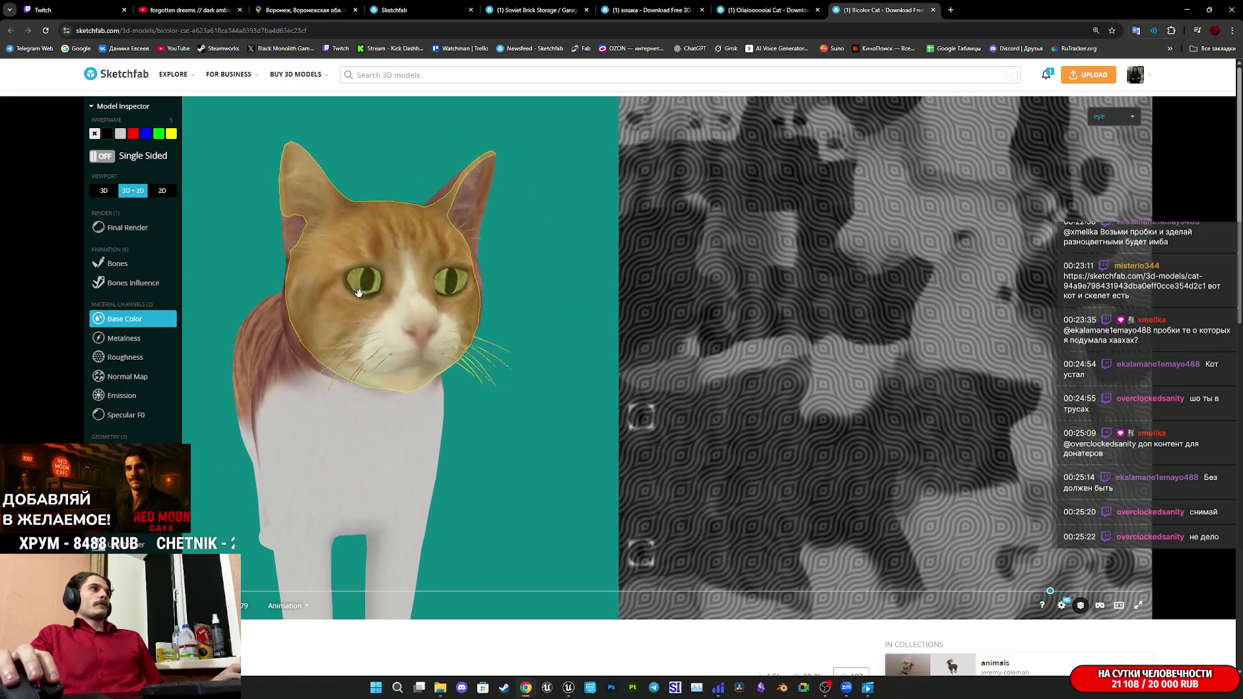
{"action": "left_click", "coordinate": [101, 193]}
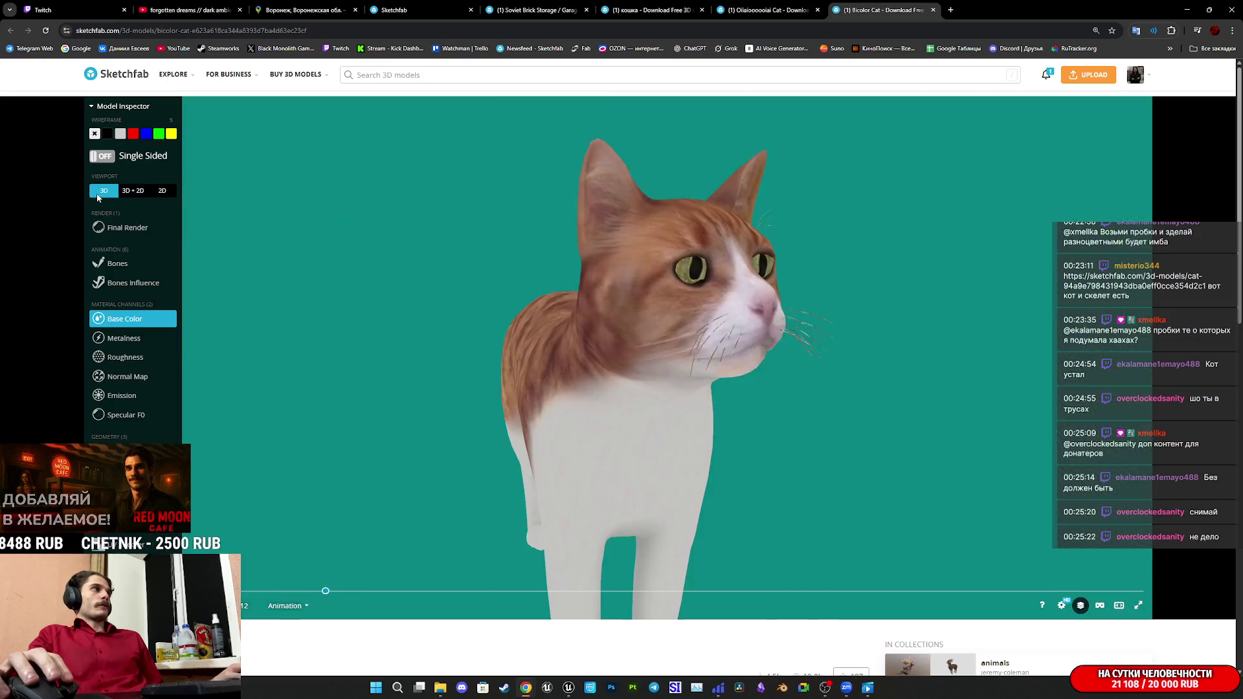
{"action": "left_click", "coordinate": [120, 230]}
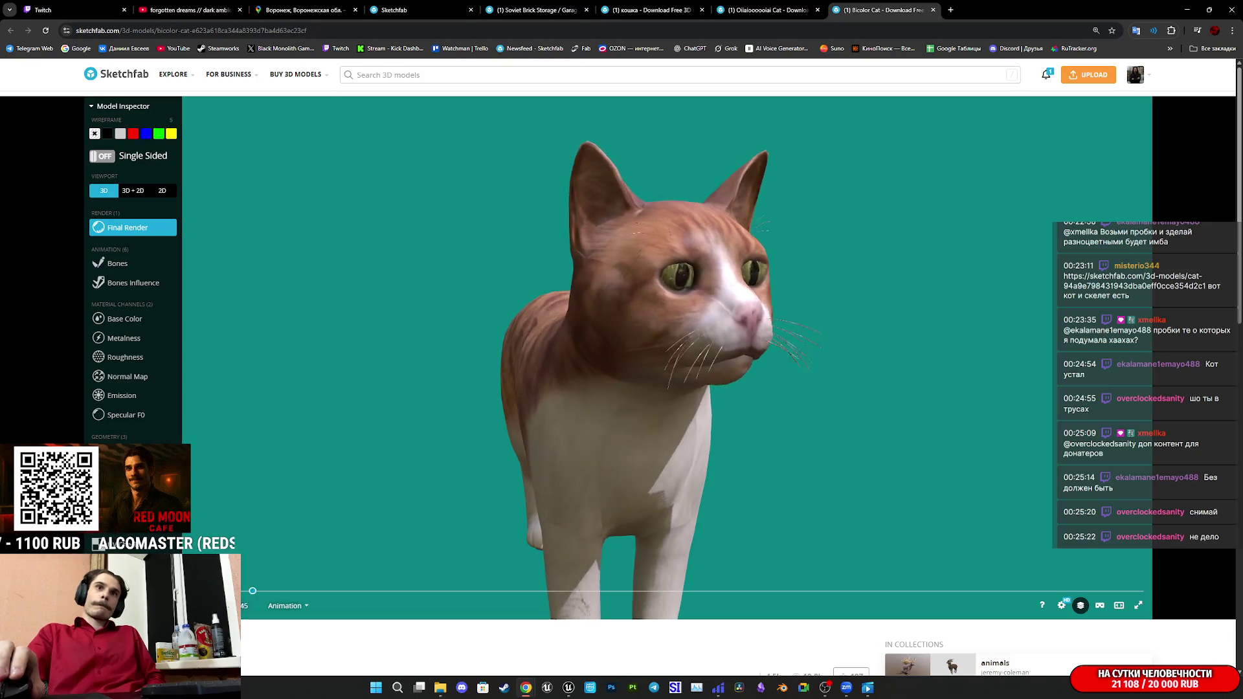
Open the chat-linked Cat model URL in a new tab.
{"action": "key", "text": "ctrl+t"}
{"action": "type", "text": "https://sketchfab.com/3d-models/cat-94a9e798431943dba0eff0cce354d2c1"}
{"action": "key", "text": "Return"}
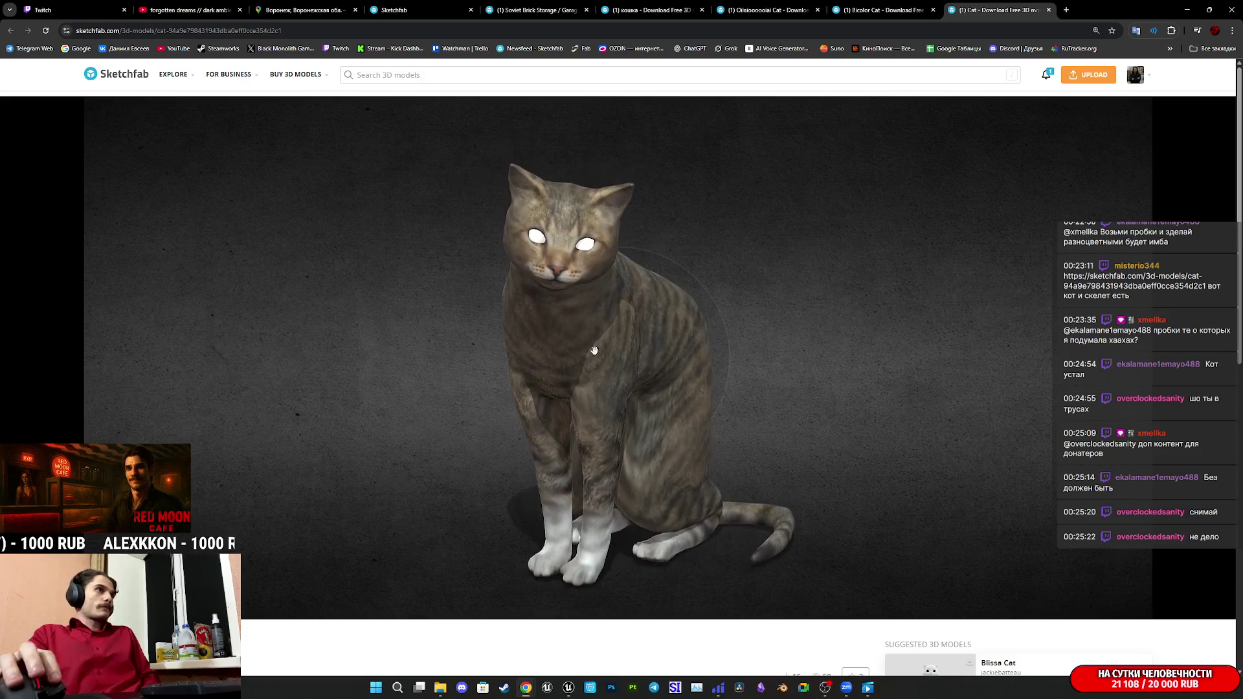
Inspect the Cat's base color and wireframe mesh, then return to the shaded render.
{"action": "scroll", "coordinate": [590, 361], "scroll_direction": "up", "scroll_amount": 5}
{"action": "scroll", "coordinate": [589, 359], "scroll_direction": "down", "scroll_amount": 2}
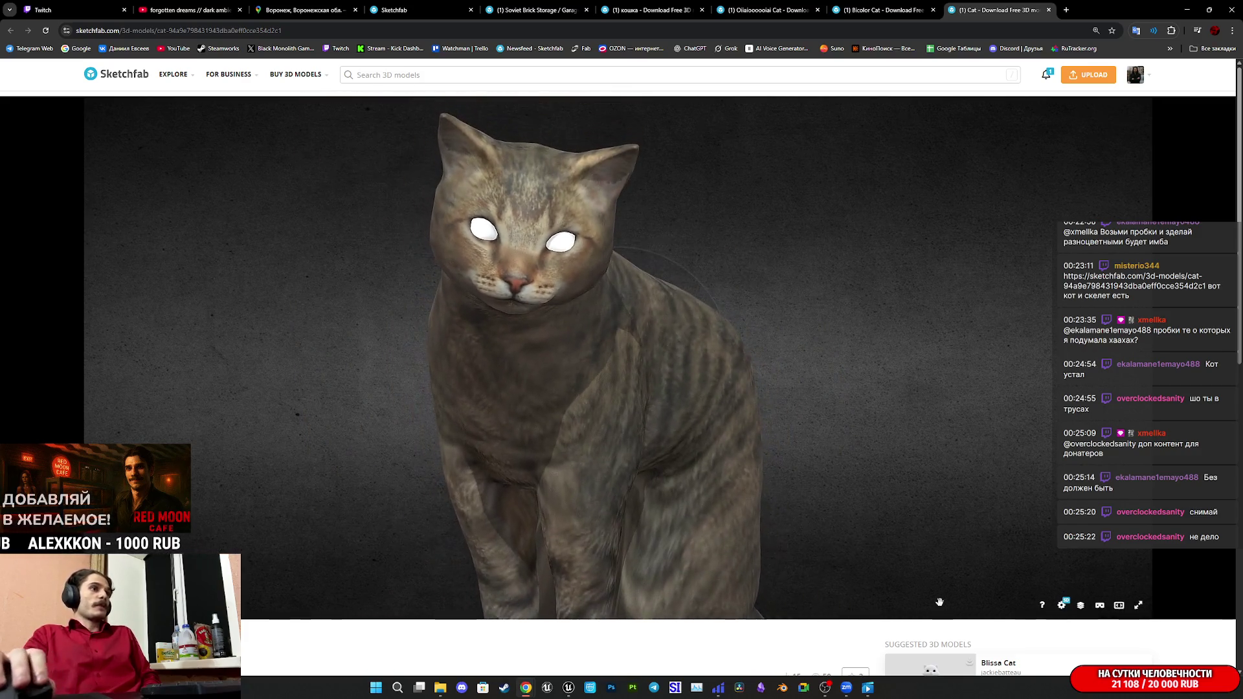
{"action": "left_click", "coordinate": [1077, 605]}
{"action": "left_click", "coordinate": [127, 339]}
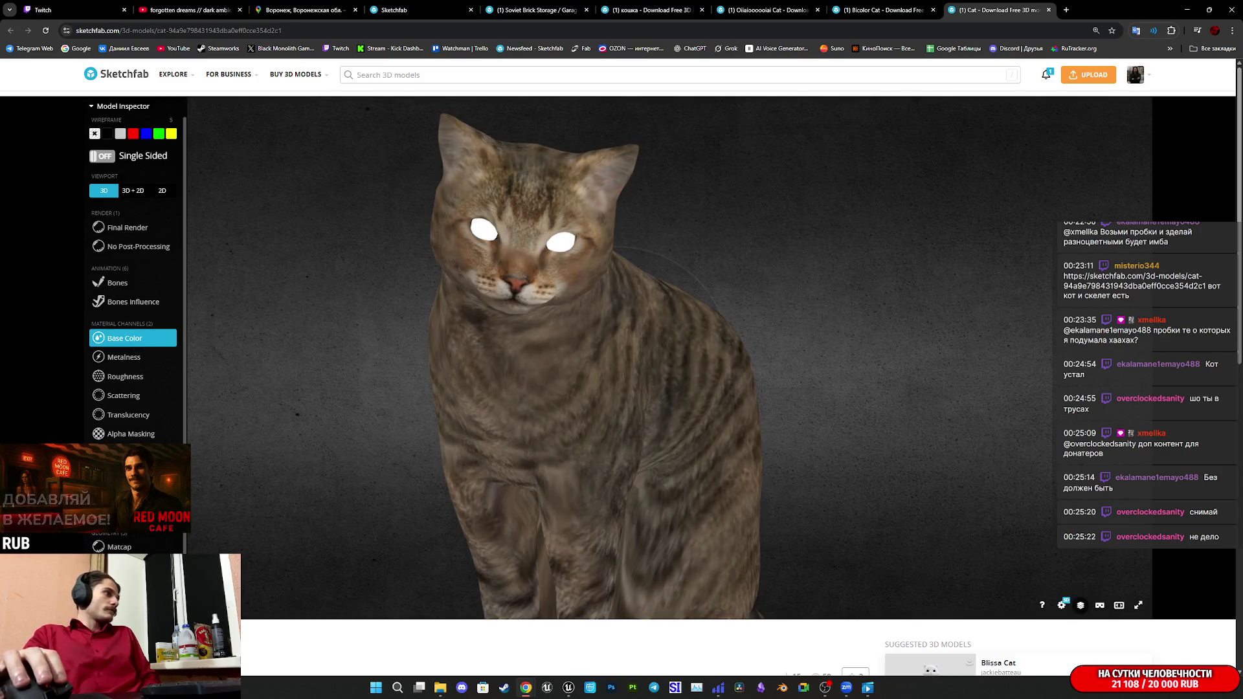
{"action": "left_click", "coordinate": [108, 133]}
{"action": "mouse_move", "coordinate": [570, 389]}
{"action": "left_mouse_down"}
{"action": "mouse_move", "coordinate": [492, 379]}
{"action": "mouse_move", "coordinate": [550, 378]}
{"action": "left_mouse_up"}
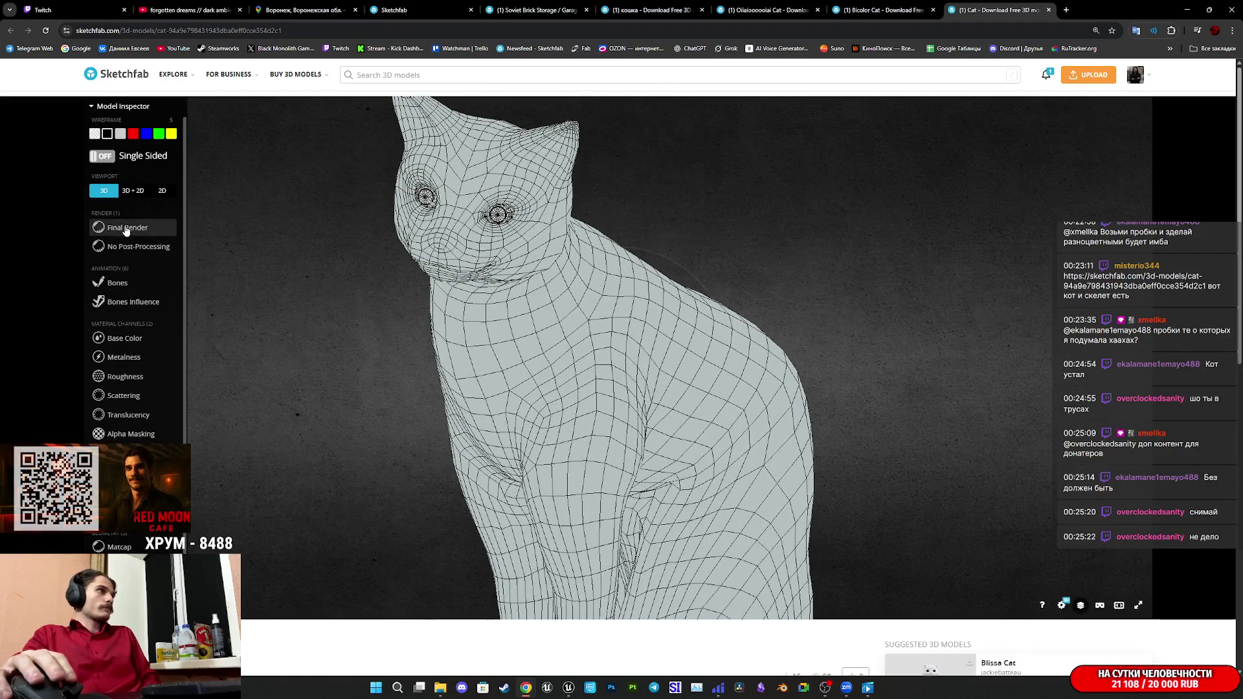
{"action": "left_click_drag", "start_coordinate": [380, 594], "coordinate": [300, 366]}
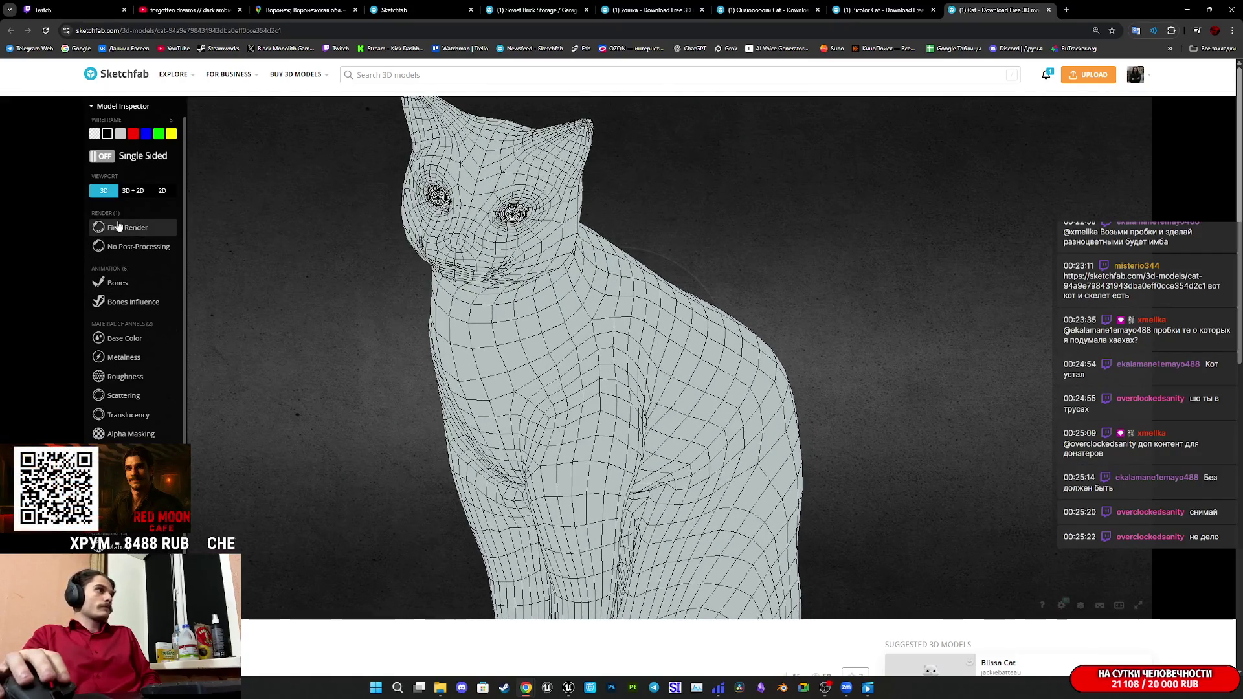
{"action": "left_click", "coordinate": [118, 225]}
Show the base color sheet beside the 3D cat and switch to the anisotropic2 material.
{"action": "left_click", "coordinate": [132, 190]}
{"action": "left_click", "coordinate": [123, 338]}
{"action": "scroll", "coordinate": [855, 505], "scroll_direction": "up", "scroll_amount": 3}
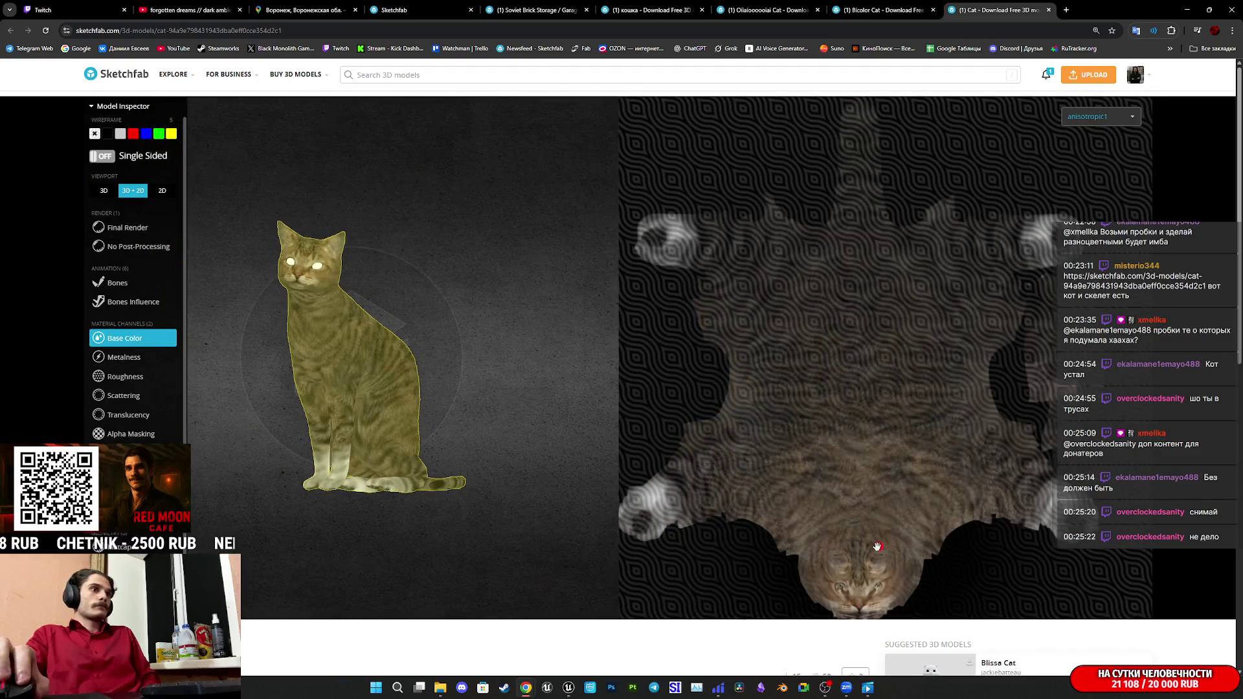
{"action": "scroll", "coordinate": [868, 549], "scroll_direction": "down", "scroll_amount": 3}
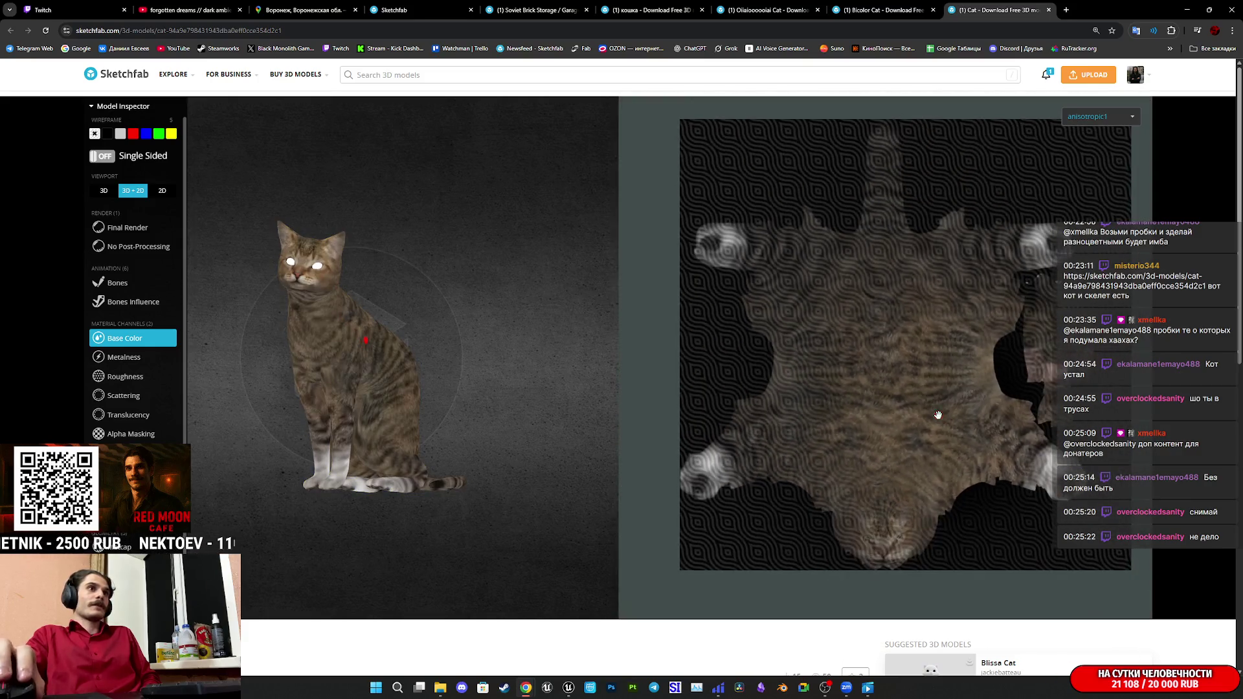
{"action": "scroll", "coordinate": [938, 414], "scroll_direction": "up", "scroll_amount": 3}
{"action": "left_click", "coordinate": [1095, 118]}
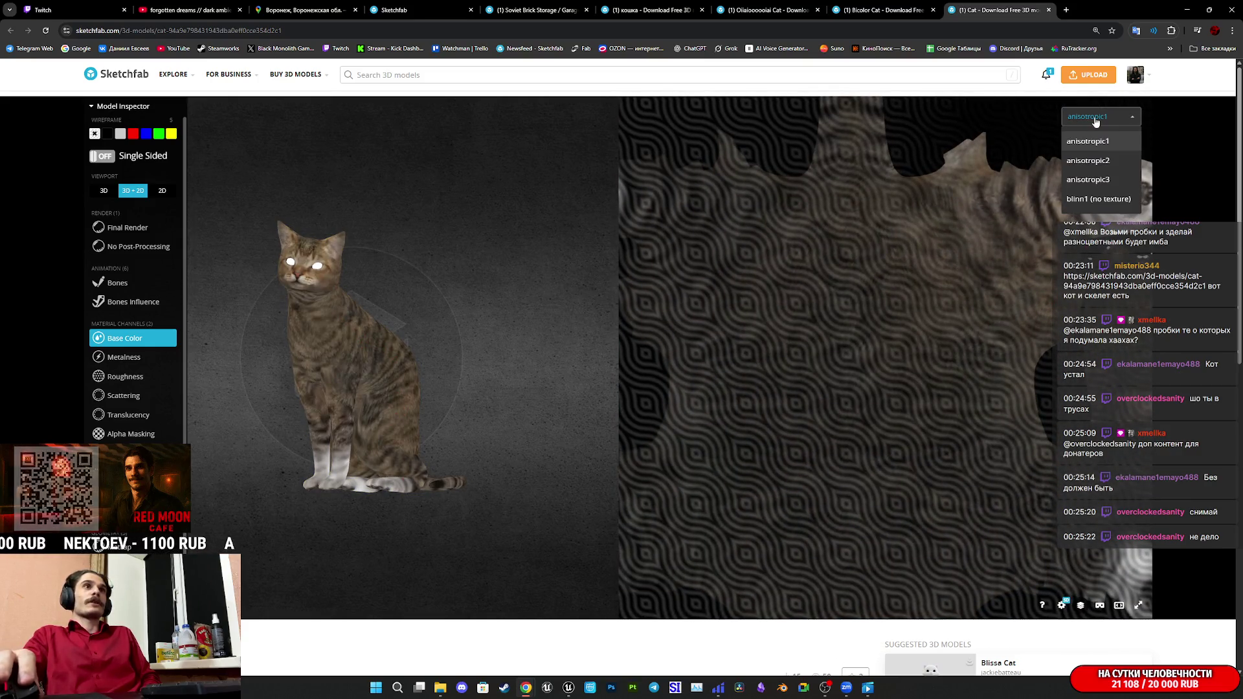
{"action": "left_click", "coordinate": [1088, 160]}
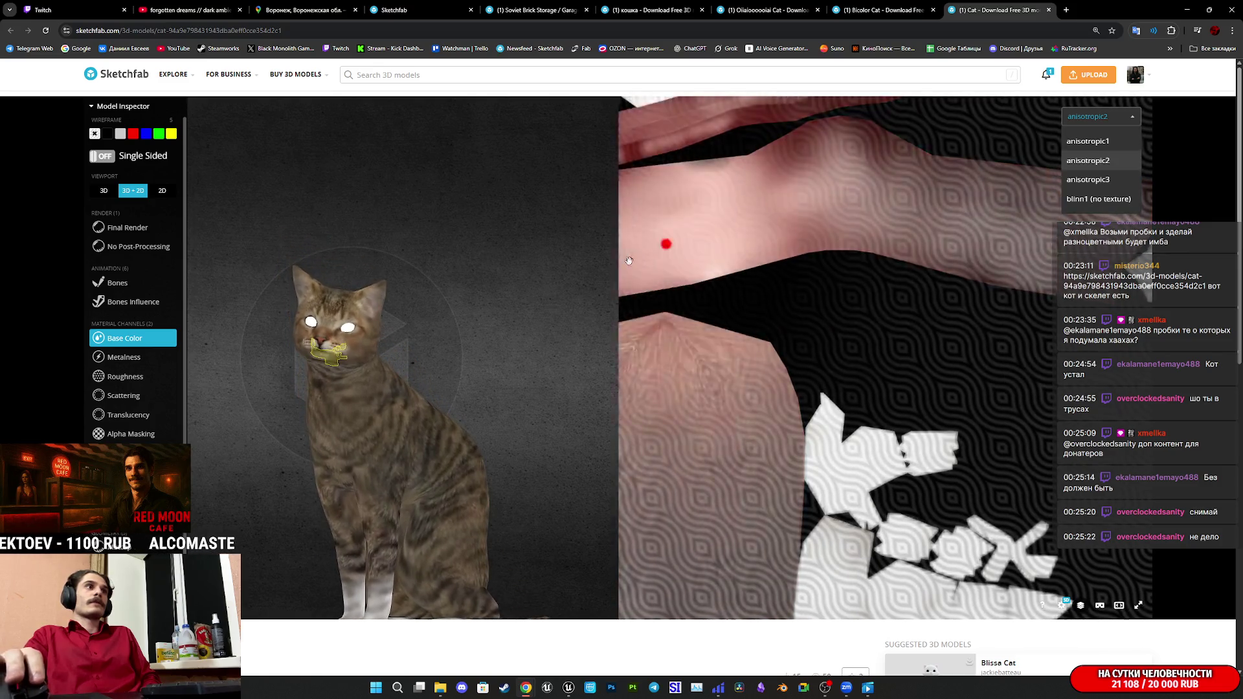
Browse the anisotropic3 eye texture, then return to the anisotropic1 body-fur texture.
{"action": "scroll", "coordinate": [795, 342], "scroll_direction": "down", "scroll_amount": 5}
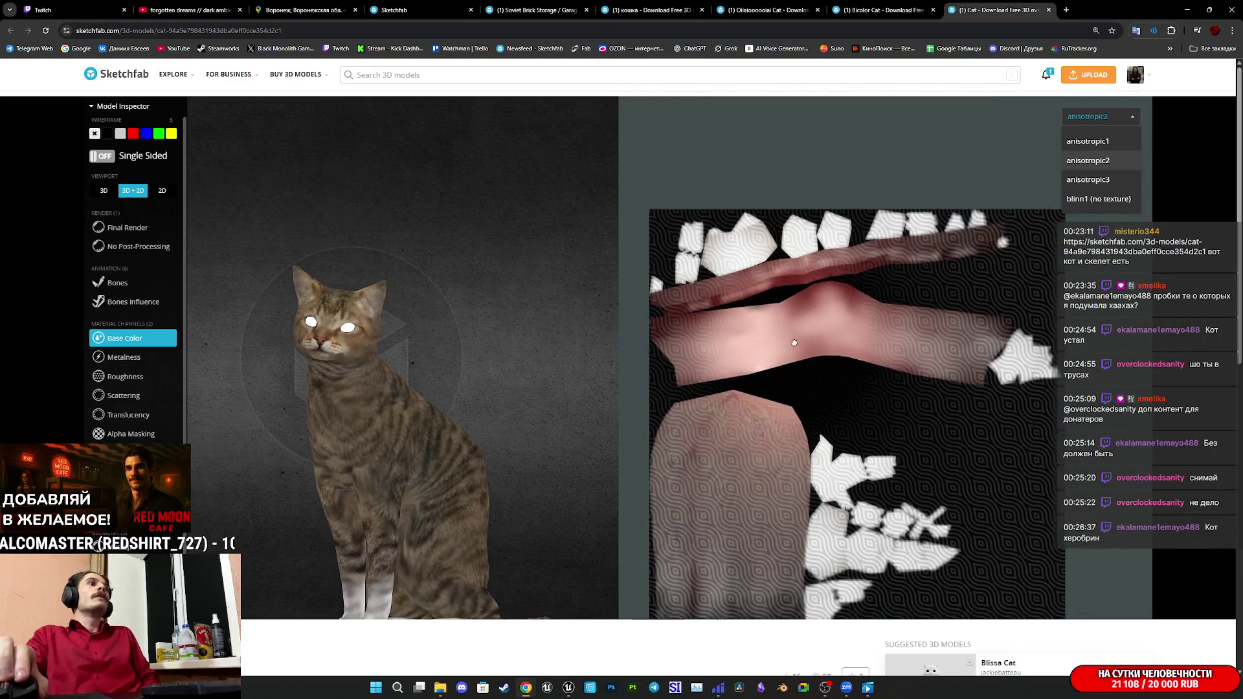
{"action": "left_click_drag", "start_coordinate": [794, 342], "coordinate": [770, 279]}
{"action": "scroll", "coordinate": [311, 352], "scroll_direction": "up", "scroll_amount": 10}
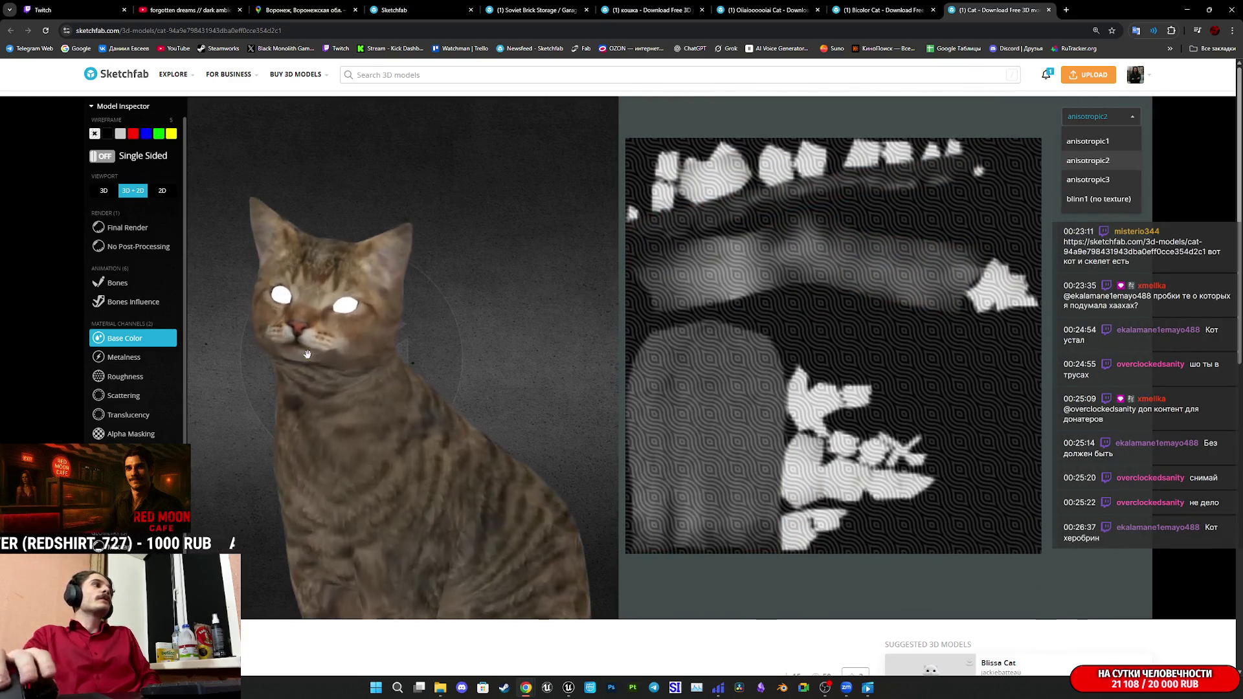
{"action": "scroll", "coordinate": [429, 441], "scroll_direction": "up", "scroll_amount": 8}
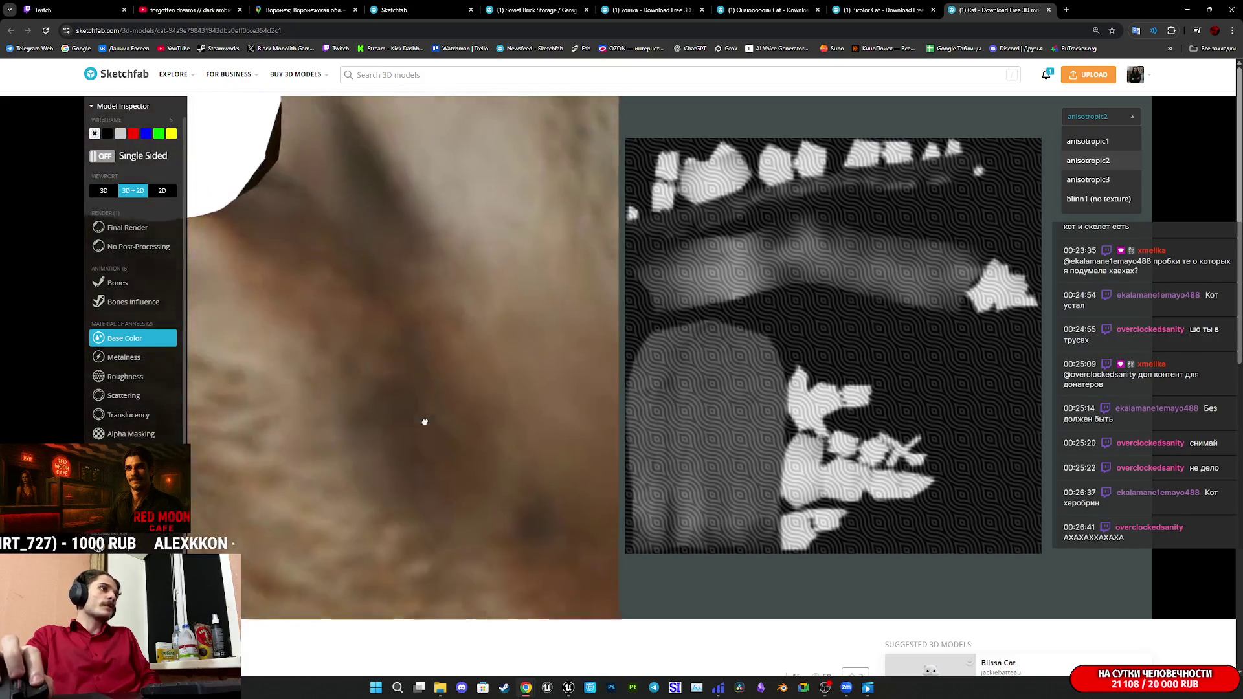
{"action": "scroll", "coordinate": [421, 419], "scroll_direction": "up", "scroll_amount": 3}
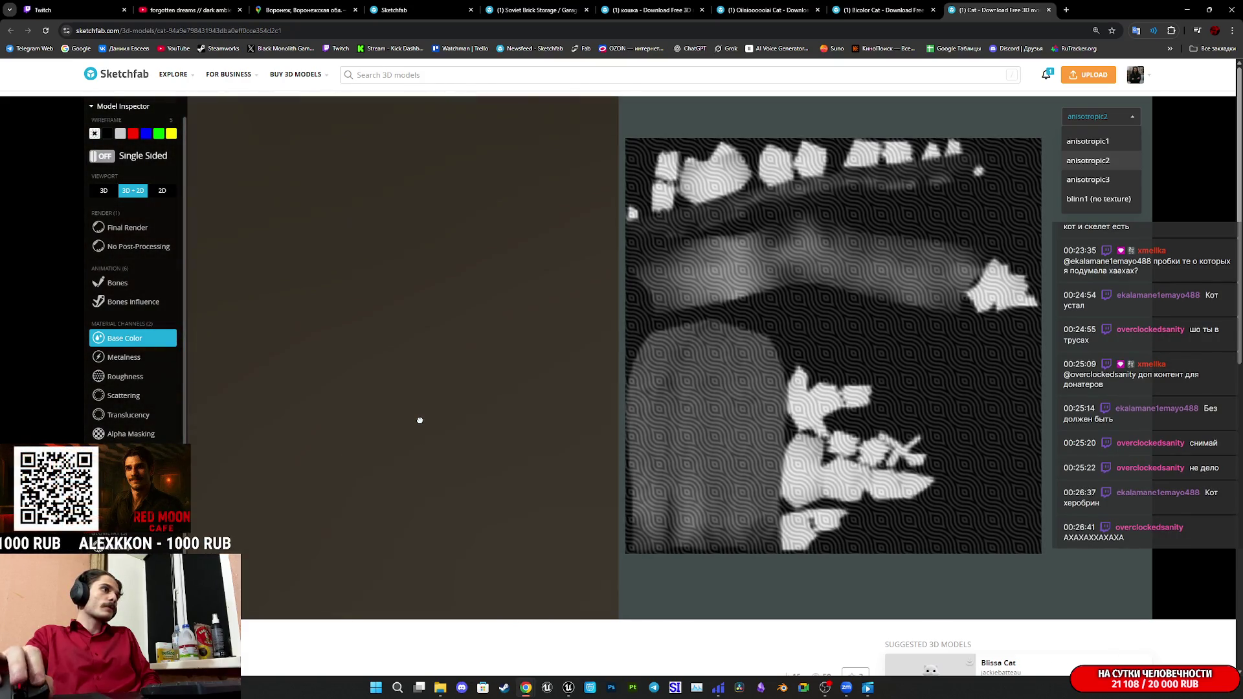
{"action": "scroll", "coordinate": [415, 408], "scroll_direction": "down", "scroll_amount": 5}
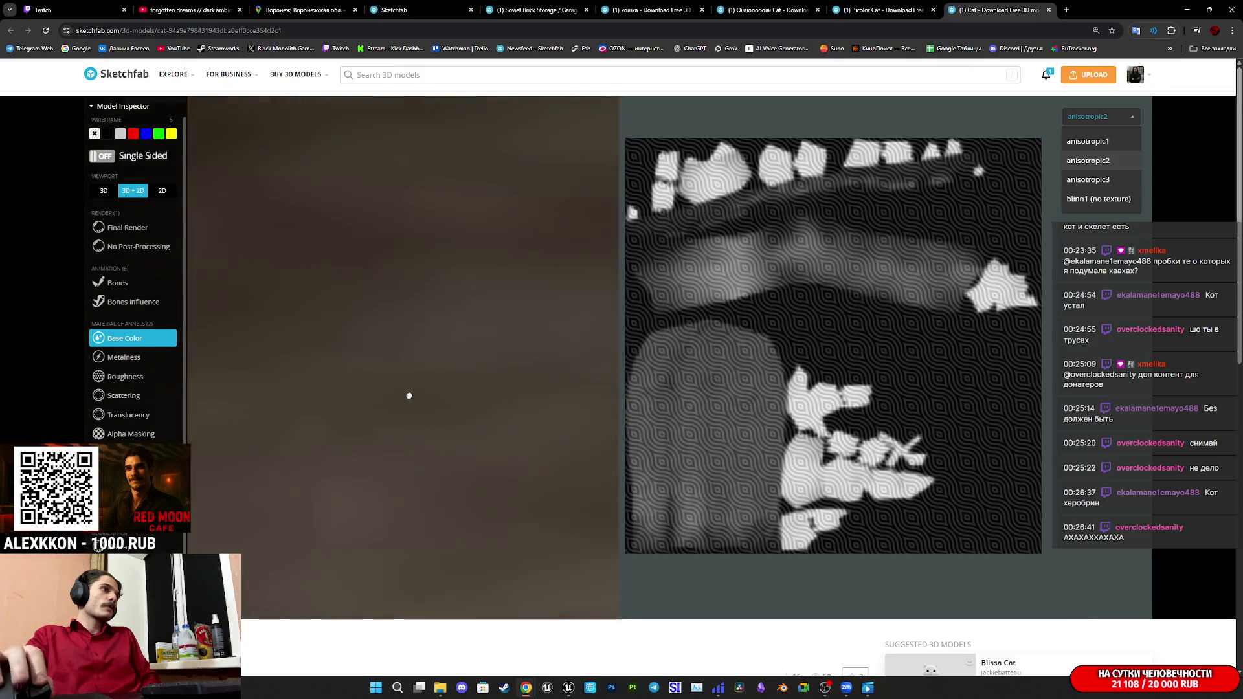
{"action": "scroll", "coordinate": [405, 388], "scroll_direction": "down", "scroll_amount": 10}
{"action": "left_click_drag", "start_coordinate": [402, 388], "coordinate": [661, 276]}
{"action": "left_click", "coordinate": [1100, 117]}
{"action": "left_click", "coordinate": [1088, 180]}
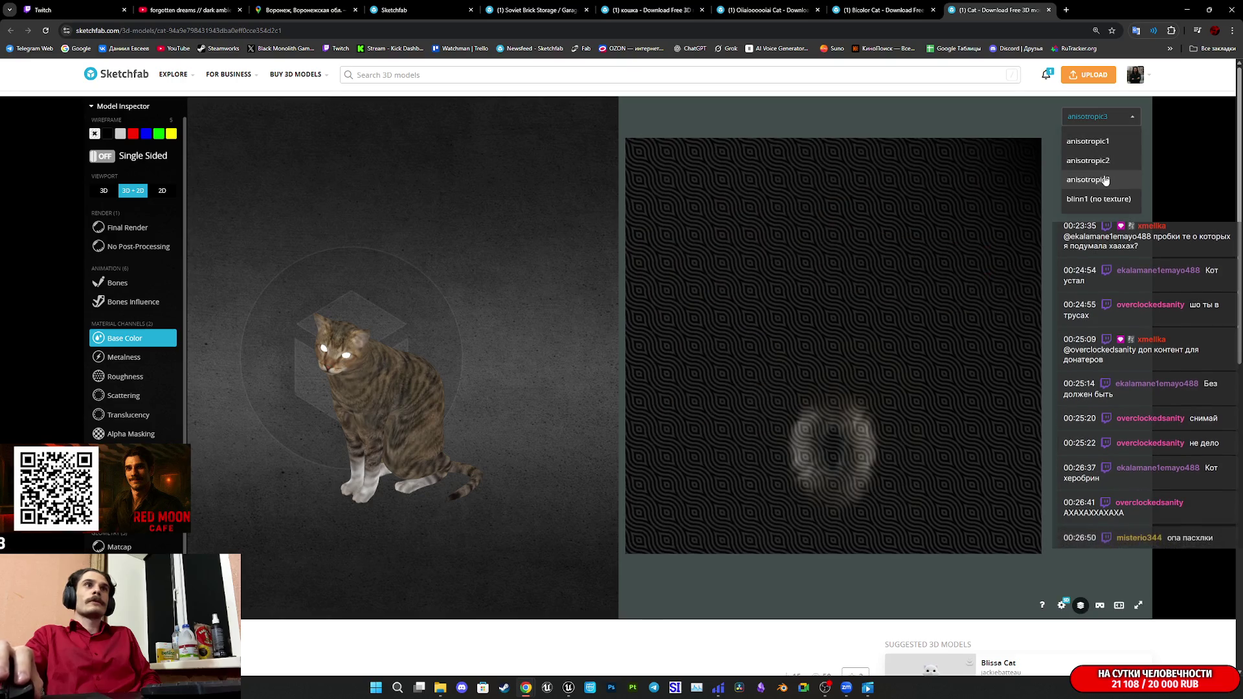
{"action": "scroll", "coordinate": [337, 350], "scroll_direction": "up", "scroll_amount": 5}
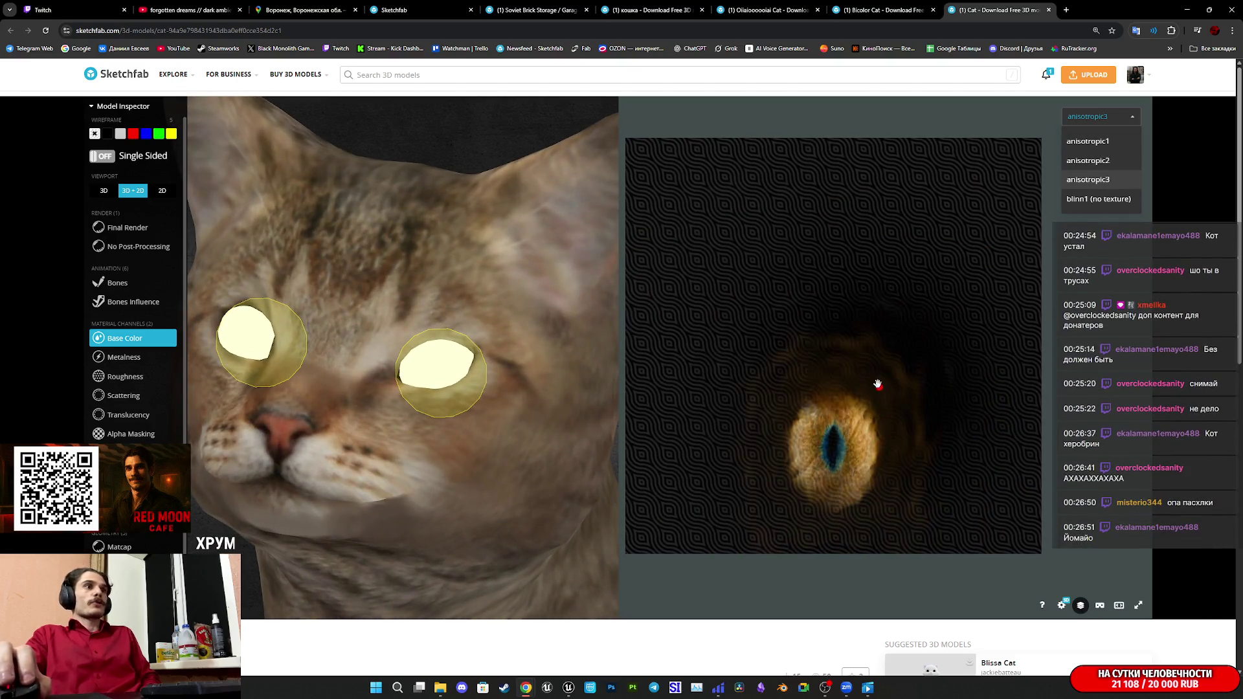
{"action": "left_click", "coordinate": [1112, 147]}
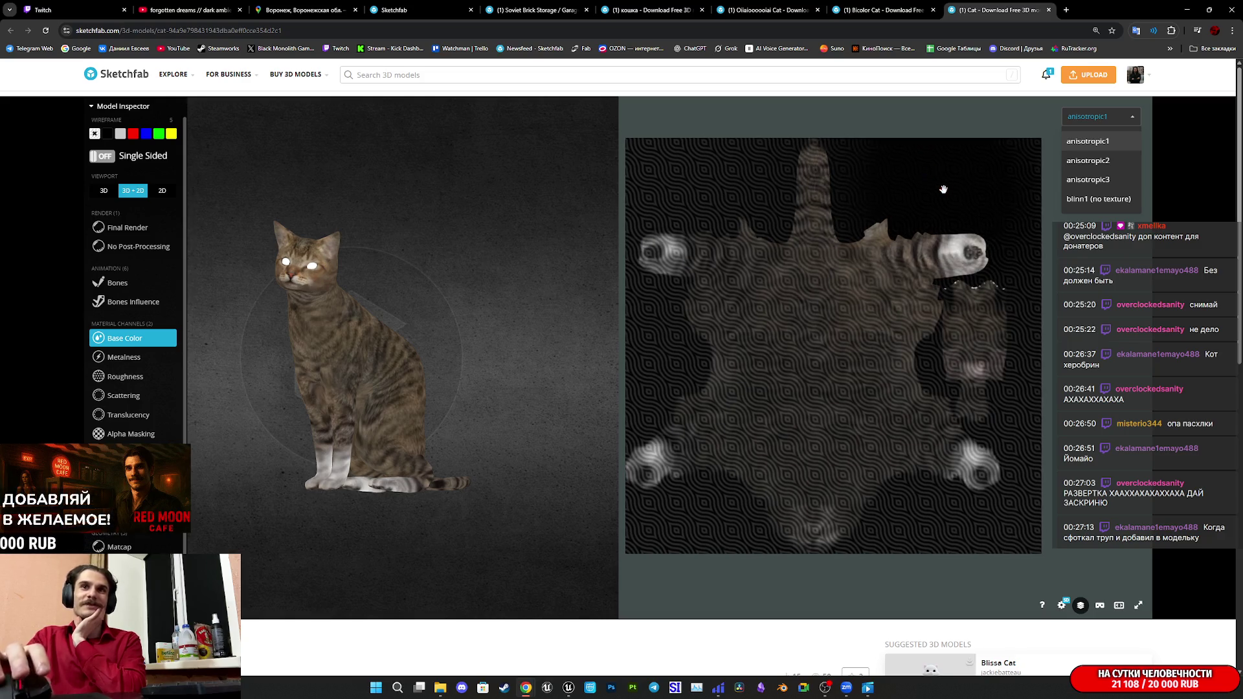
Close the Cat, Bicolor Cat and Oiiaioooooiai Cat tabs, then switch to the Cat flip page.
{"action": "middle_click", "coordinate": [1002, 7]}
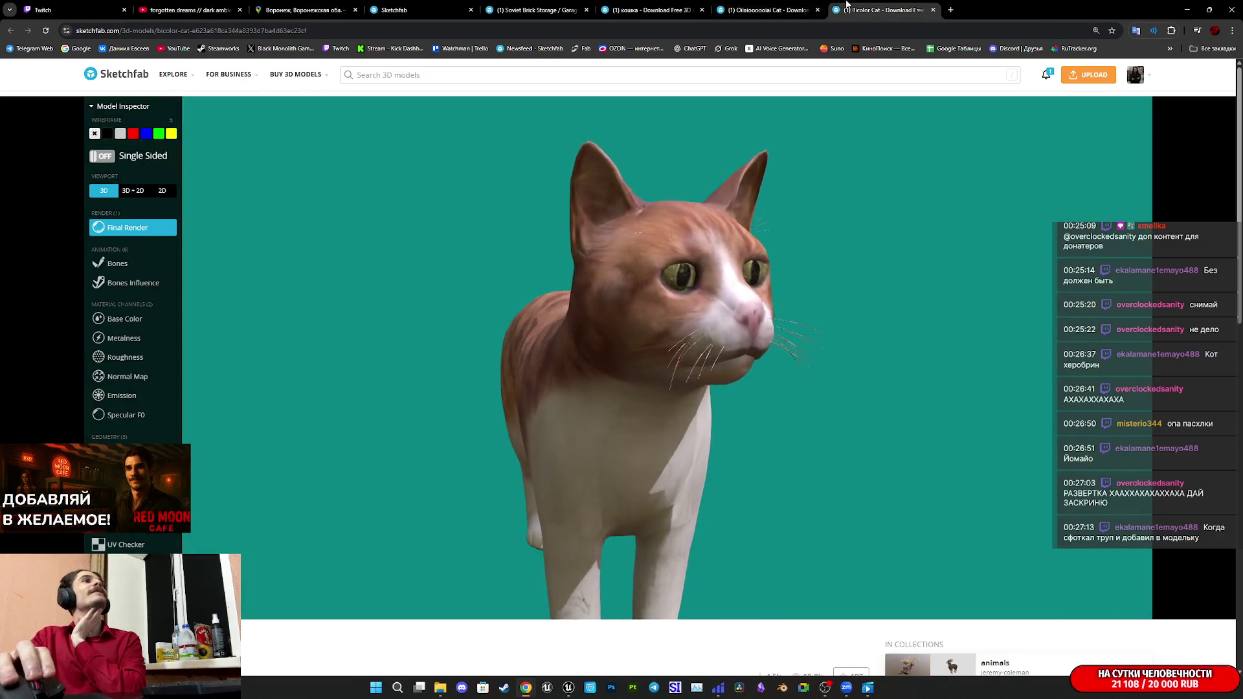
{"action": "middle_click", "coordinate": [835, 9]}
{"action": "middle_click", "coordinate": [744, 5]}
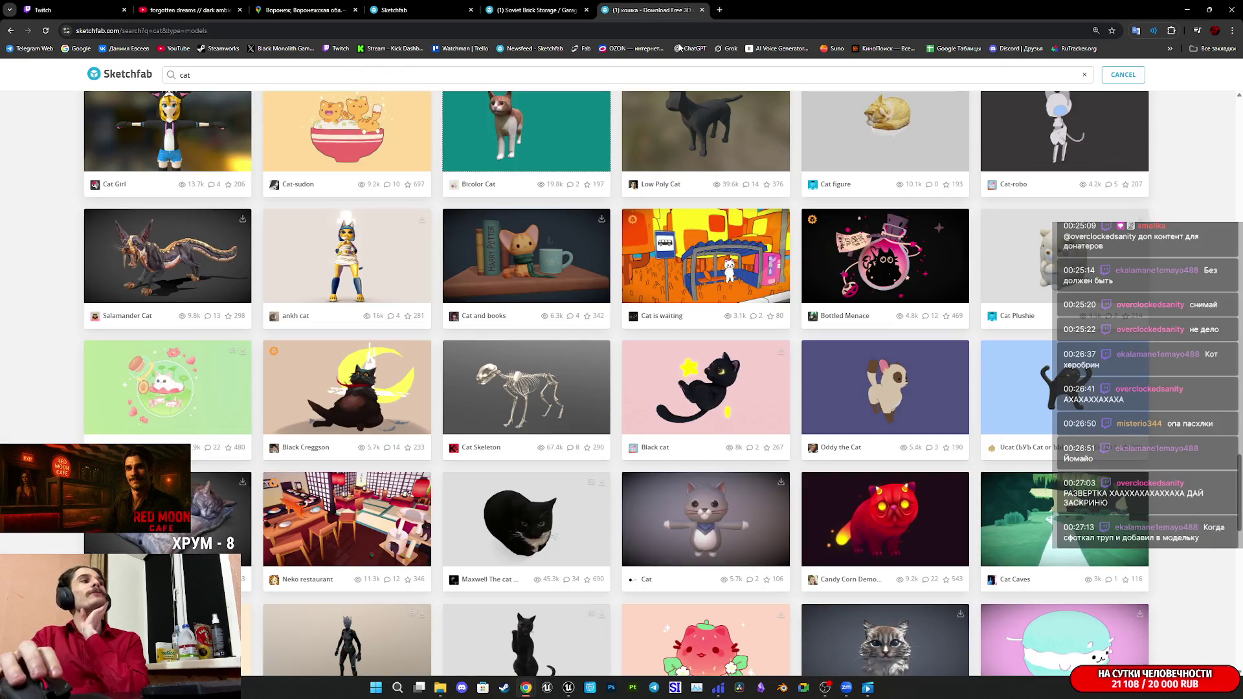
{"action": "scroll", "coordinate": [763, 327], "scroll_direction": "down", "scroll_amount": 4}
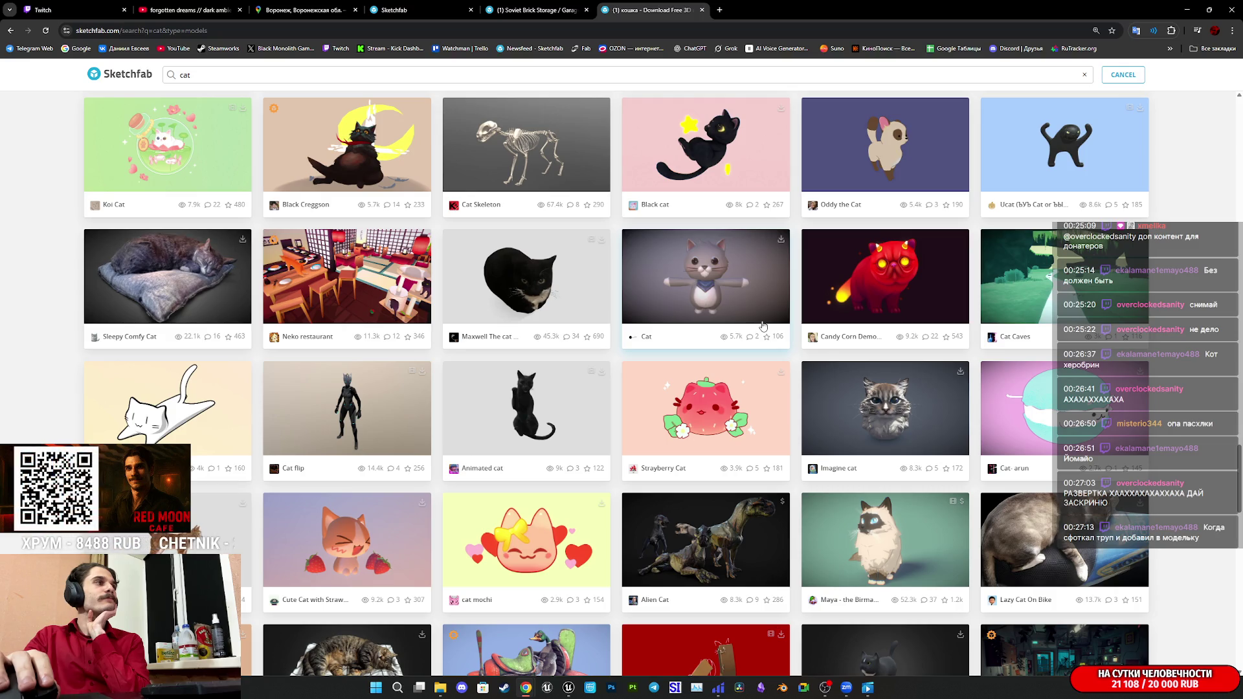
{"action": "scroll", "coordinate": [764, 325], "scroll_direction": "down", "scroll_amount": 5}
{"action": "scroll", "coordinate": [773, 321], "scroll_direction": "up", "scroll_amount": 3}
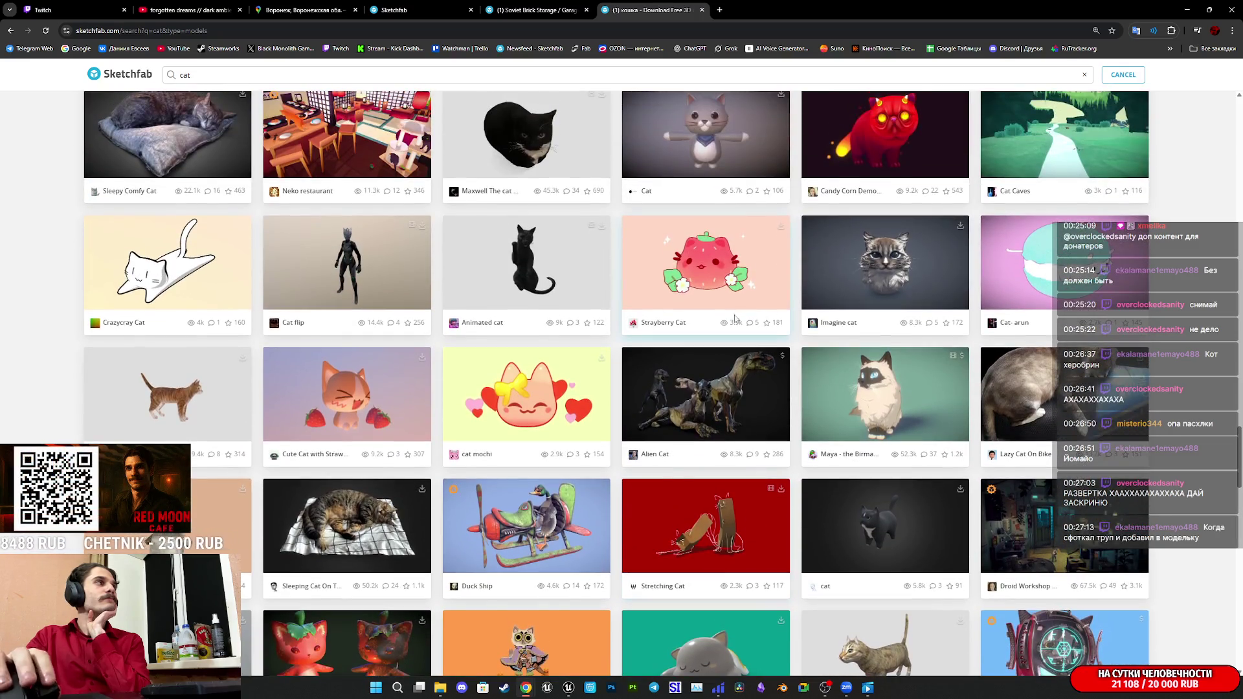
{"action": "left_click", "coordinate": [785, 9]}
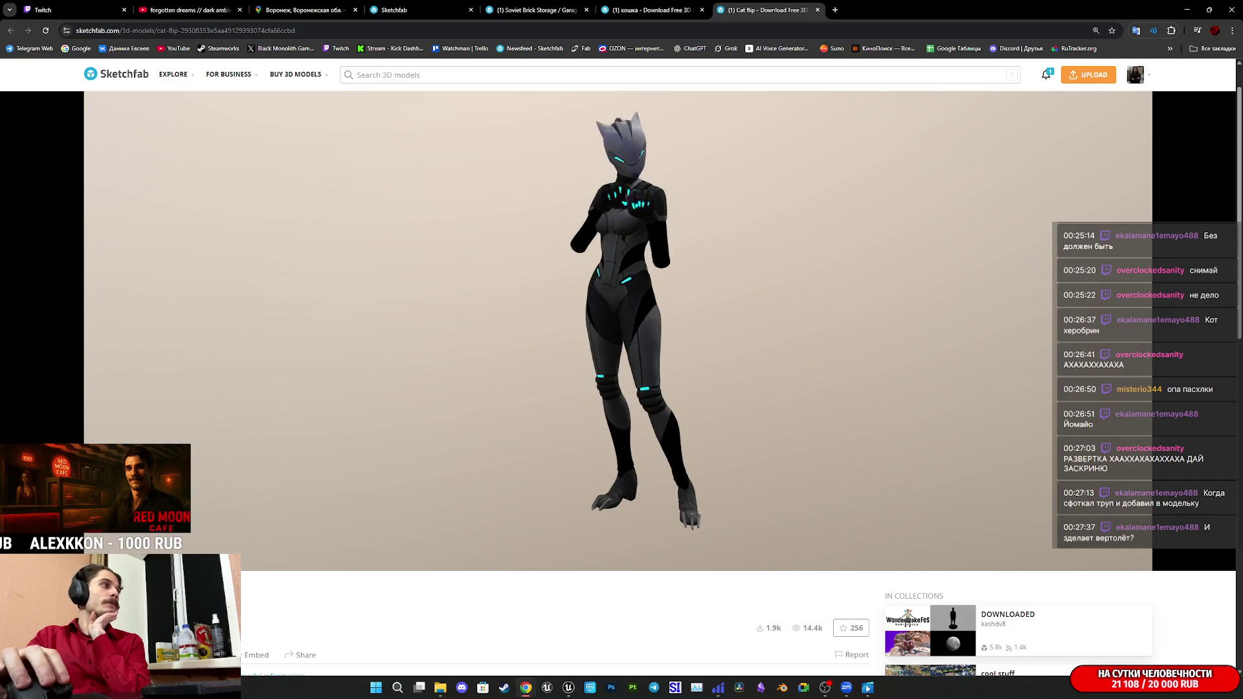
{"action": "left_click", "coordinate": [174, 553]}
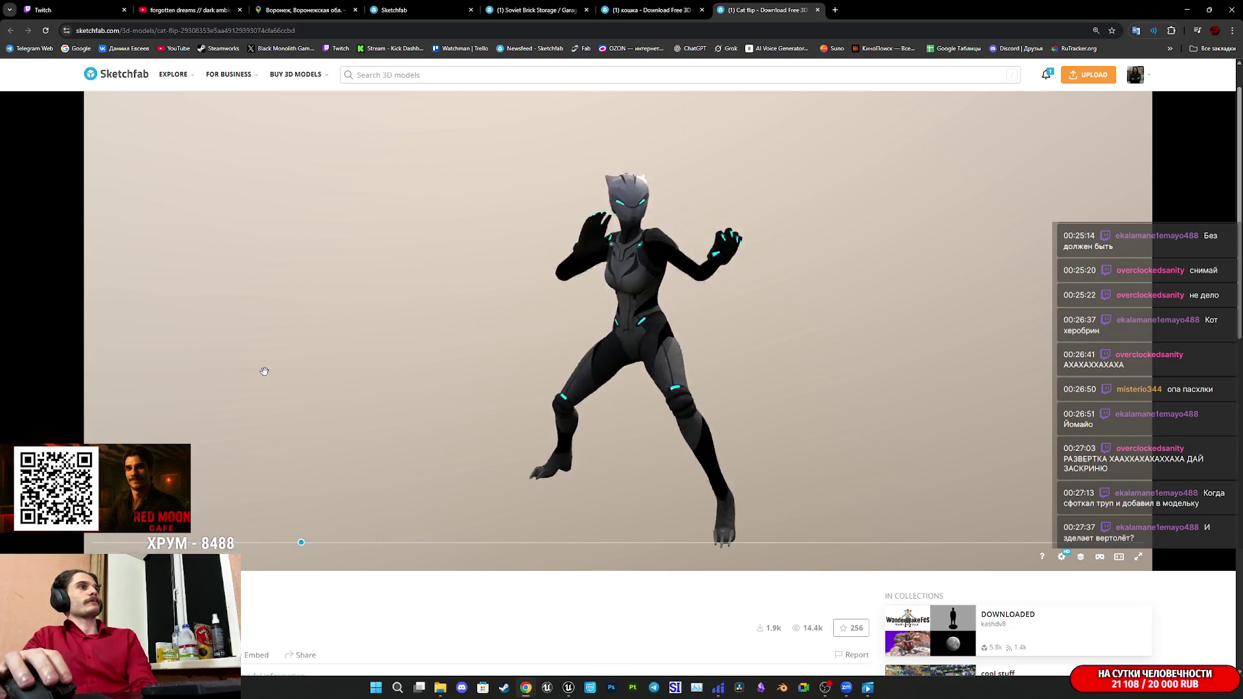
{"action": "middle_click", "coordinate": [738, 14]}
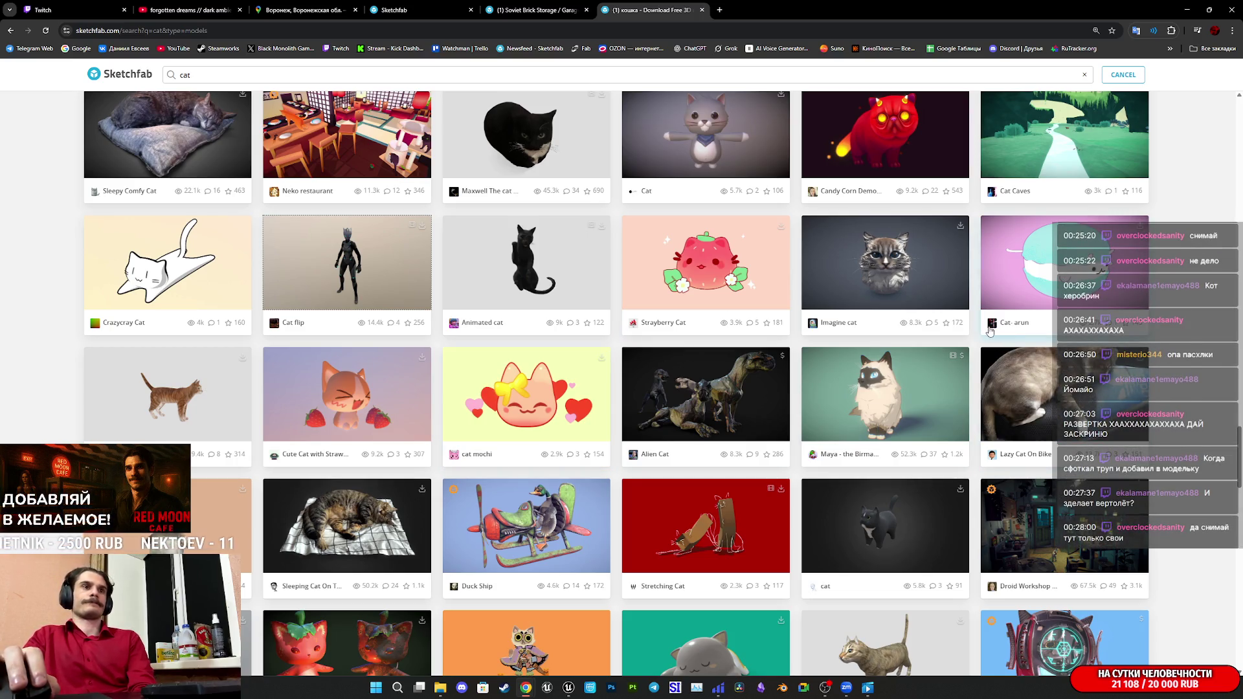
Open 'Cat - PS1 Low Poly (Rigged)' and '3d modelling my cat' in background tabs.
{"action": "scroll", "coordinate": [989, 332], "scroll_direction": "down", "scroll_amount": 1}
{"action": "scroll", "coordinate": [1055, 319], "scroll_direction": "down", "scroll_amount": 4}
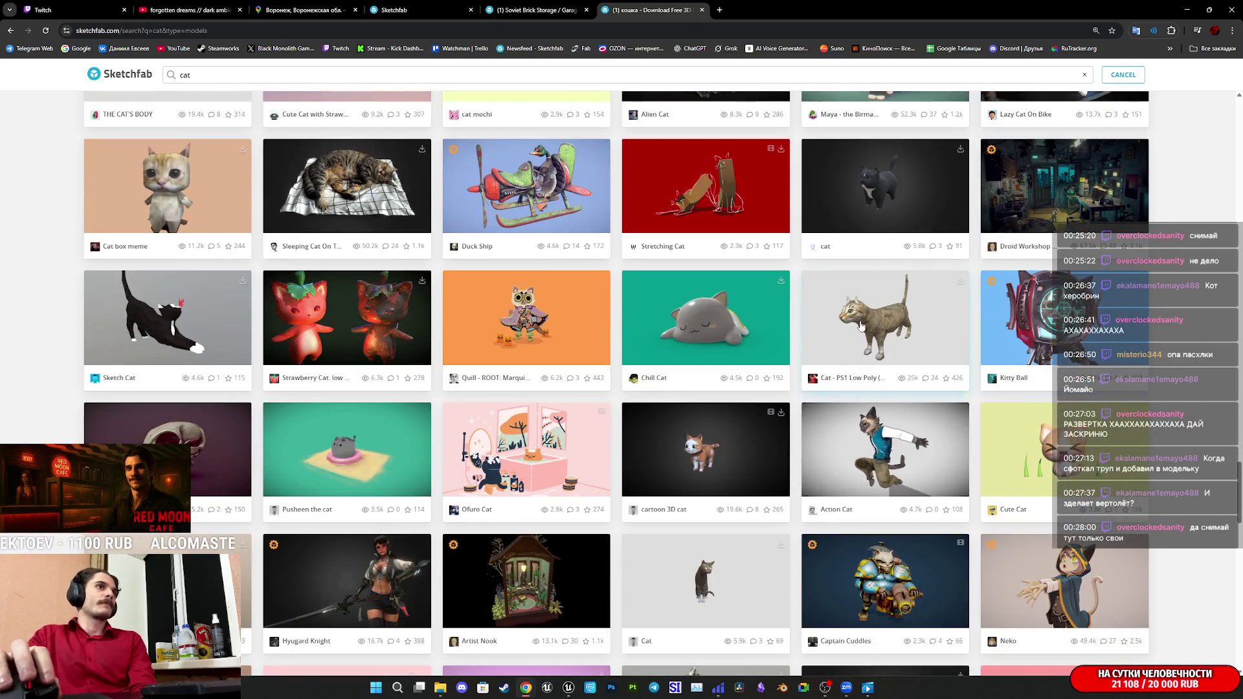
{"action": "middle_click", "coordinate": [885, 316]}
{"action": "scroll", "coordinate": [885, 316], "scroll_direction": "down", "scroll_amount": 4}
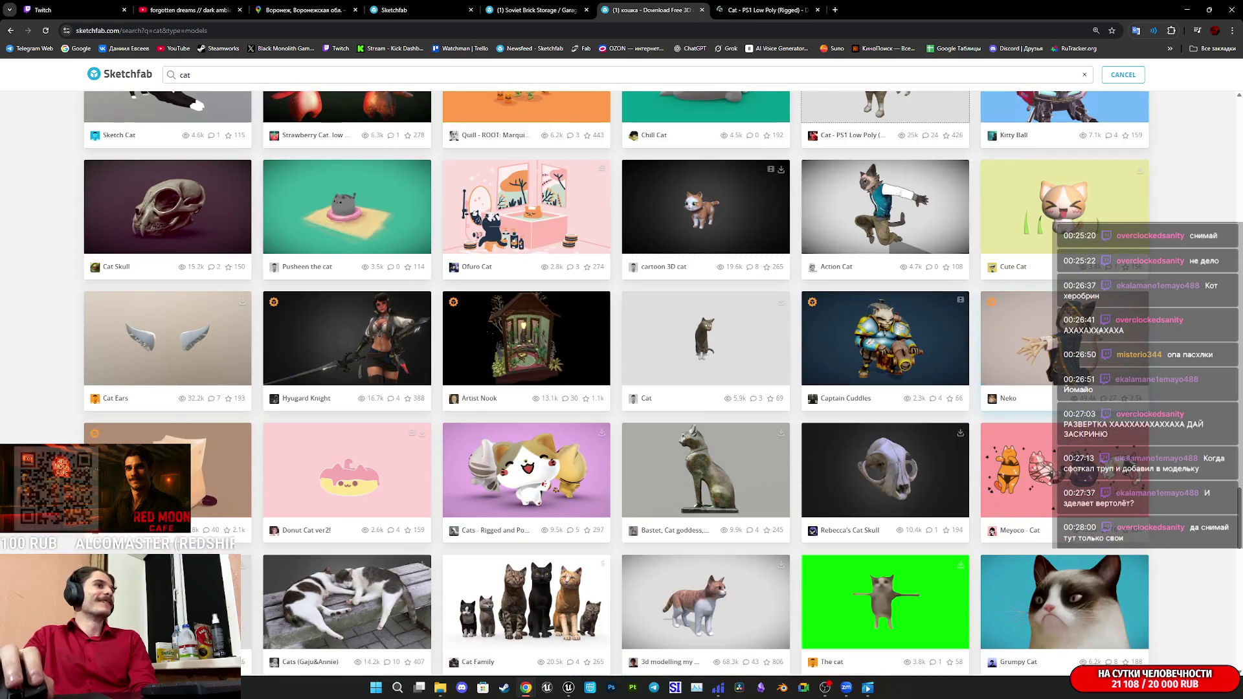
{"action": "scroll", "coordinate": [1073, 338], "scroll_direction": "down", "scroll_amount": 2}
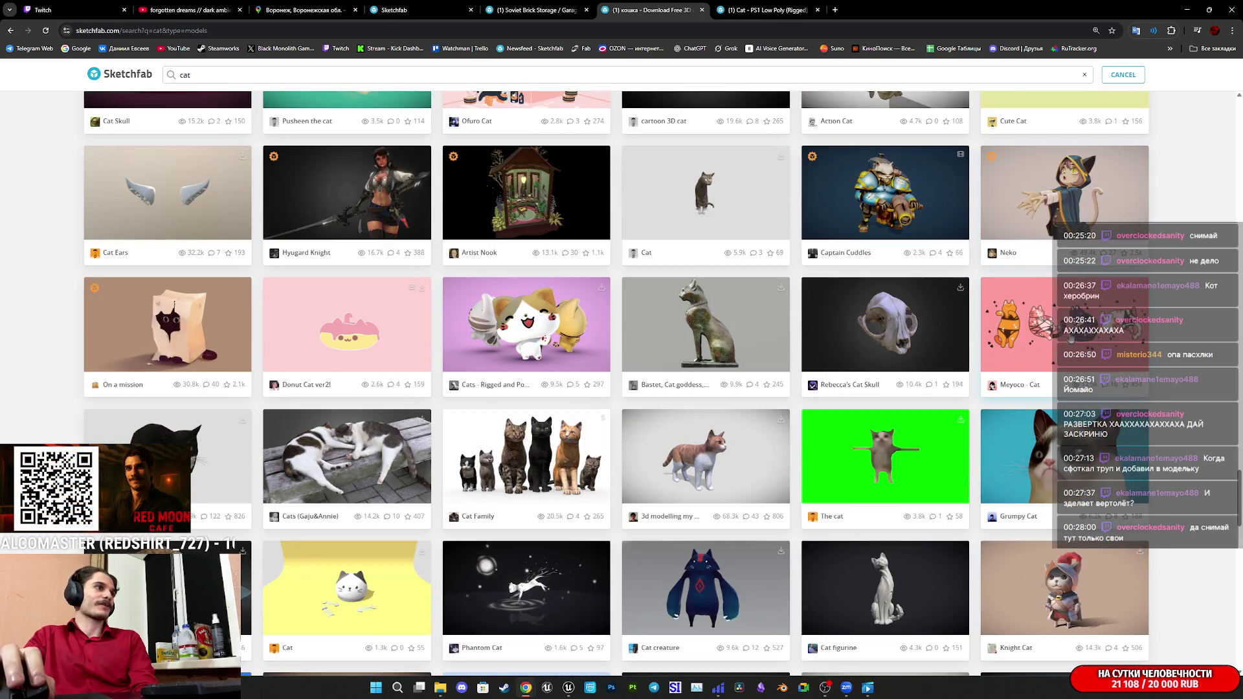
{"action": "scroll", "coordinate": [1053, 327], "scroll_direction": "down", "scroll_amount": 5}
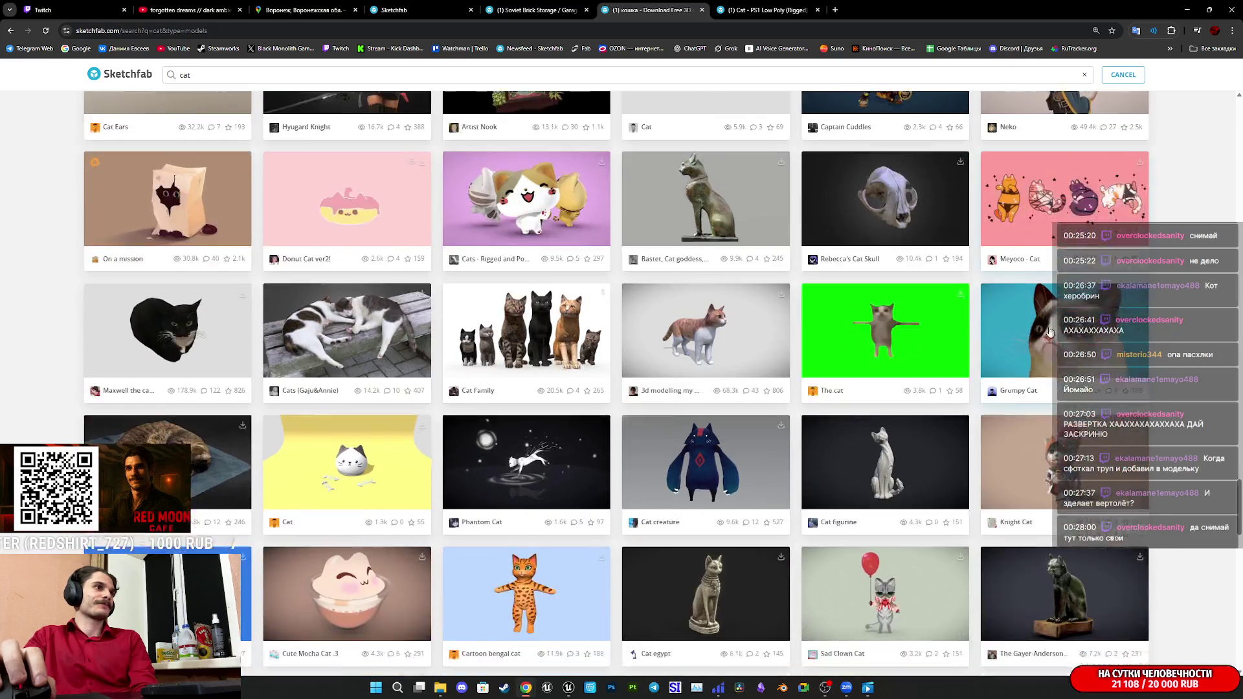
{"action": "scroll", "coordinate": [1048, 330], "scroll_direction": "up", "scroll_amount": 2}
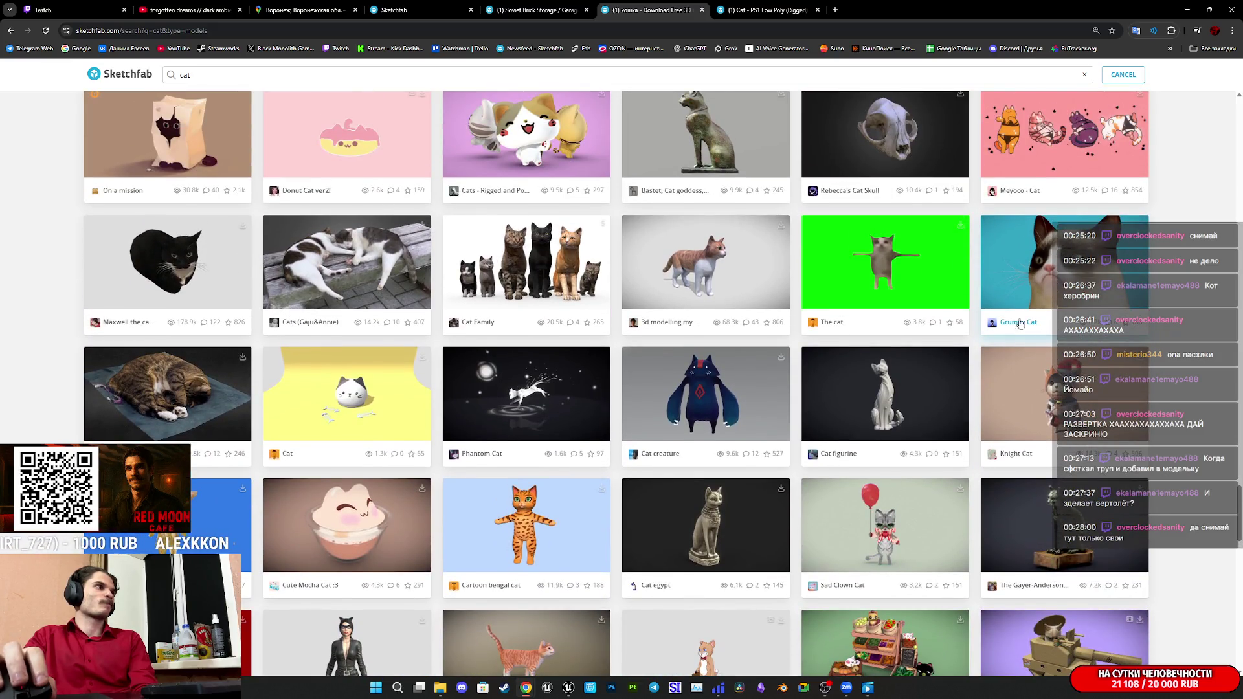
{"action": "middle_click", "coordinate": [710, 269]}
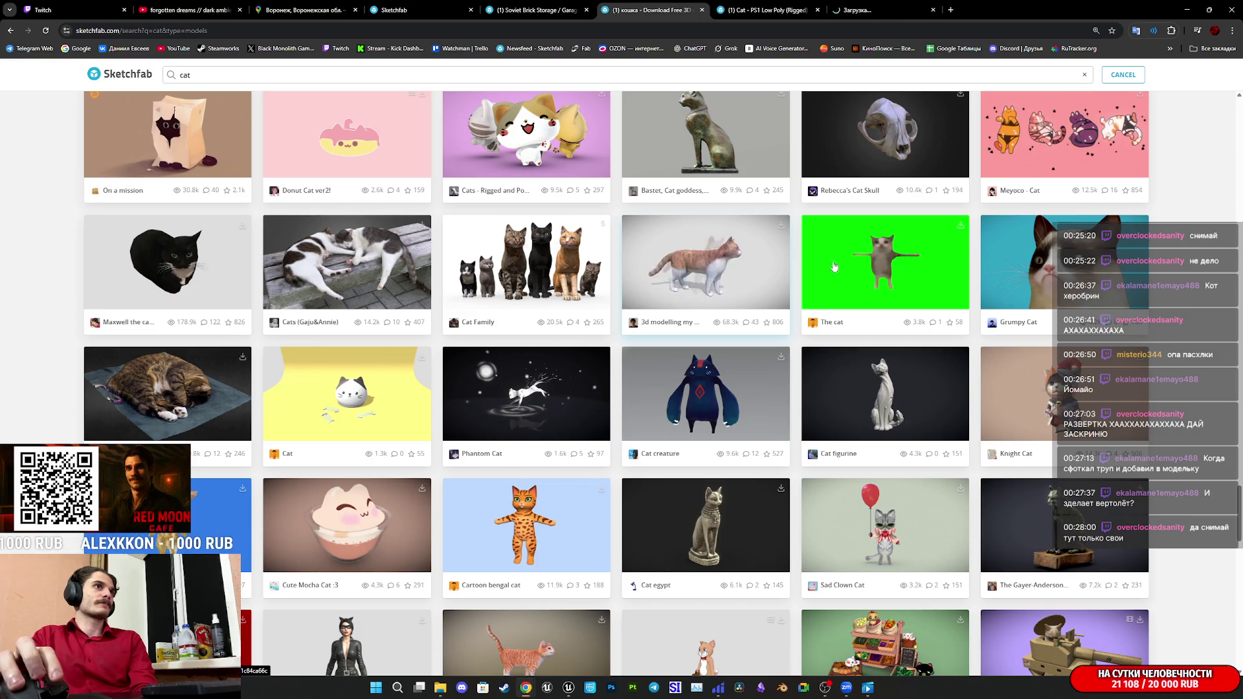
Queue one more cat model from further down the results, then bring up the PS1 cat page.
{"action": "scroll", "coordinate": [910, 274], "scroll_direction": "down", "scroll_amount": 4}
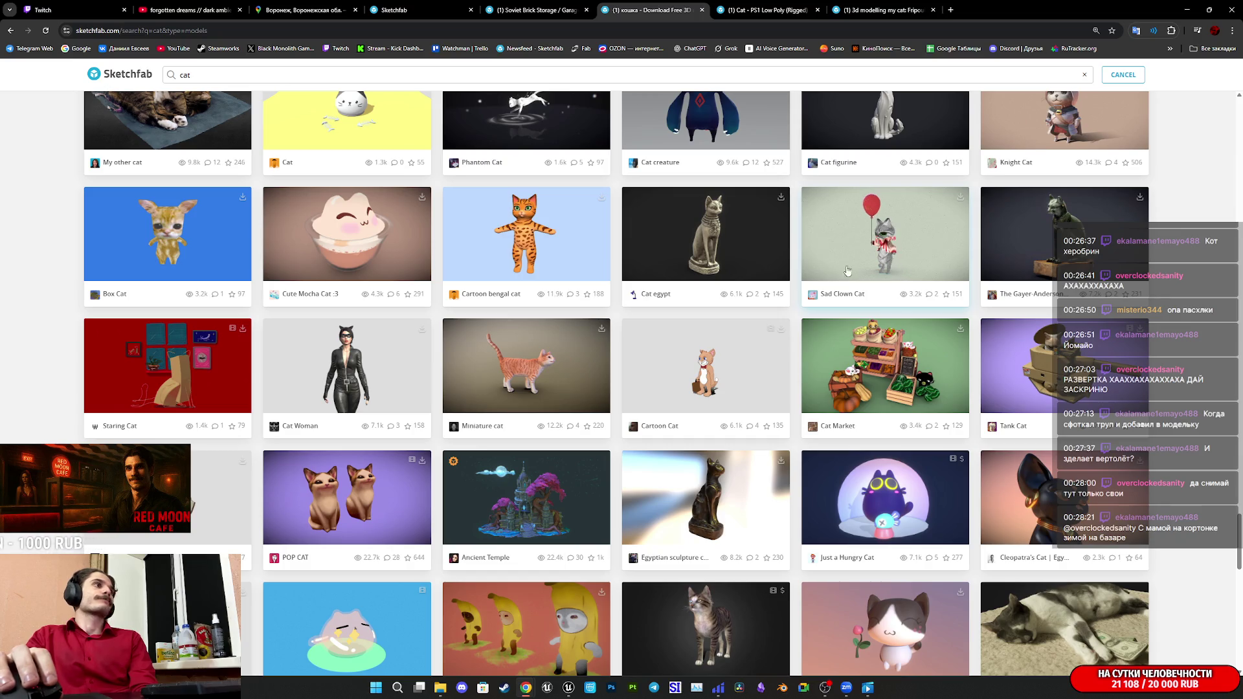
{"action": "scroll", "coordinate": [909, 334], "scroll_direction": "down", "scroll_amount": 4}
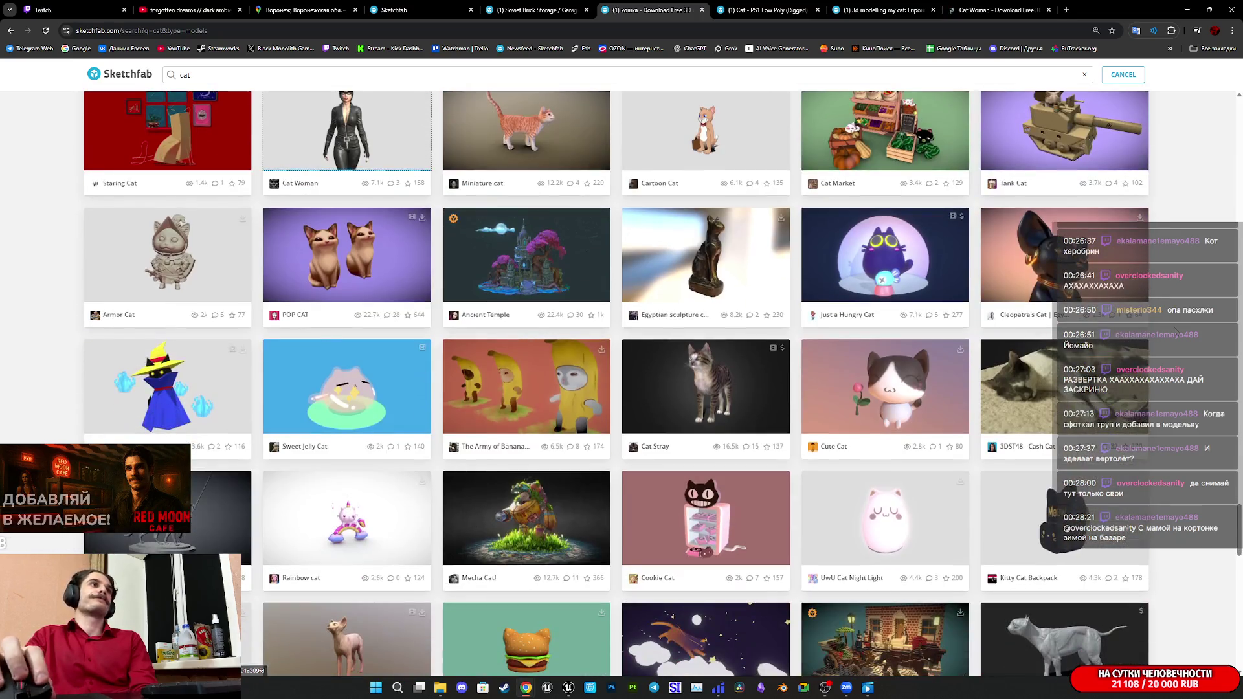
{"action": "scroll", "coordinate": [1175, 331], "scroll_direction": "down", "scroll_amount": 2}
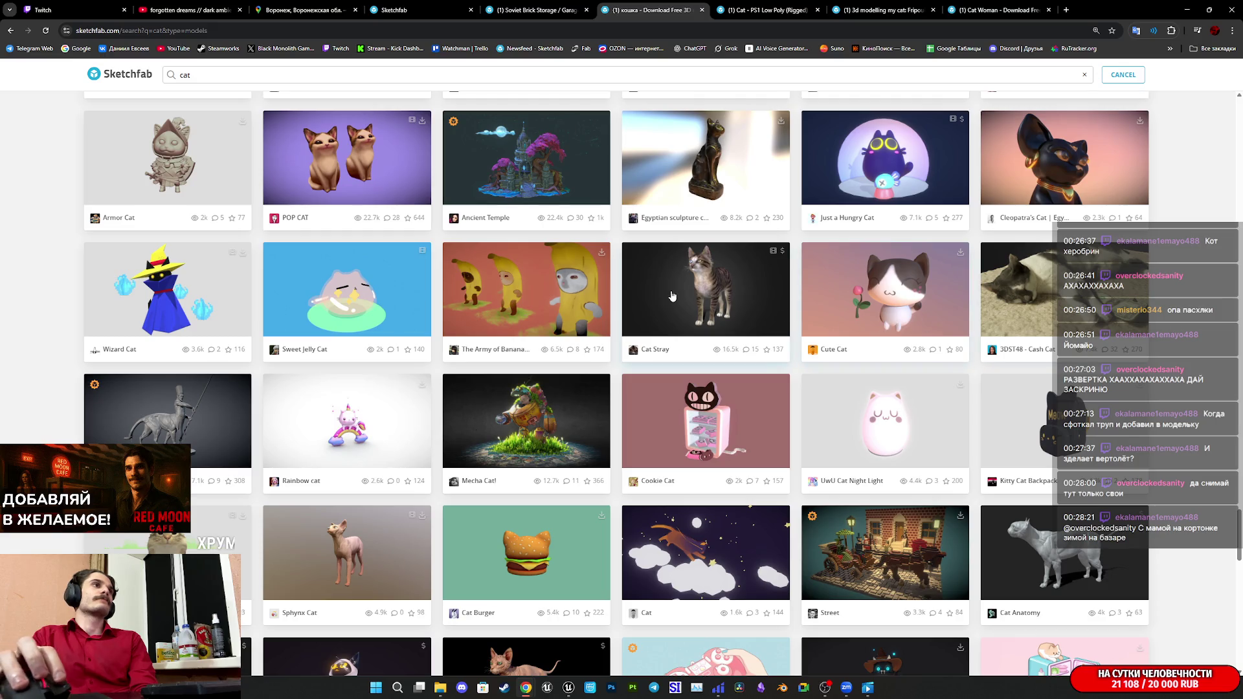
{"action": "scroll", "coordinate": [677, 295], "scroll_direction": "down", "scroll_amount": 3}
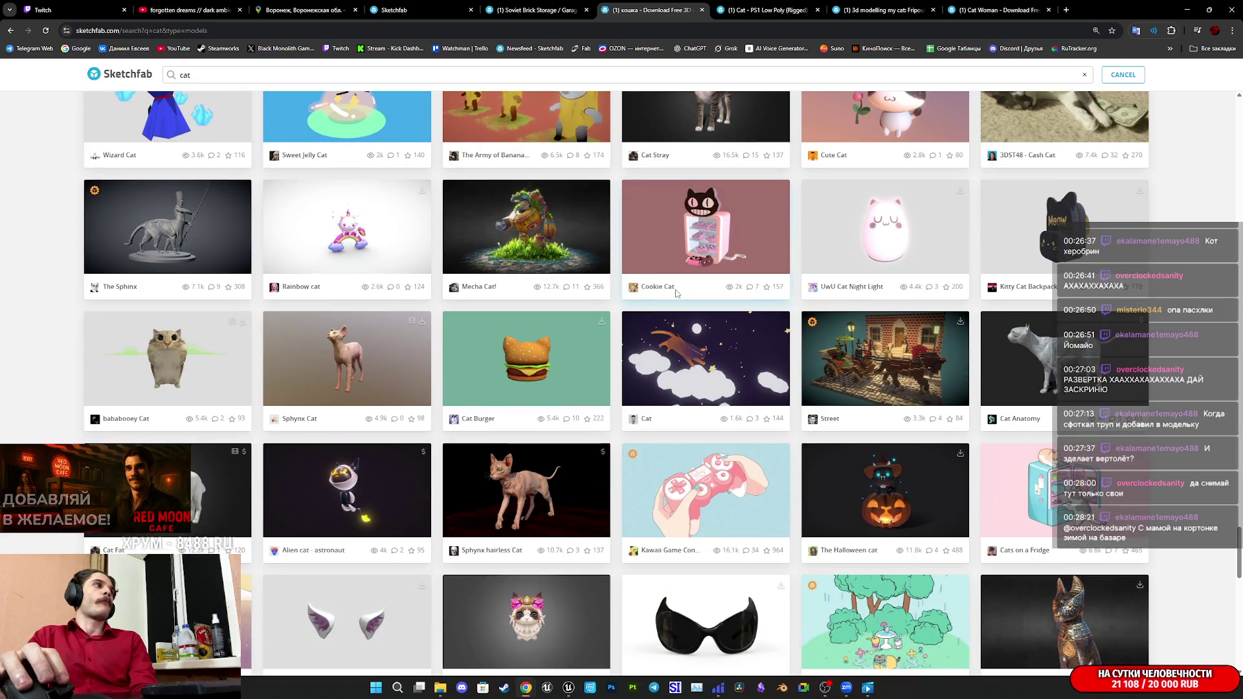
{"action": "scroll", "coordinate": [677, 293], "scroll_direction": "down", "scroll_amount": 2}
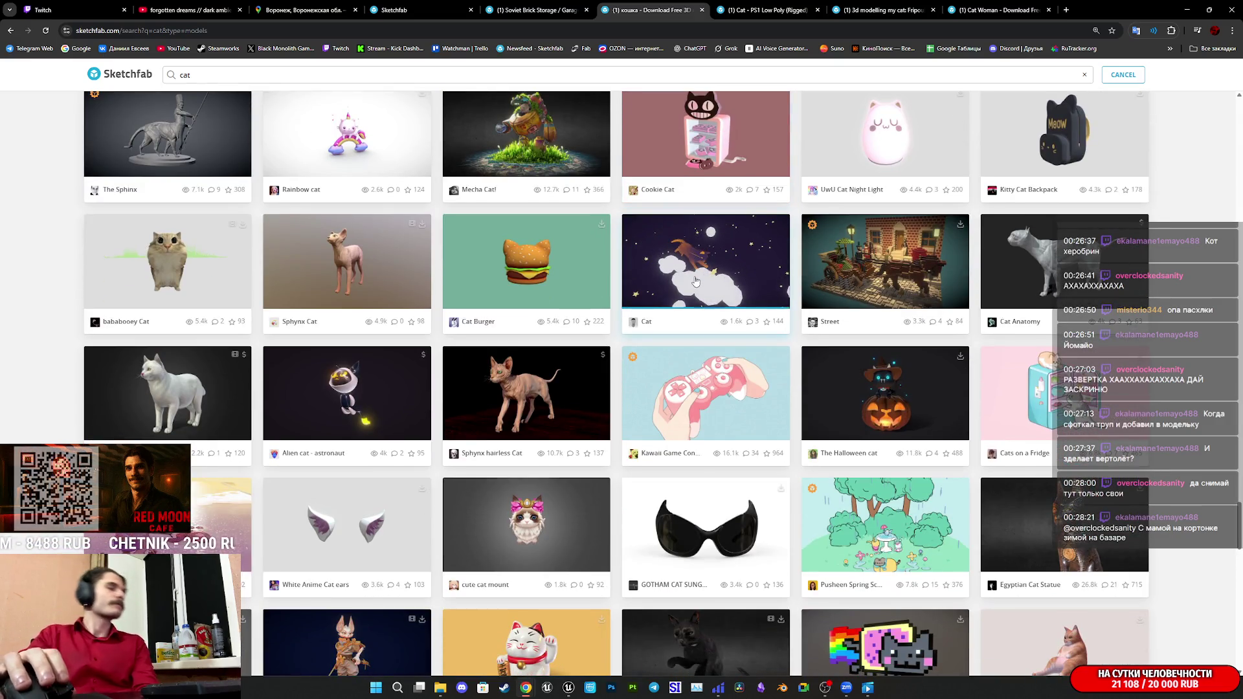
{"action": "scroll", "coordinate": [732, 295], "scroll_direction": "down", "scroll_amount": 4}
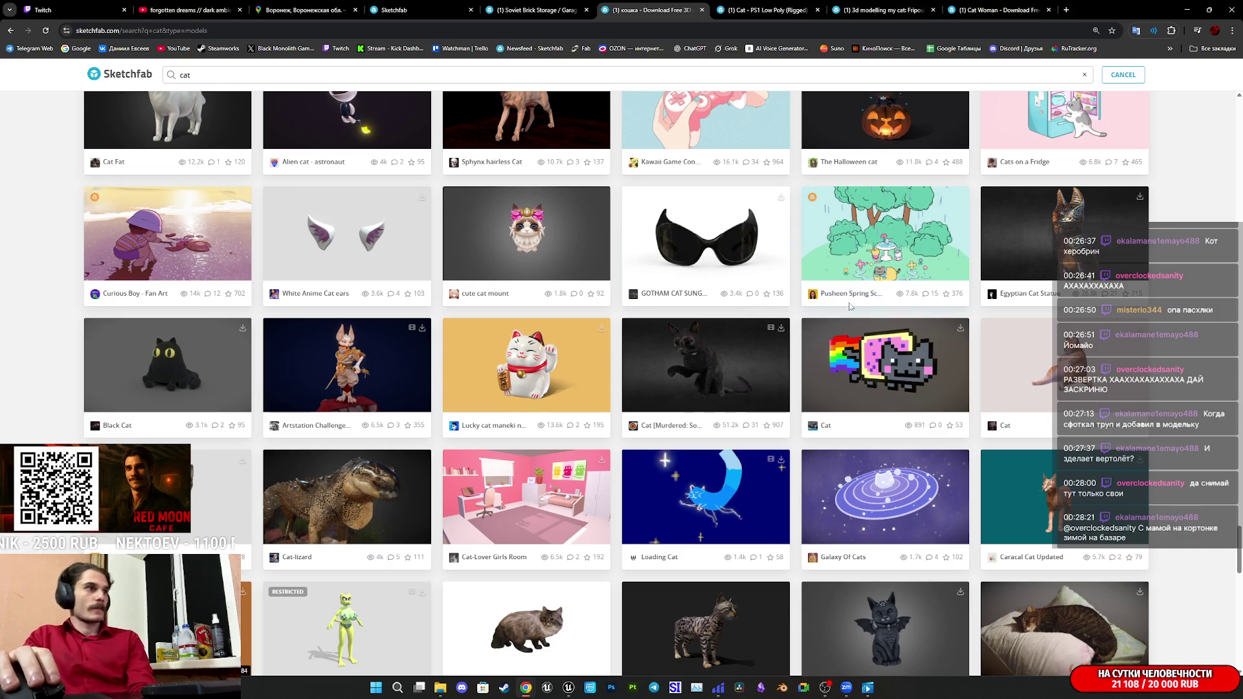
{"action": "scroll", "coordinate": [847, 309], "scroll_direction": "down", "scroll_amount": 3}
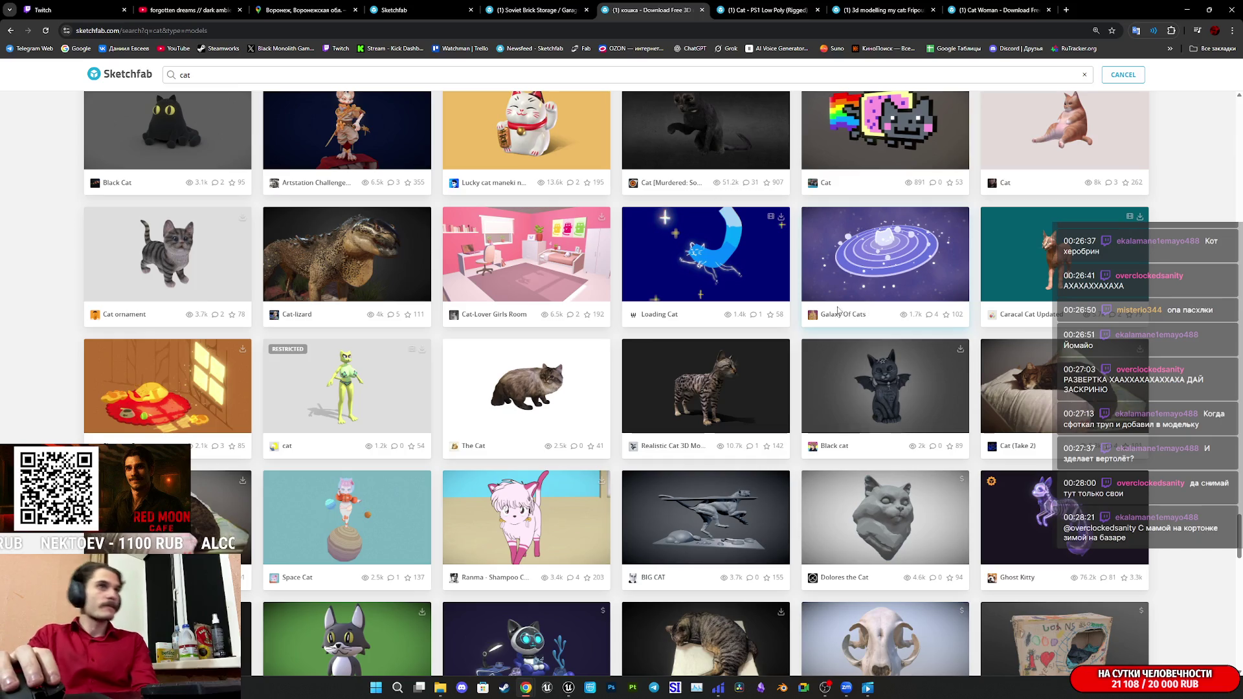
{"action": "scroll", "coordinate": [838, 311], "scroll_direction": "down", "scroll_amount": 3}
{"action": "scroll", "coordinate": [842, 312], "scroll_direction": "down", "scroll_amount": 3}
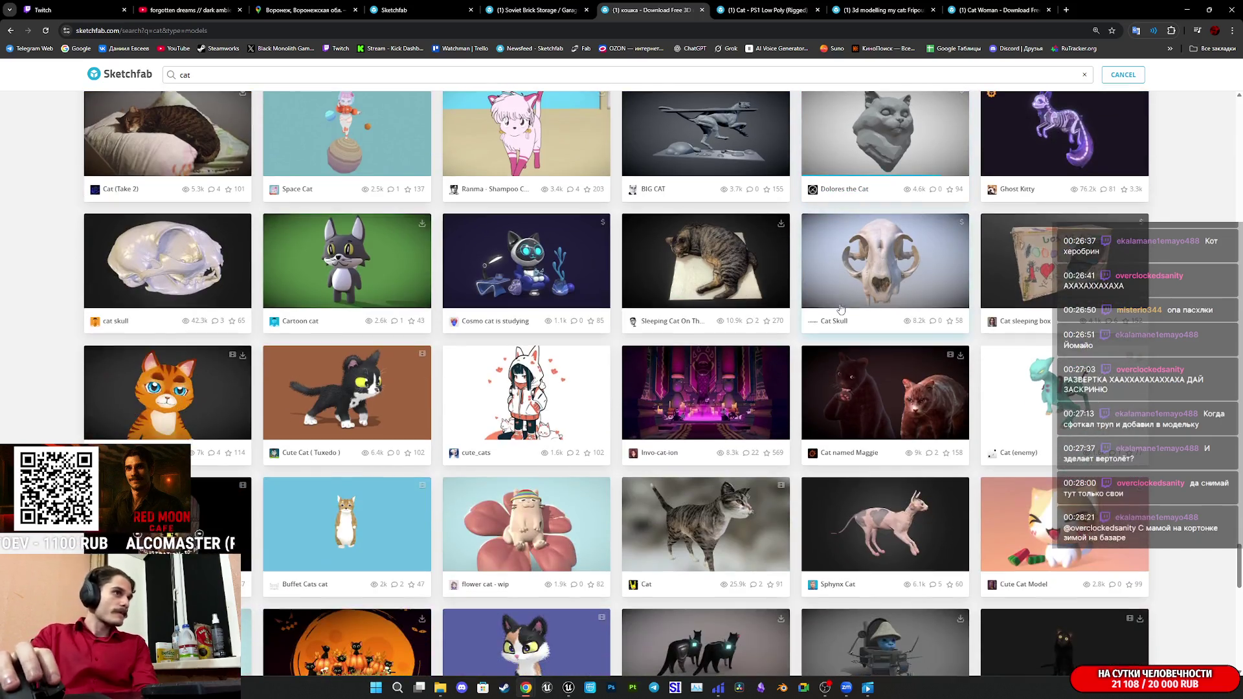
{"action": "scroll", "coordinate": [843, 283], "scroll_direction": "down", "scroll_amount": 10}
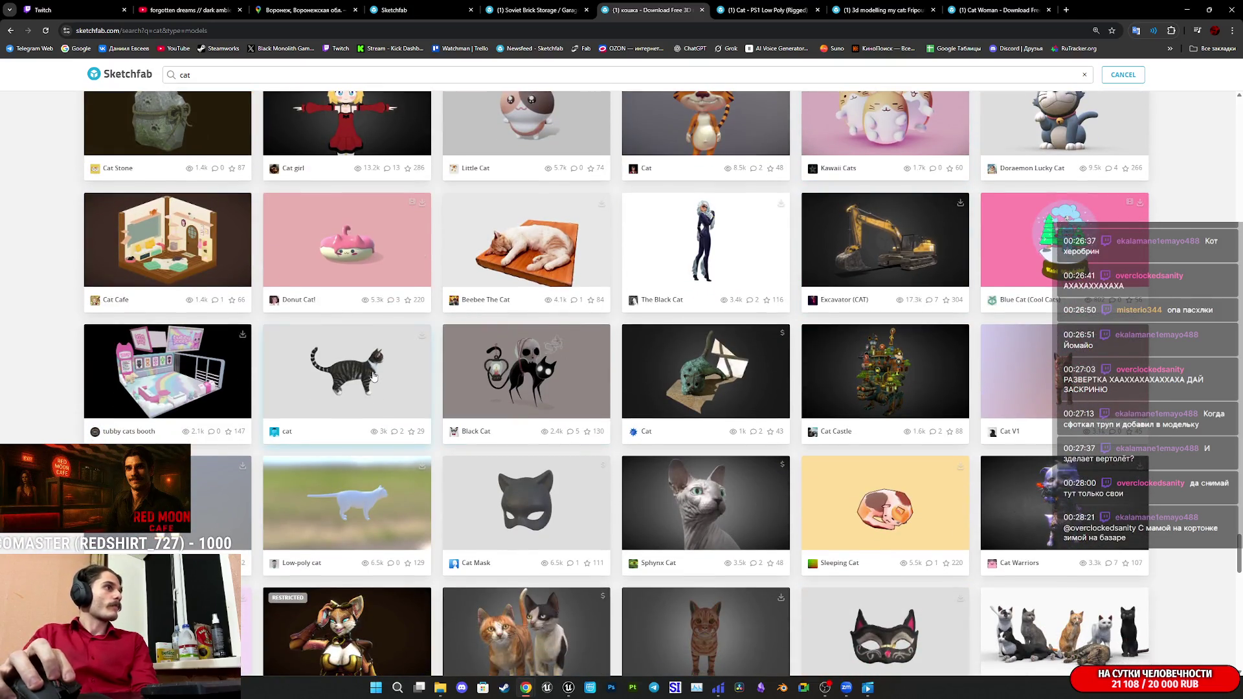
{"action": "middle_click", "coordinate": [374, 375]}
{"action": "scroll", "coordinate": [845, 350], "scroll_direction": "down", "scroll_amount": 2}
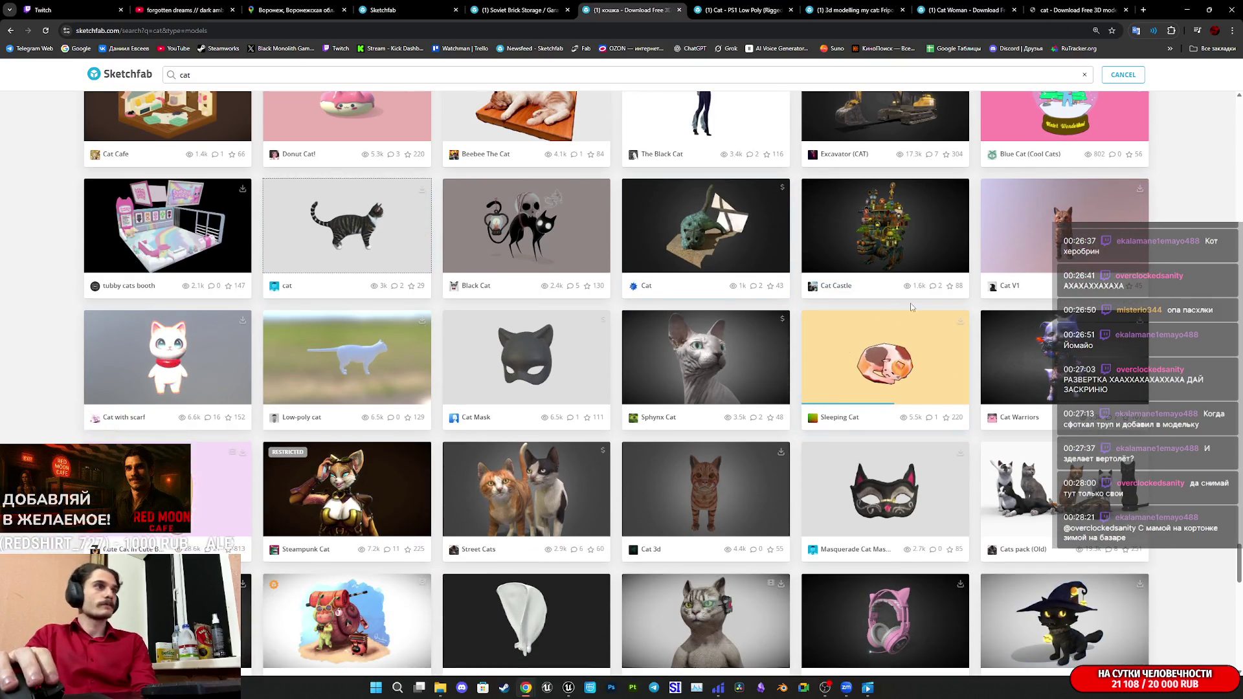
{"action": "scroll", "coordinate": [911, 306], "scroll_direction": "down", "scroll_amount": 2}
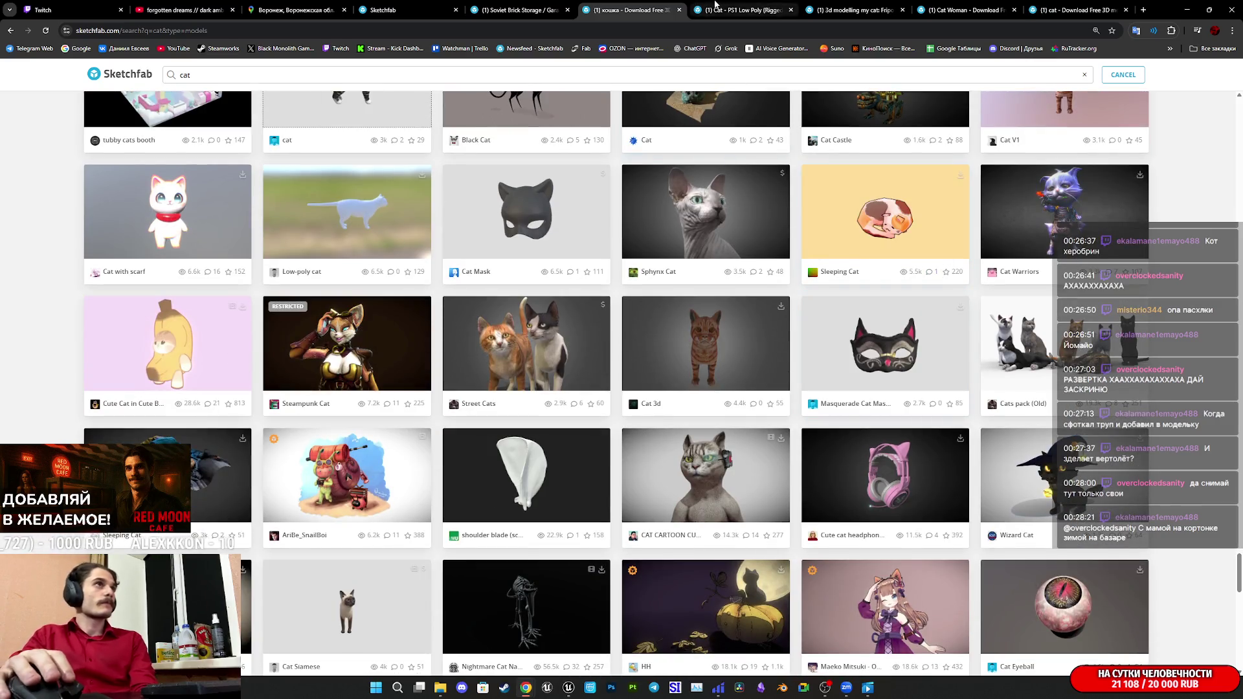
{"action": "left_click", "coordinate": [715, 8]}
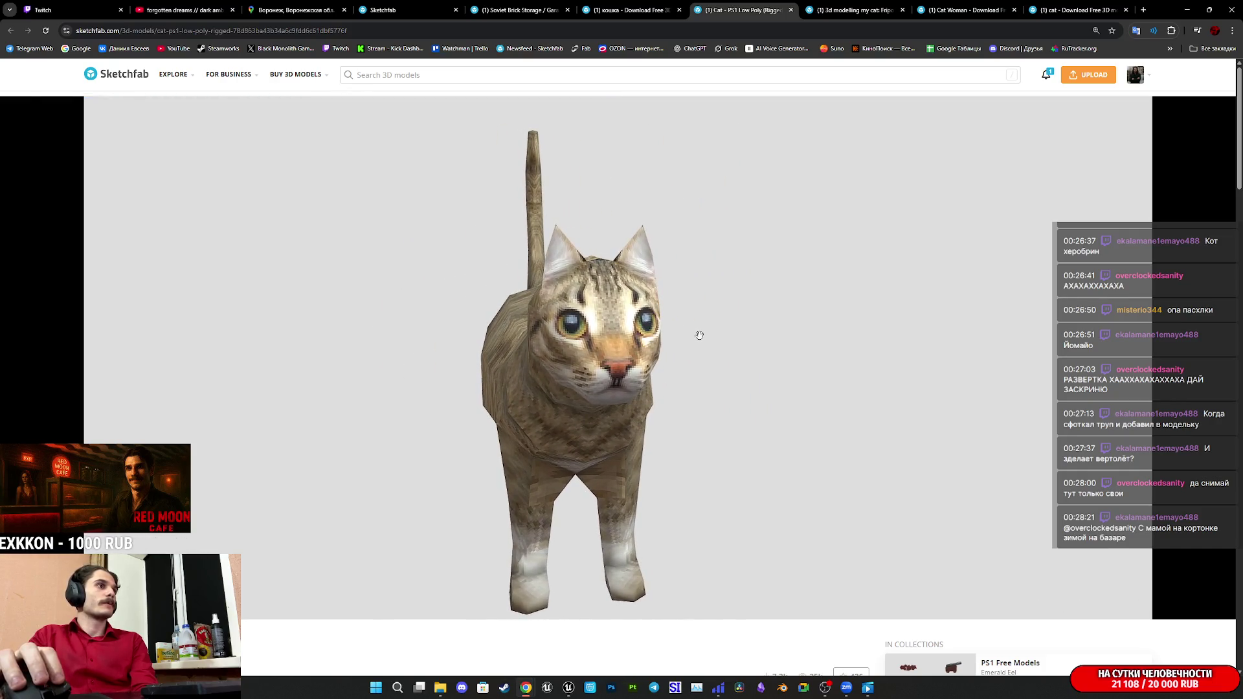
Turn the cat face-left in the Model Inspector, then show wireframe, then base colour beside its texture map.
{"action": "scroll", "coordinate": [699, 335], "scroll_direction": "up", "scroll_amount": 5}
{"action": "mouse_move", "coordinate": [699, 335]}
{"action": "left_mouse_down"}
{"action": "mouse_move", "coordinate": [619, 345]}
{"action": "mouse_move", "coordinate": [723, 342]}
{"action": "mouse_move", "coordinate": [716, 360]}
{"action": "mouse_move", "coordinate": [711, 321]}
{"action": "left_mouse_up"}
{"action": "scroll", "coordinate": [619, 345], "scroll_direction": "down", "scroll_amount": 5}
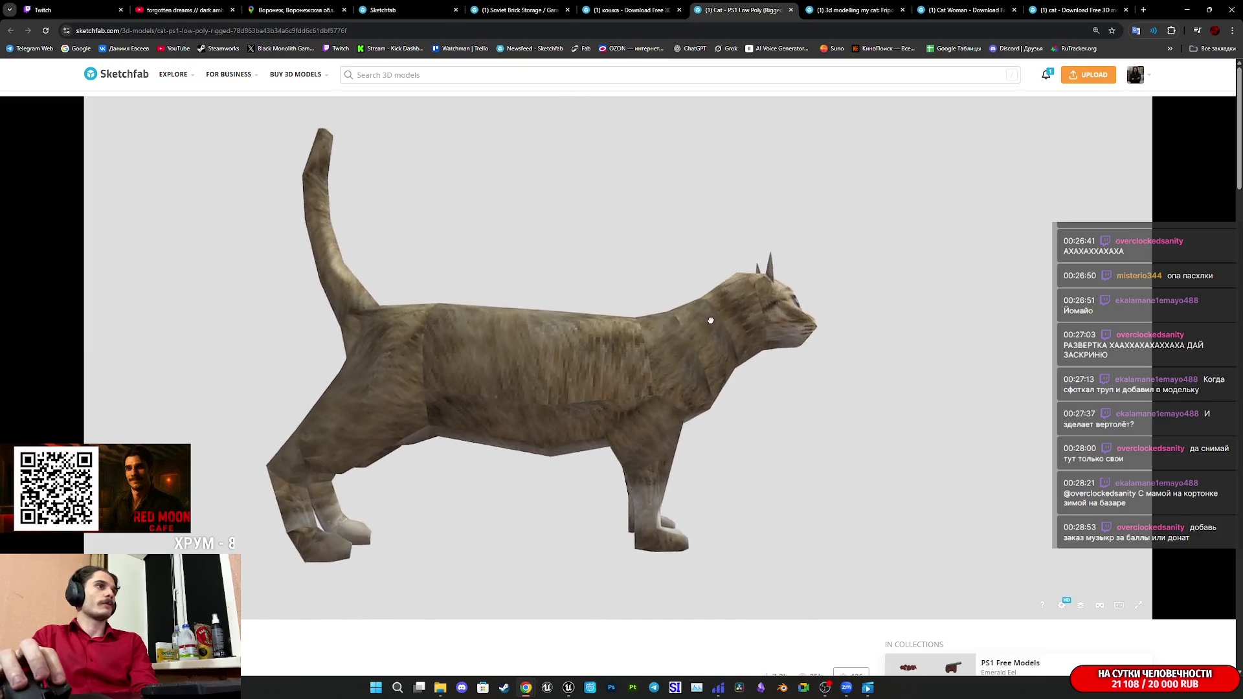
{"action": "scroll", "coordinate": [674, 319], "scroll_direction": "up", "scroll_amount": 5}
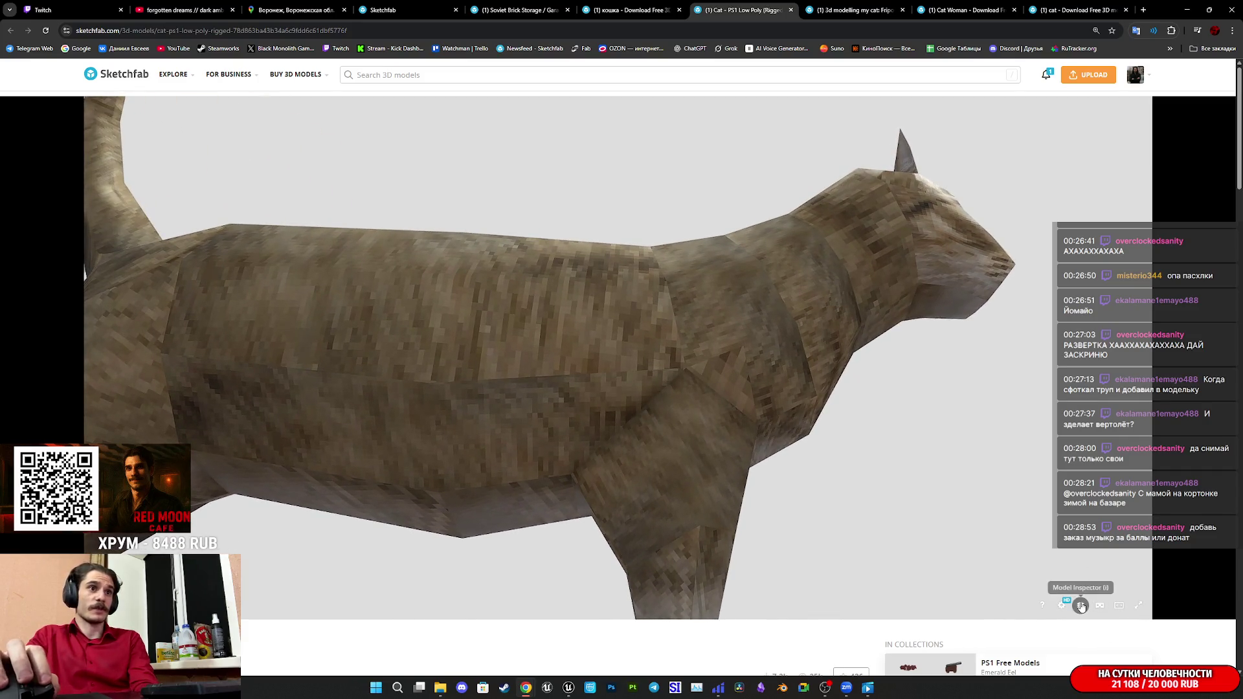
{"action": "left_click", "coordinate": [1081, 606]}
{"action": "left_click", "coordinate": [167, 443]}
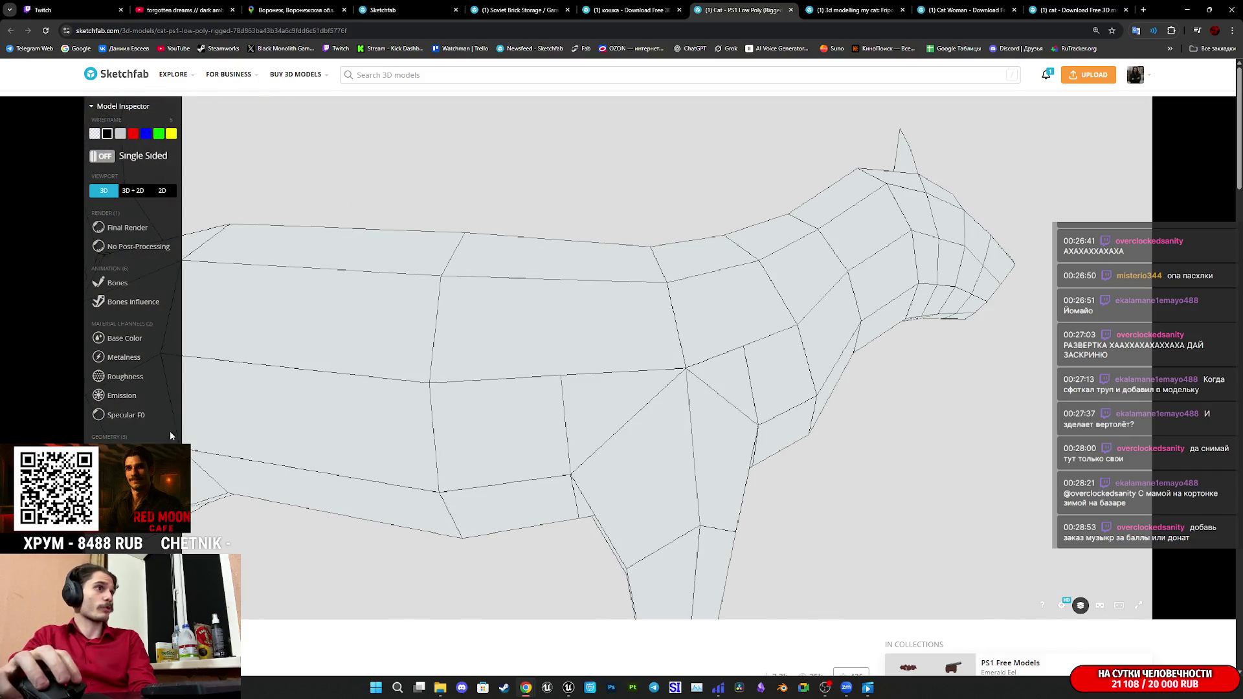
{"action": "left_click", "coordinate": [128, 229]}
{"action": "left_click", "coordinate": [143, 344]}
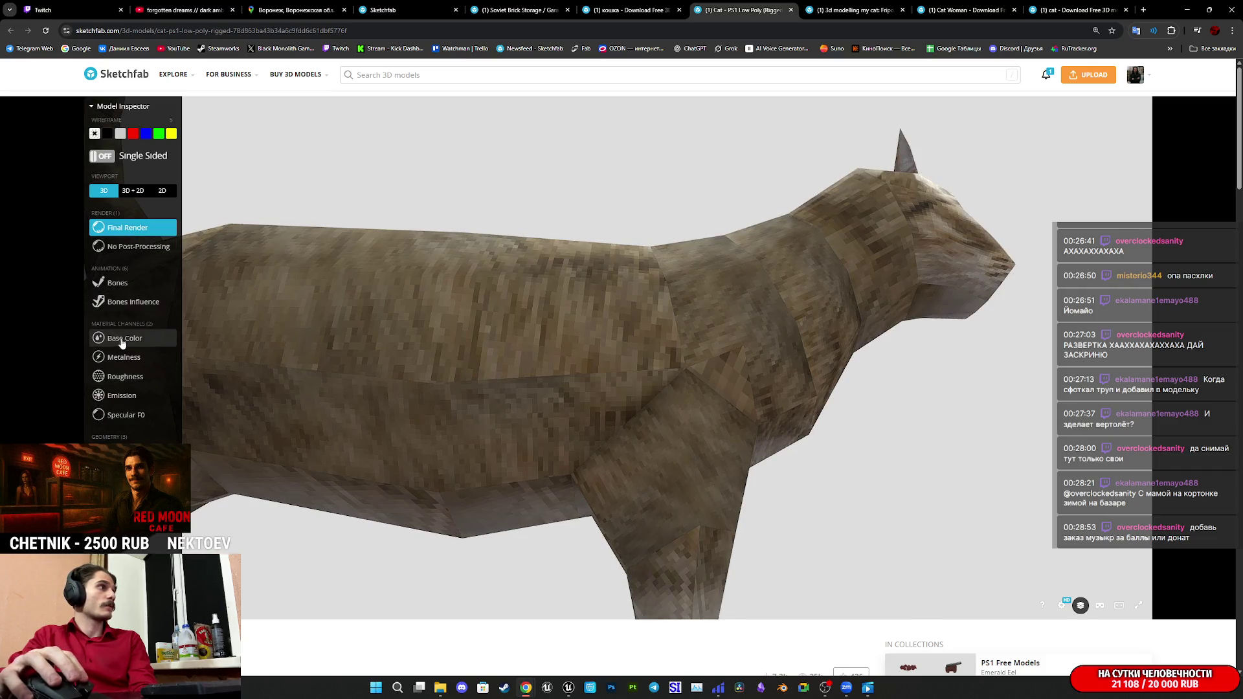
{"action": "left_click", "coordinate": [134, 190]}
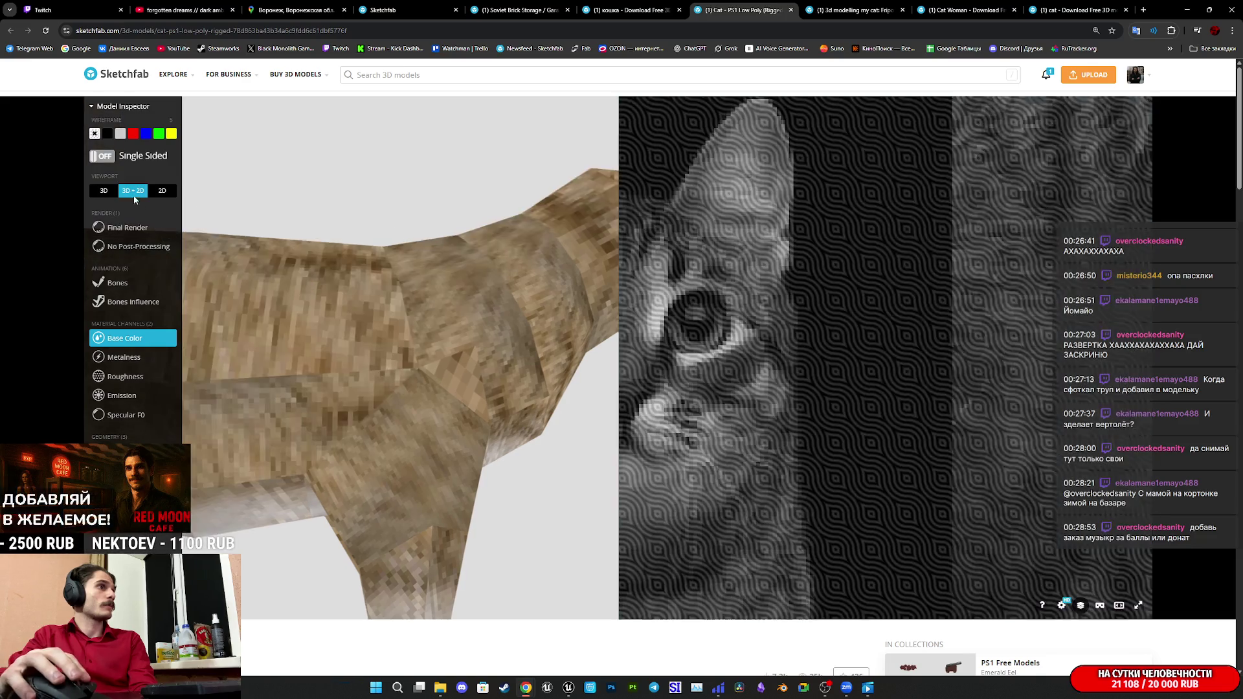
Overlay wireframe on the cat and UV layout, then return to the final render in 3D only.
{"action": "scroll", "coordinate": [1023, 388], "scroll_direction": "down", "scroll_amount": 3}
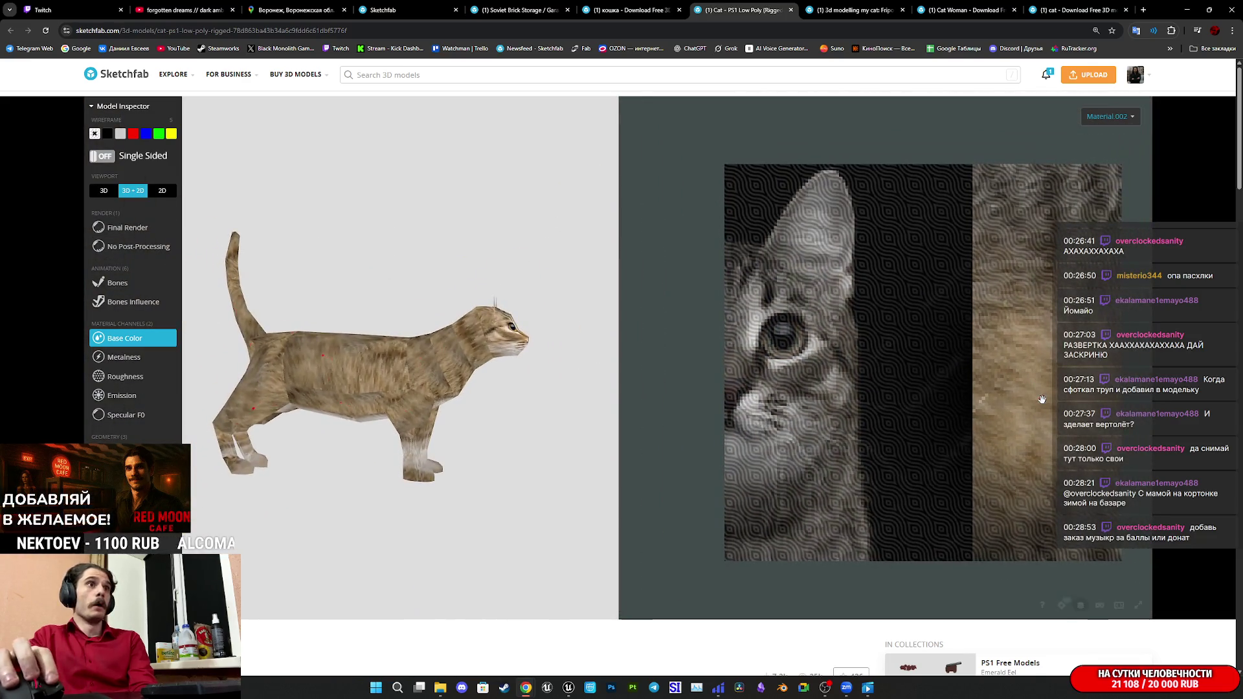
{"action": "key", "text": "5"}
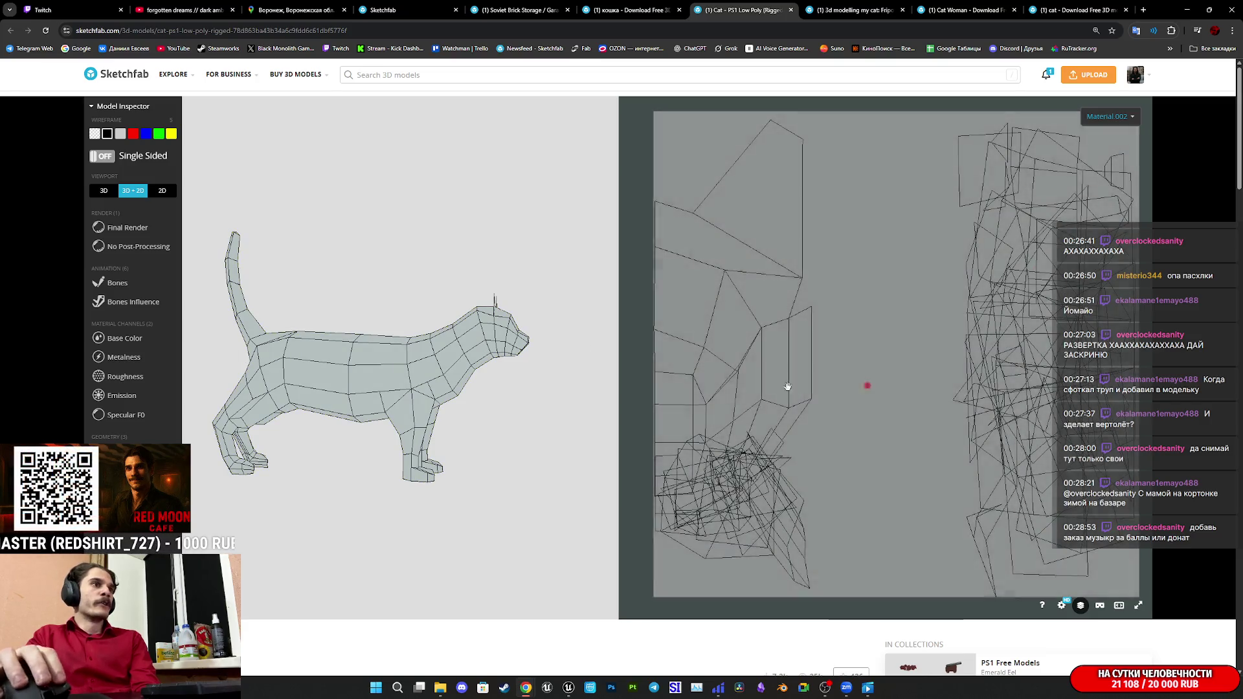
{"action": "left_click", "coordinate": [116, 340]}
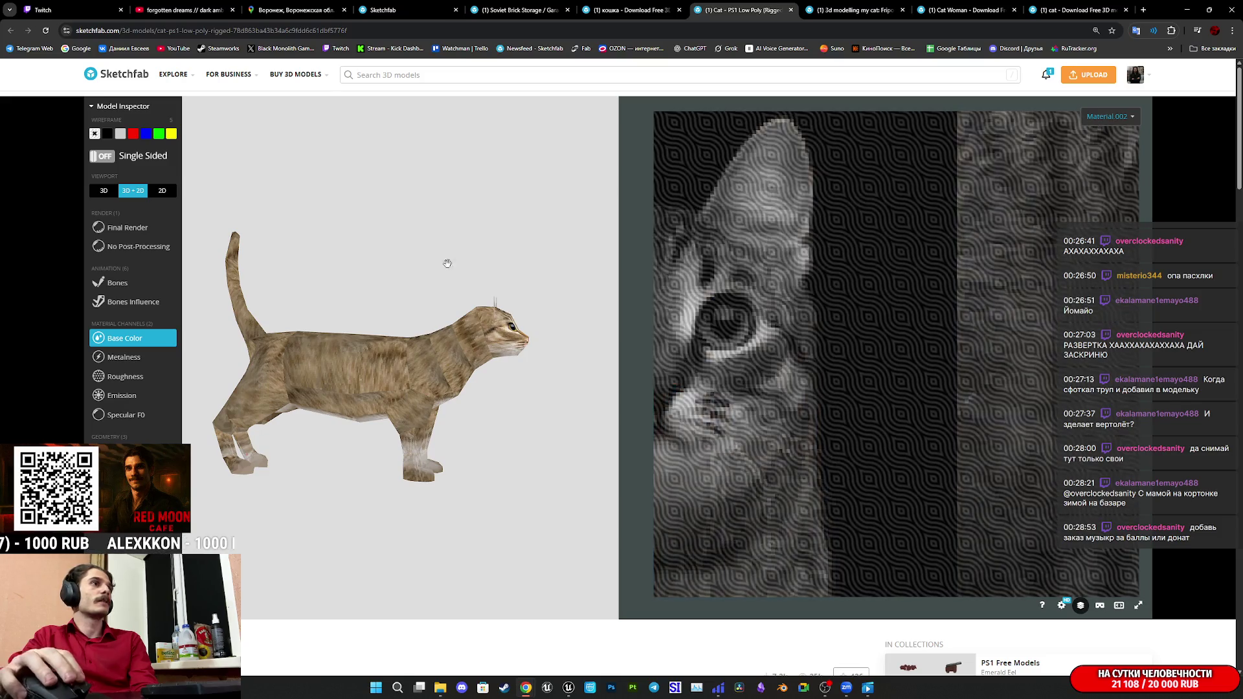
{"action": "left_click", "coordinate": [119, 228]}
{"action": "left_click", "coordinate": [105, 190]}
Show the cat as grey matcap shading with wireframe, viewed from side and rear three-quarter angles.
{"action": "mouse_move", "coordinate": [583, 349]}
{"action": "left_mouse_down"}
{"action": "mouse_move", "coordinate": [680, 347]}
{"action": "mouse_move", "coordinate": [777, 374]}
{"action": "mouse_move", "coordinate": [886, 367]}
{"action": "left_mouse_up"}
{"action": "scroll", "coordinate": [648, 362], "scroll_direction": "up", "scroll_amount": 5}
{"action": "scroll", "coordinate": [660, 383], "scroll_direction": "up", "scroll_amount": 3}
{"action": "scroll", "coordinate": [884, 389], "scroll_direction": "down", "scroll_amount": 5}
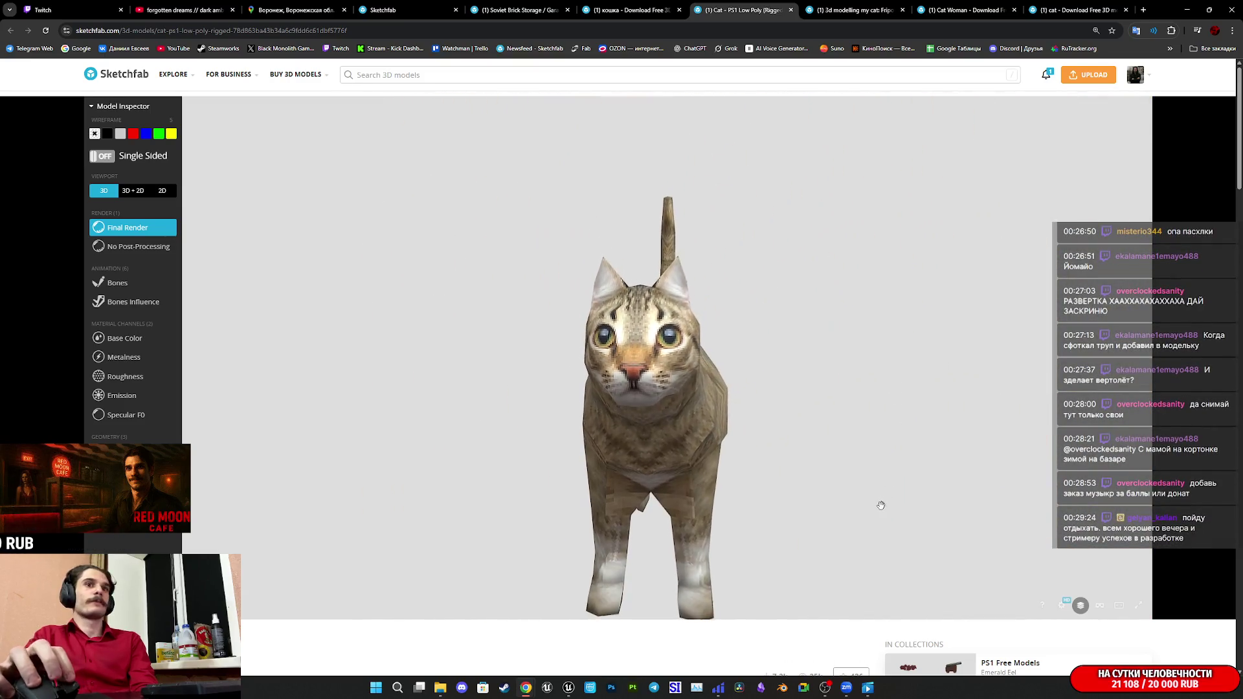
{"action": "scroll", "coordinate": [755, 641], "scroll_direction": "down", "scroll_amount": 4}
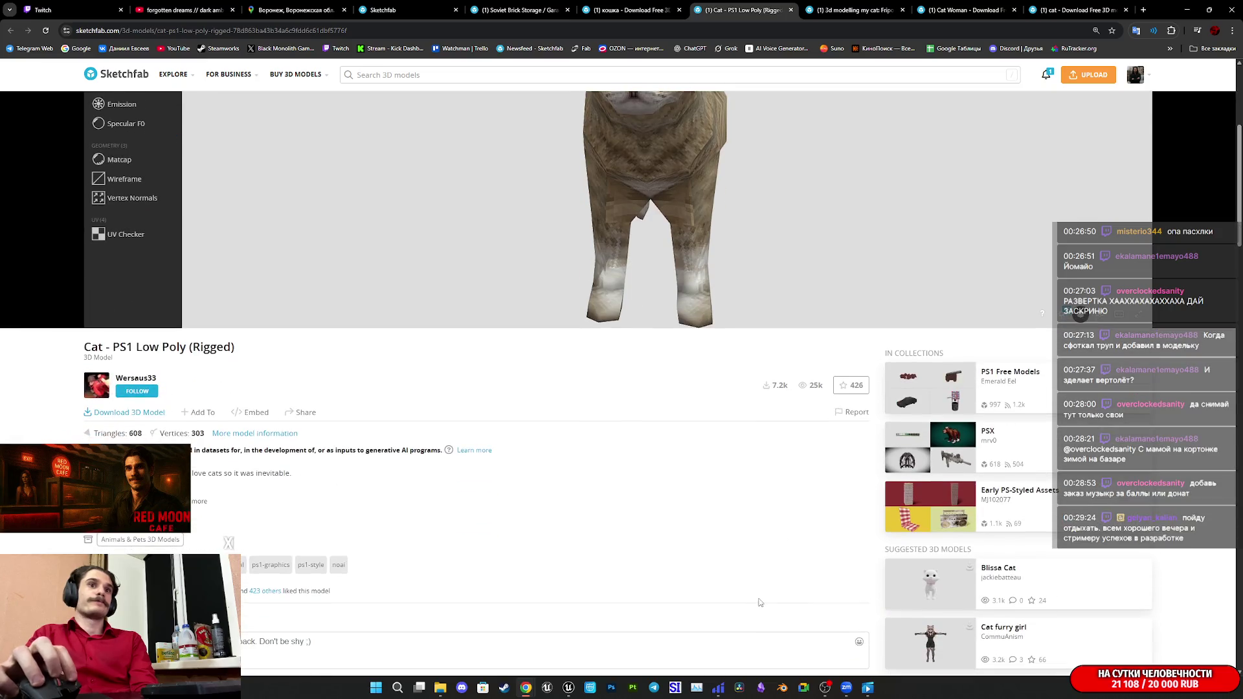
{"action": "scroll", "coordinate": [767, 585], "scroll_direction": "up", "scroll_amount": 4}
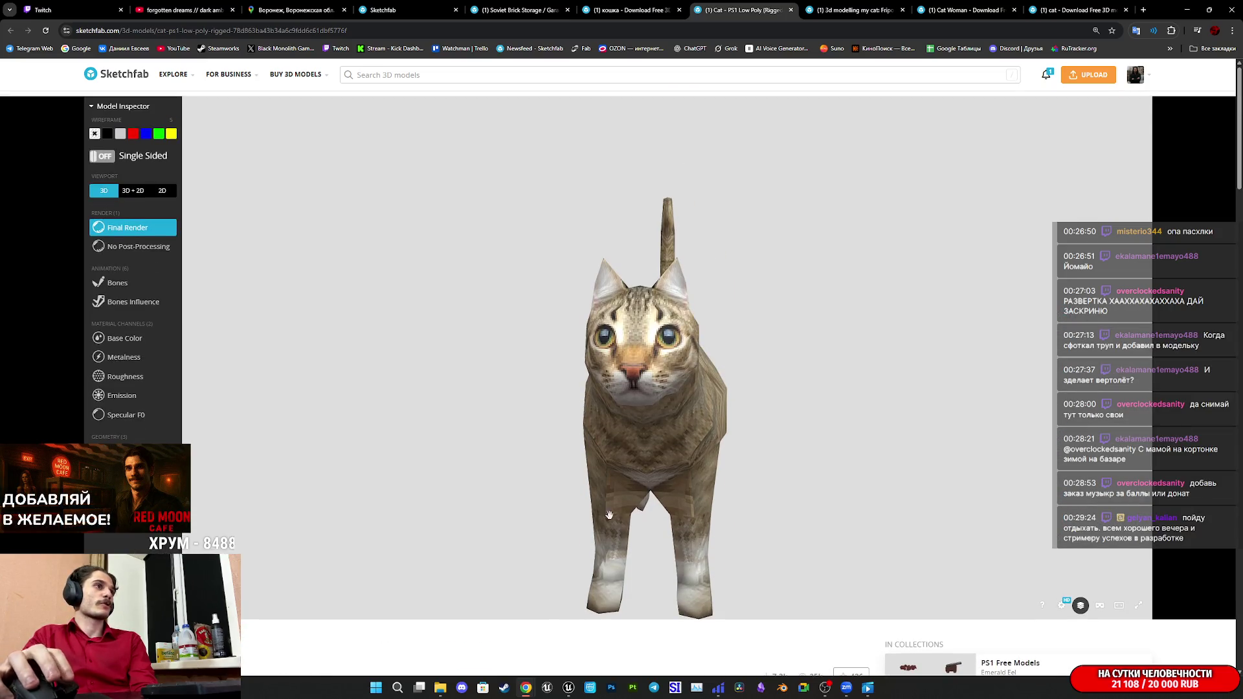
{"action": "left_click_drag", "start_coordinate": [639, 430], "coordinate": [363, 434]}
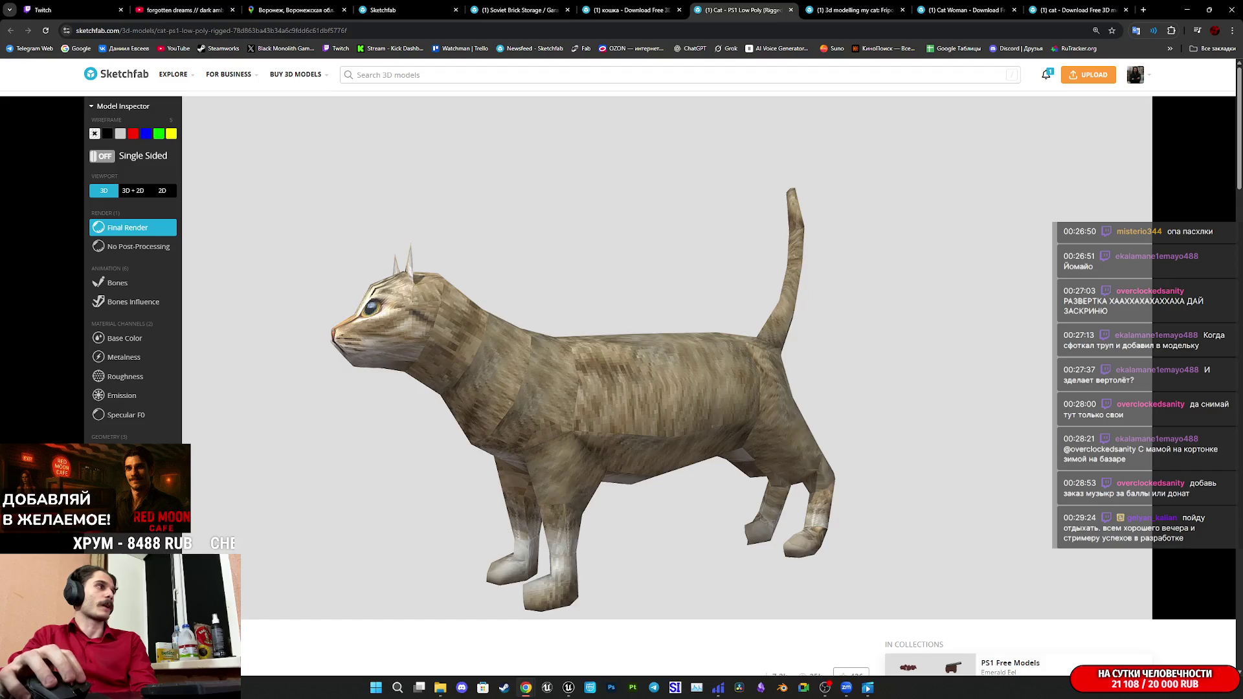
{"action": "key", "text": "3"}
{"action": "key", "text": "5"}
{"action": "mouse_move", "coordinate": [492, 453]}
{"action": "left_mouse_down"}
{"action": "mouse_move", "coordinate": [649, 488]}
{"action": "mouse_move", "coordinate": [777, 452]}
{"action": "mouse_move", "coordinate": [769, 438]}
{"action": "mouse_move", "coordinate": [785, 441]}
{"action": "mouse_move", "coordinate": [699, 430]}
{"action": "mouse_move", "coordinate": [674, 444]}
{"action": "mouse_move", "coordinate": [805, 191]}
{"action": "left_mouse_up"}
{"action": "scroll", "coordinate": [789, 441], "scroll_direction": "up", "scroll_amount": 5}
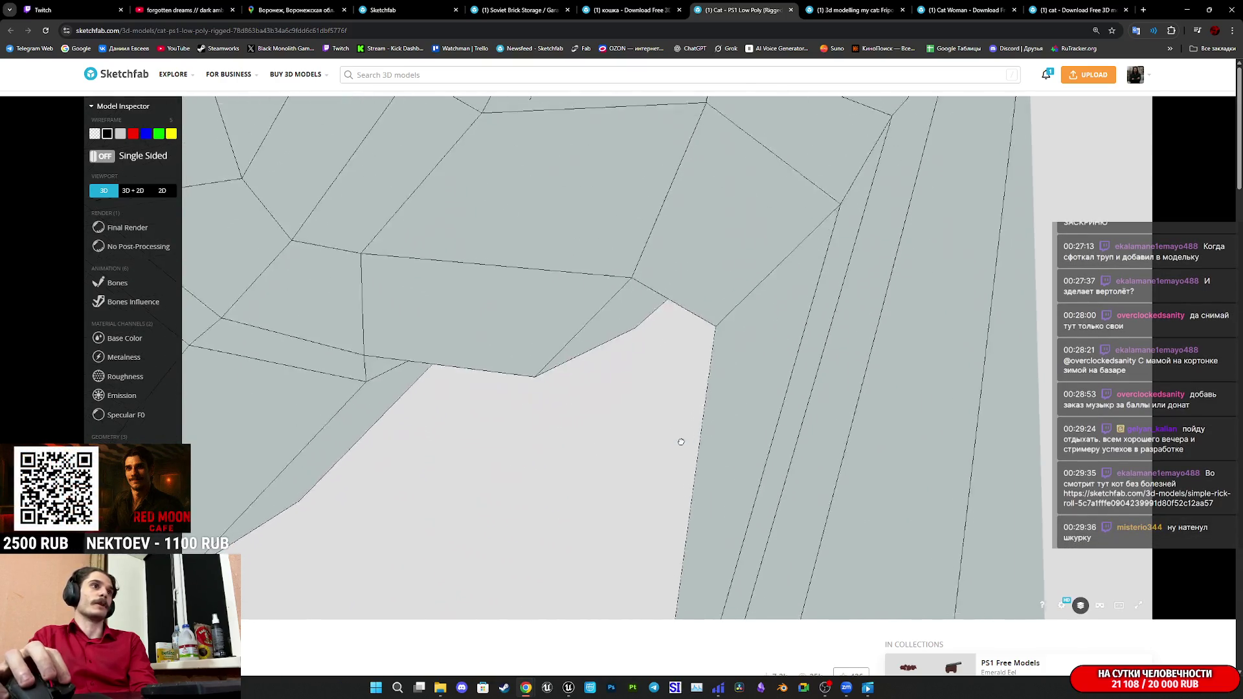
{"action": "scroll", "coordinate": [681, 442], "scroll_direction": "down", "scroll_amount": 3}
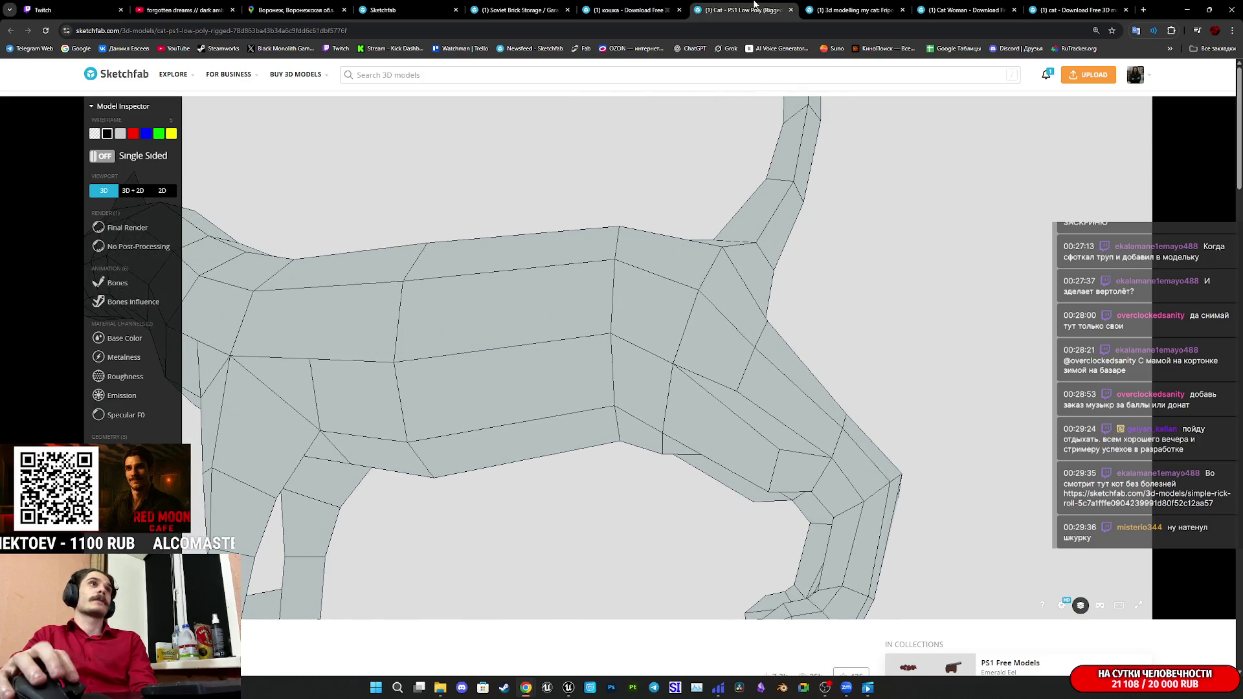
Close the Cat - PS1 Low Poly page and switch to the Cat Woman model tab.
{"action": "middle_click", "coordinate": [754, 4]}
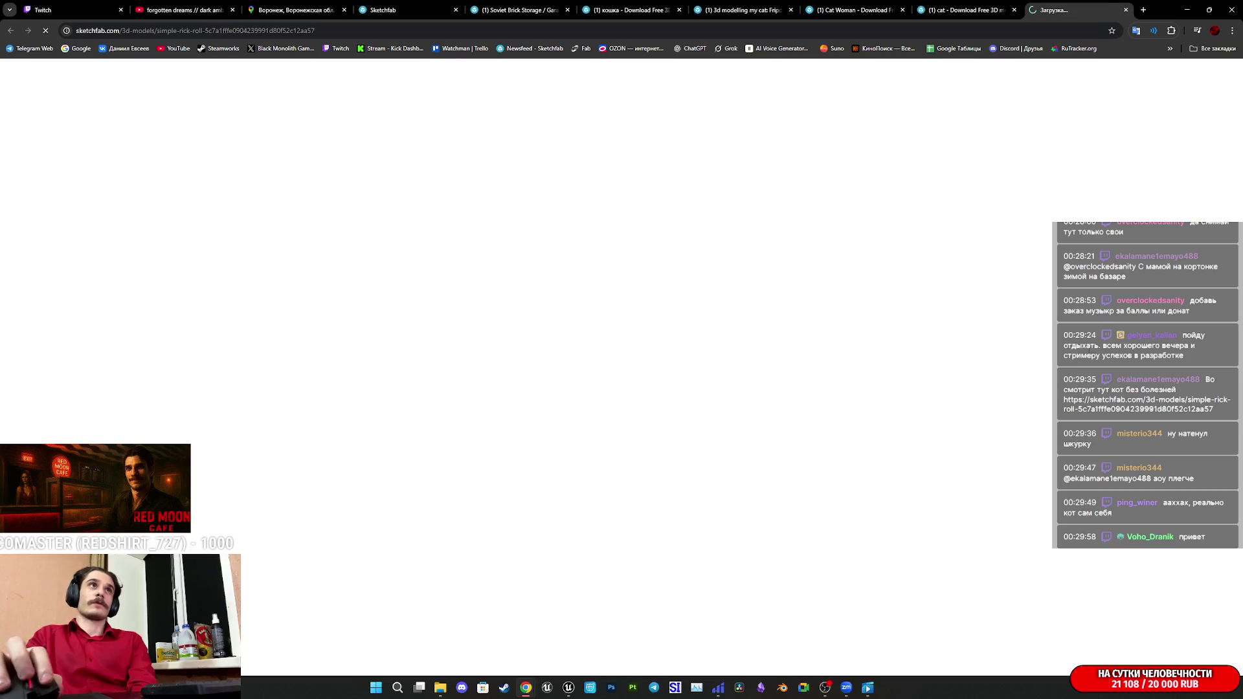
{"action": "left_click", "coordinate": [975, 4]}
{"action": "left_click", "coordinate": [855, 7]}
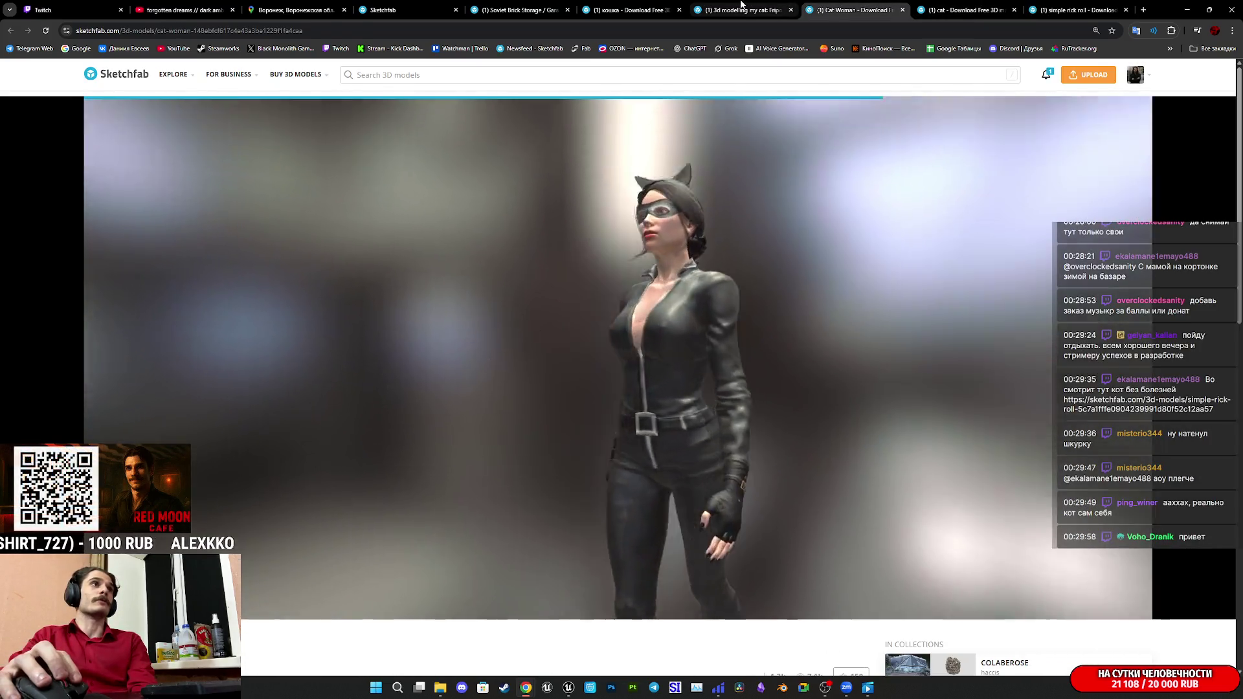
Close the '3d modelling my cat' page and show Cat Woman's base colour beside its UV map.
{"action": "left_click", "coordinate": [743, 7]}
{"action": "left_click", "coordinate": [790, 9]}
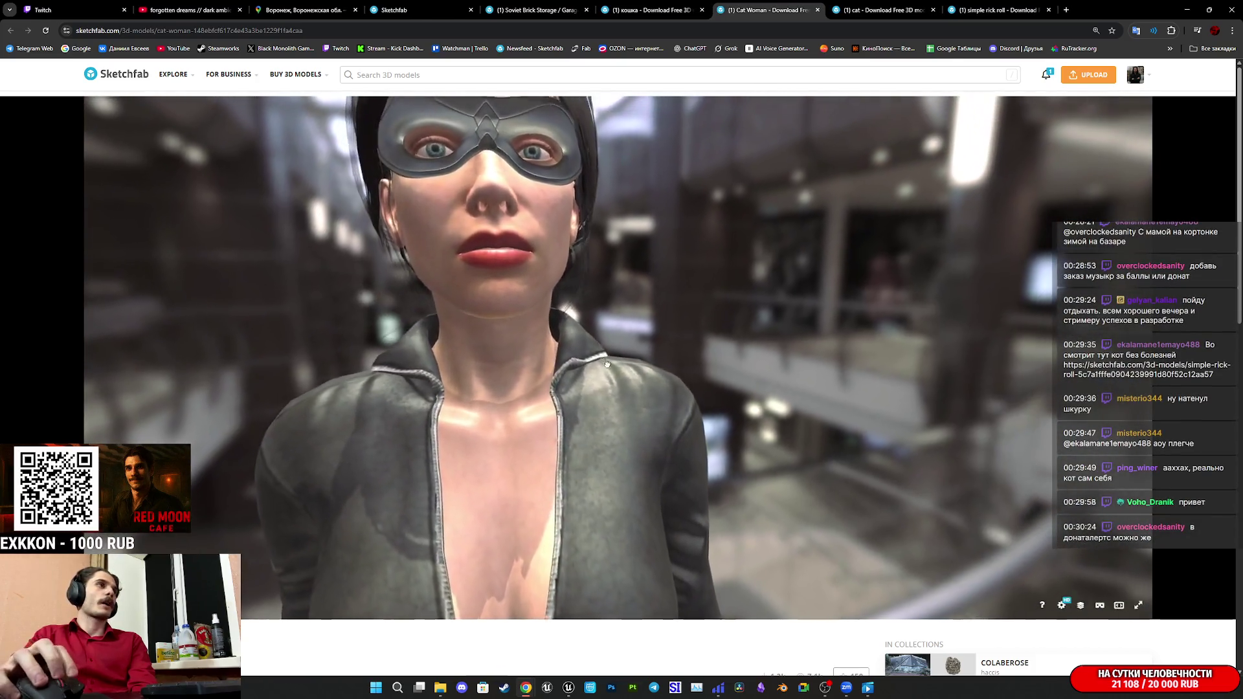
{"action": "left_click", "coordinate": [1081, 606]}
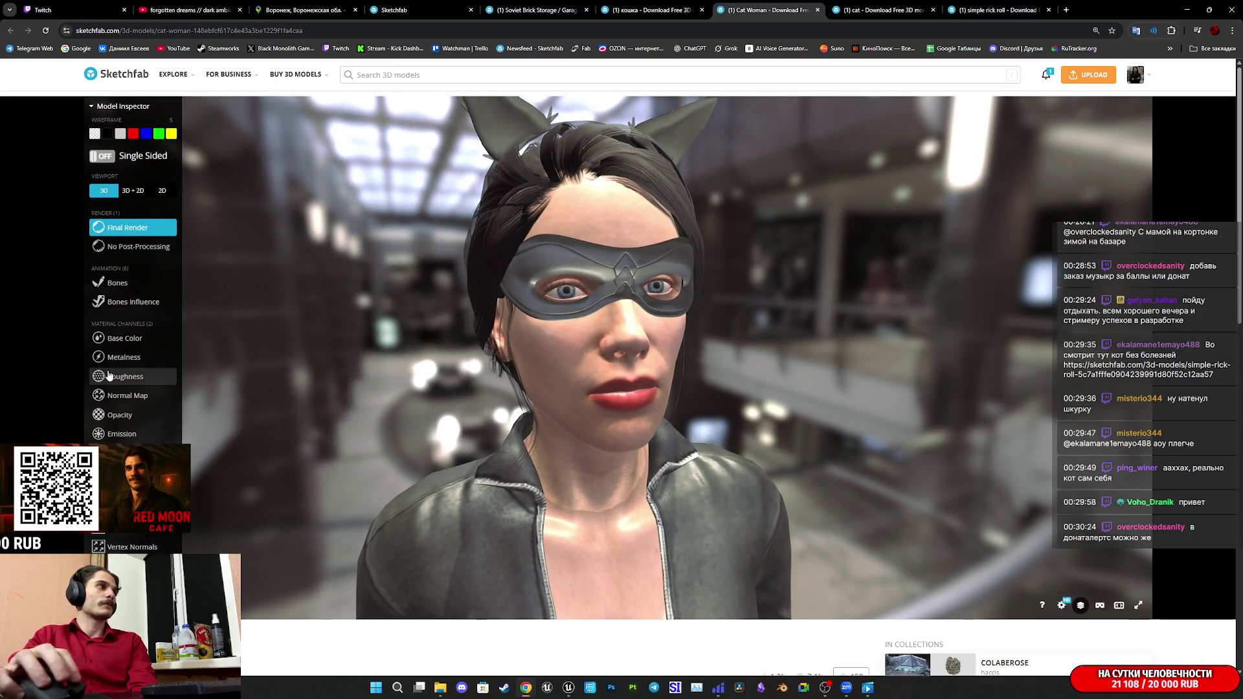
{"action": "left_click", "coordinate": [122, 338]}
{"action": "left_click", "coordinate": [132, 191]}
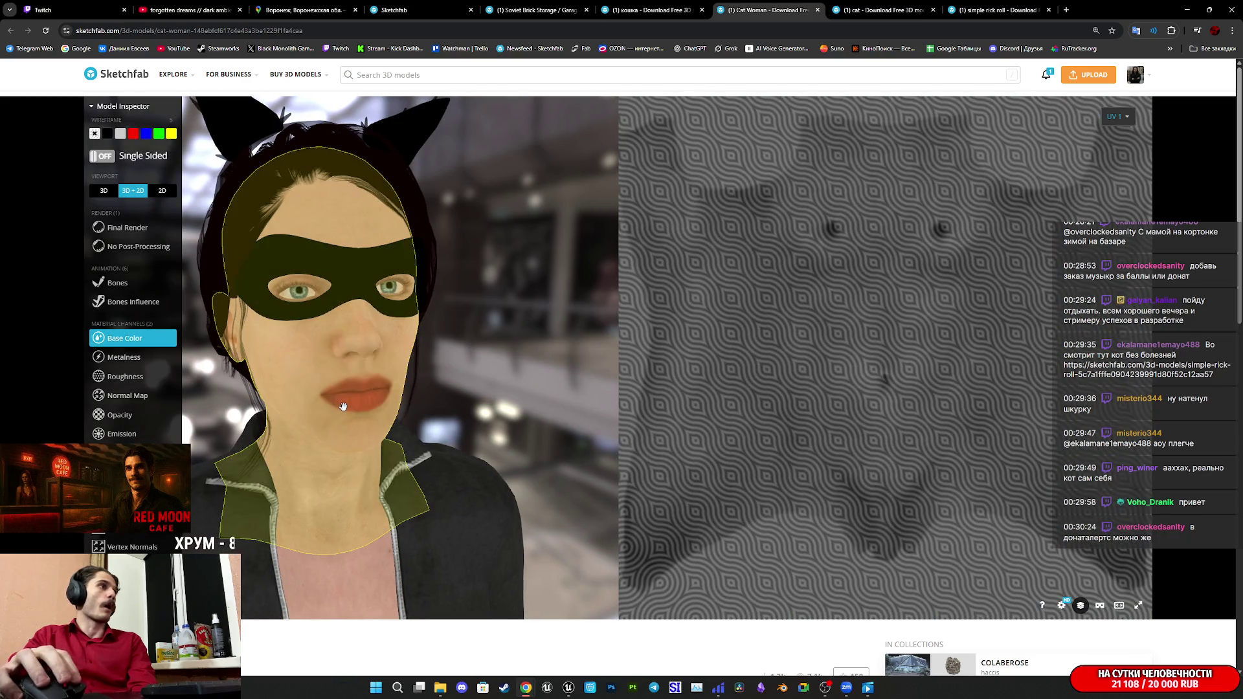
{"action": "scroll", "coordinate": [343, 407], "scroll_direction": "down", "scroll_amount": 5}
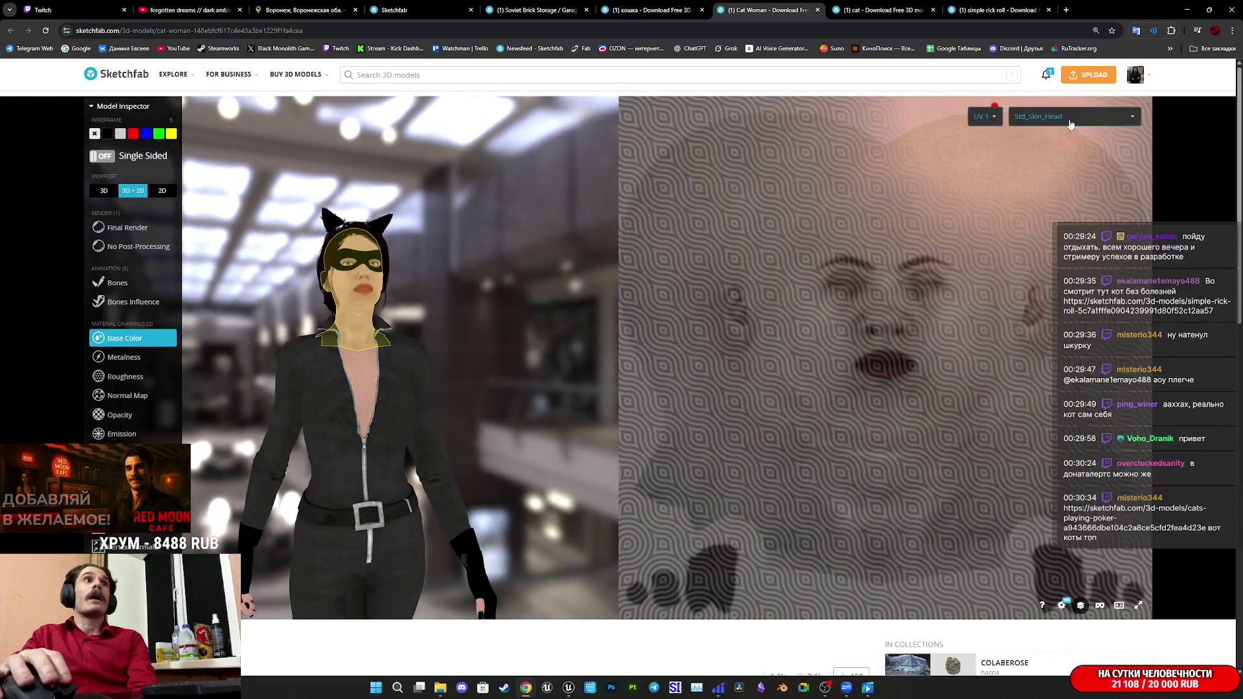
{"action": "left_click", "coordinate": [1071, 123]}
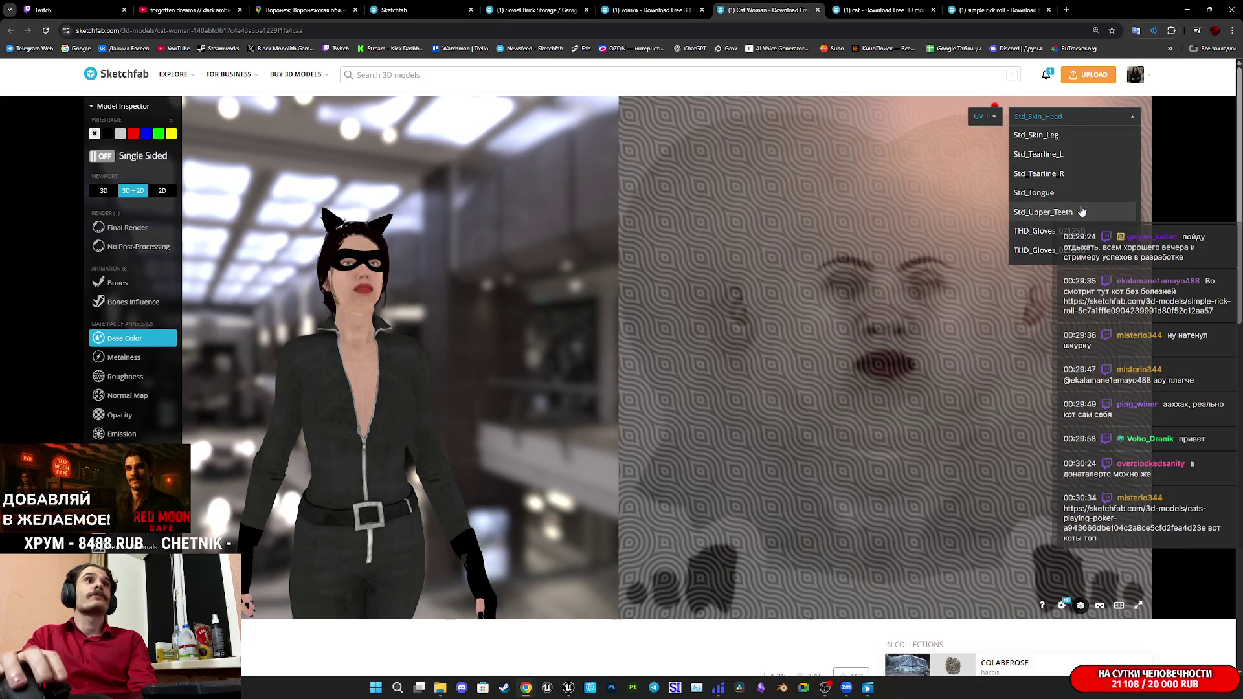
{"action": "scroll", "coordinate": [632, 640], "scroll_direction": "down", "scroll_amount": 5}
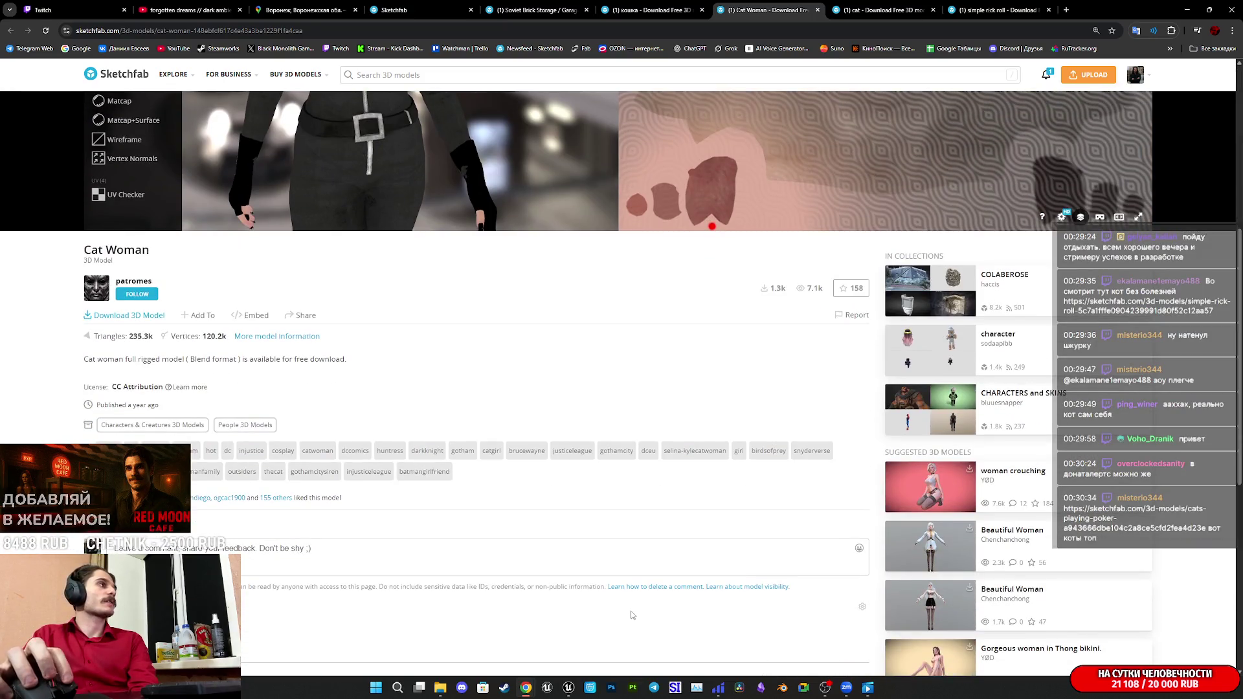
{"action": "scroll", "coordinate": [632, 609], "scroll_direction": "up", "scroll_amount": 5}
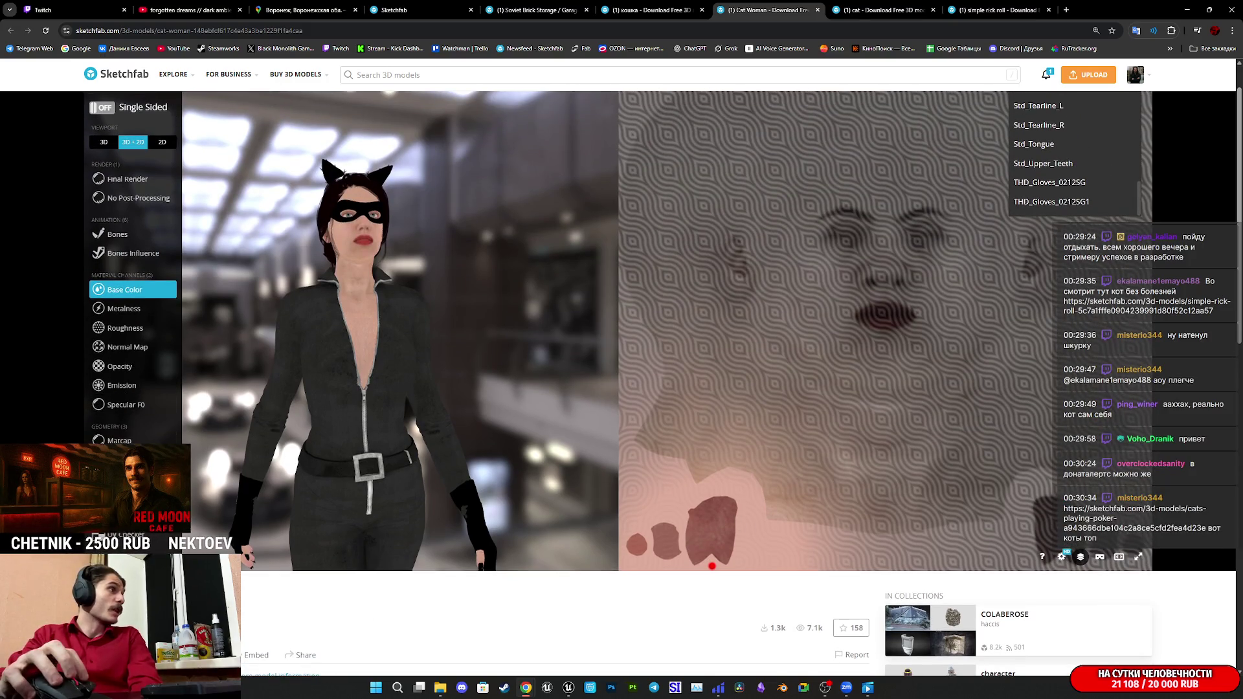
View Cat Woman as wireframe, inspecting the face, torso and hips up close.
{"action": "left_click", "coordinate": [120, 460]}
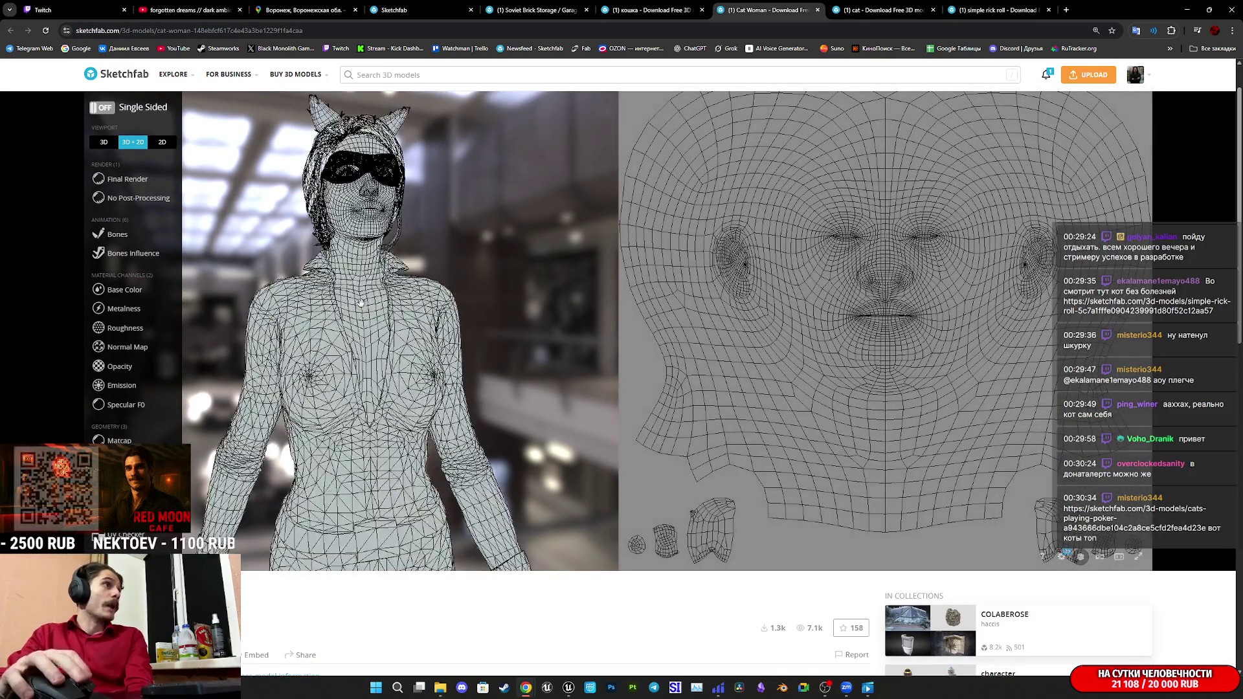
{"action": "double_click", "coordinate": [366, 195]}
{"action": "scroll", "coordinate": [406, 388], "scroll_direction": "down", "scroll_amount": 5}
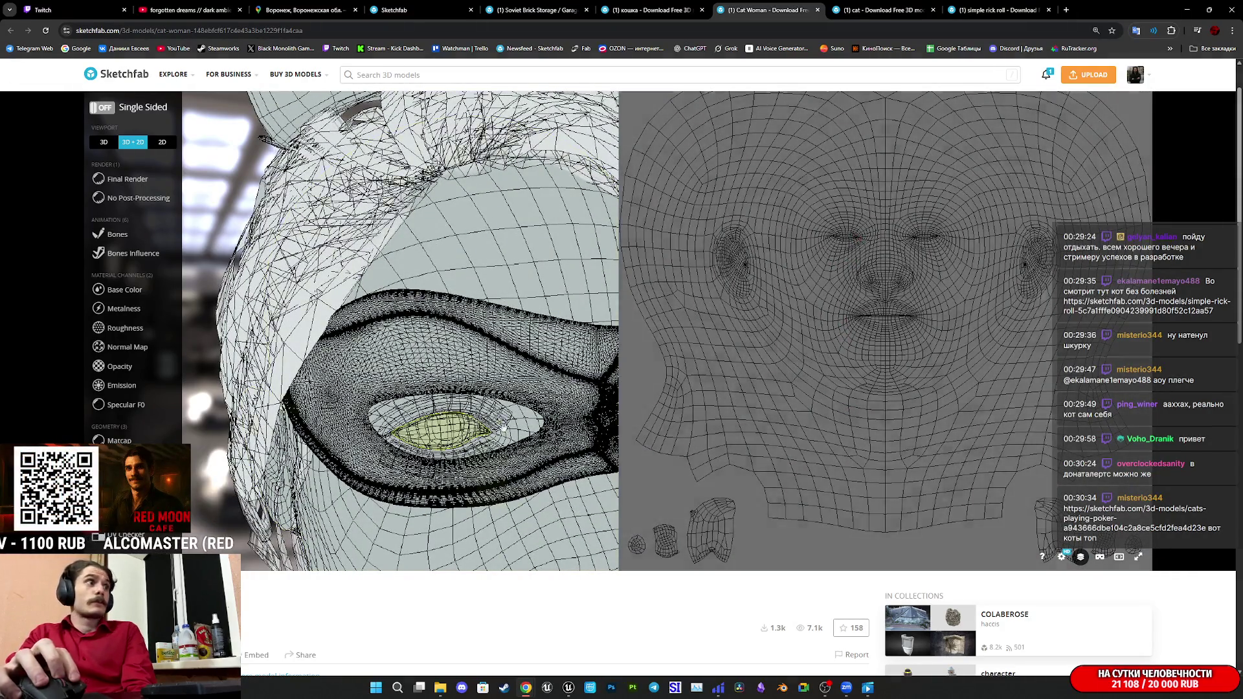
{"action": "scroll", "coordinate": [483, 421], "scroll_direction": "up", "scroll_amount": 3}
{"action": "scroll", "coordinate": [483, 404], "scroll_direction": "down", "scroll_amount": 5}
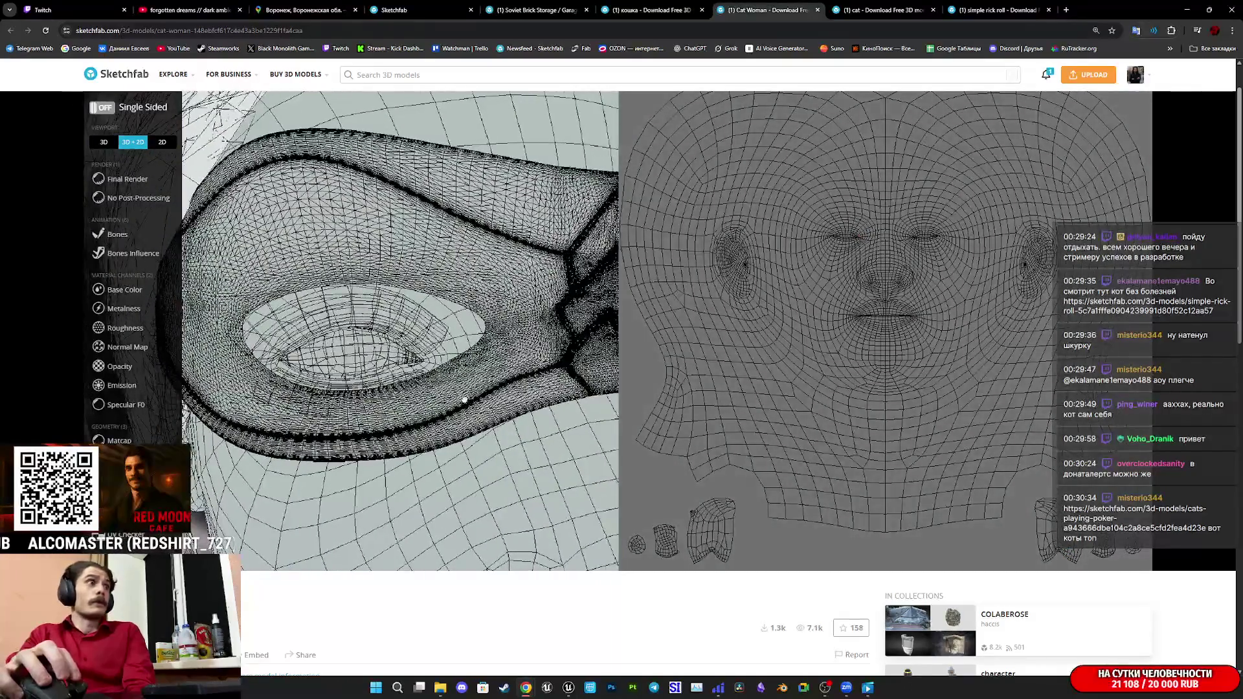
{"action": "scroll", "coordinate": [457, 398], "scroll_direction": "up", "scroll_amount": 5}
{"action": "scroll", "coordinate": [447, 399], "scroll_direction": "down", "scroll_amount": 8}
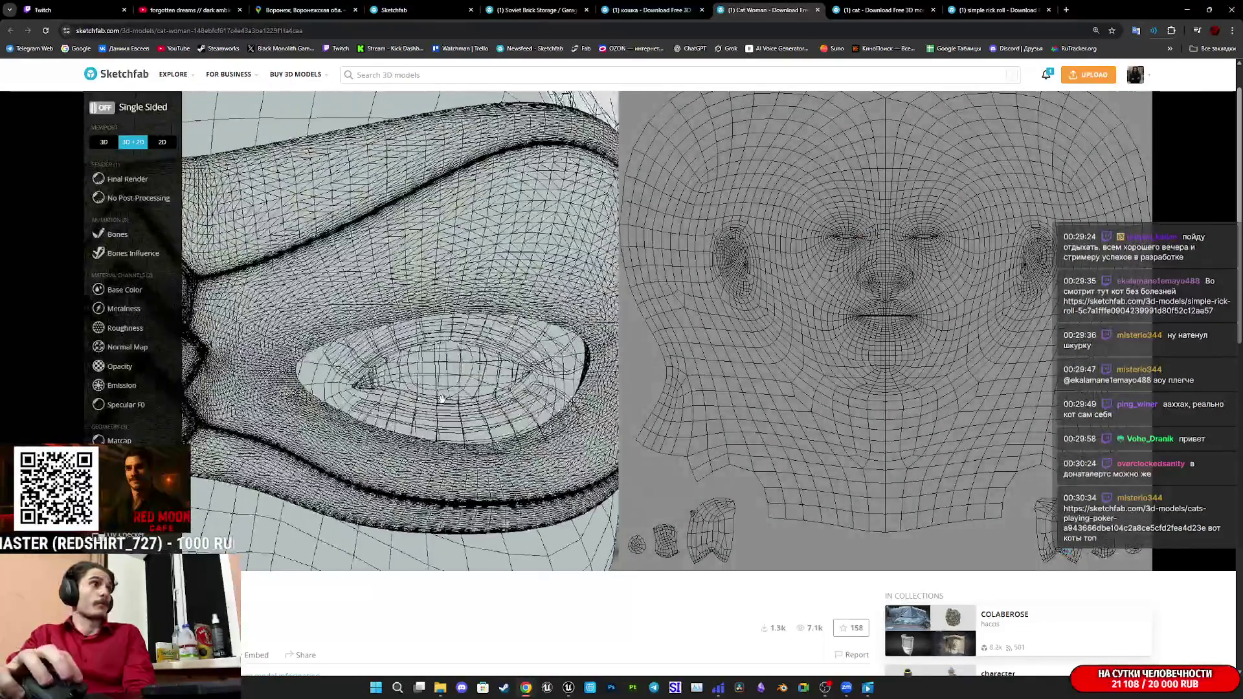
{"action": "left_click_drag", "start_coordinate": [432, 400], "coordinate": [408, 272]}
{"action": "scroll", "coordinate": [415, 303], "scroll_direction": "down", "scroll_amount": 5}
{"action": "scroll", "coordinate": [403, 256], "scroll_direction": "up", "scroll_amount": 5}
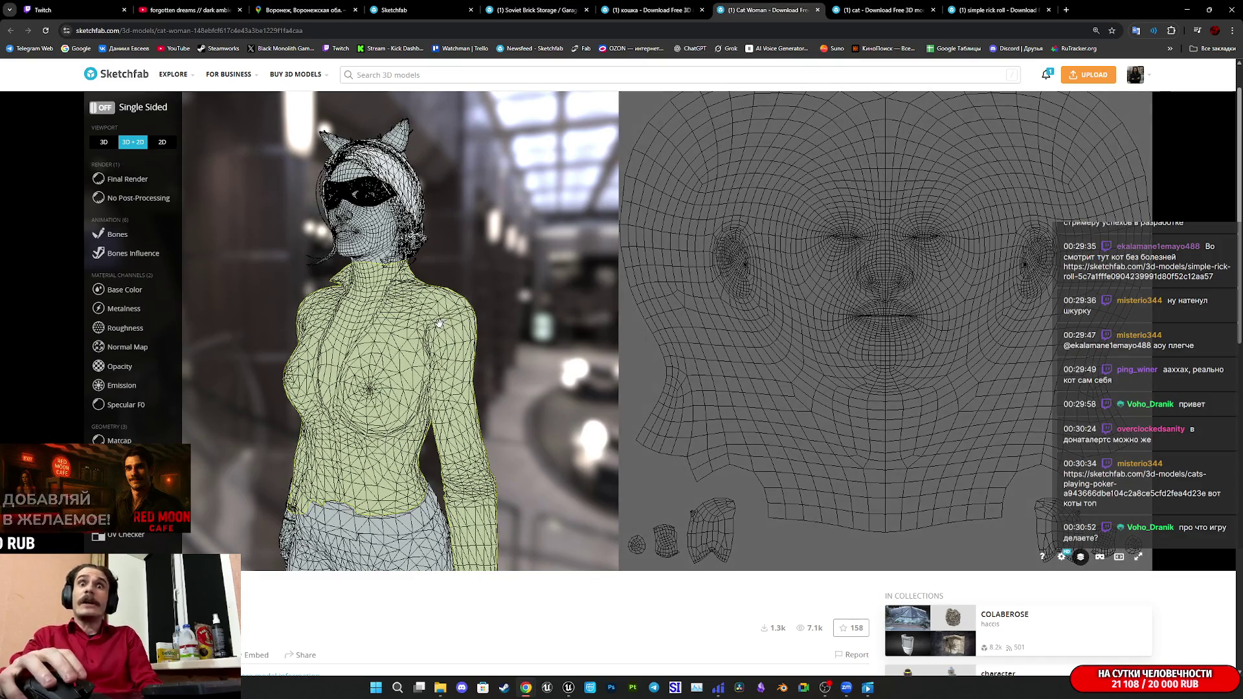
Examine the dark suit texture and the legs mesh's UV islands, then reset to a full-body view.
{"action": "left_click", "coordinate": [119, 291]}
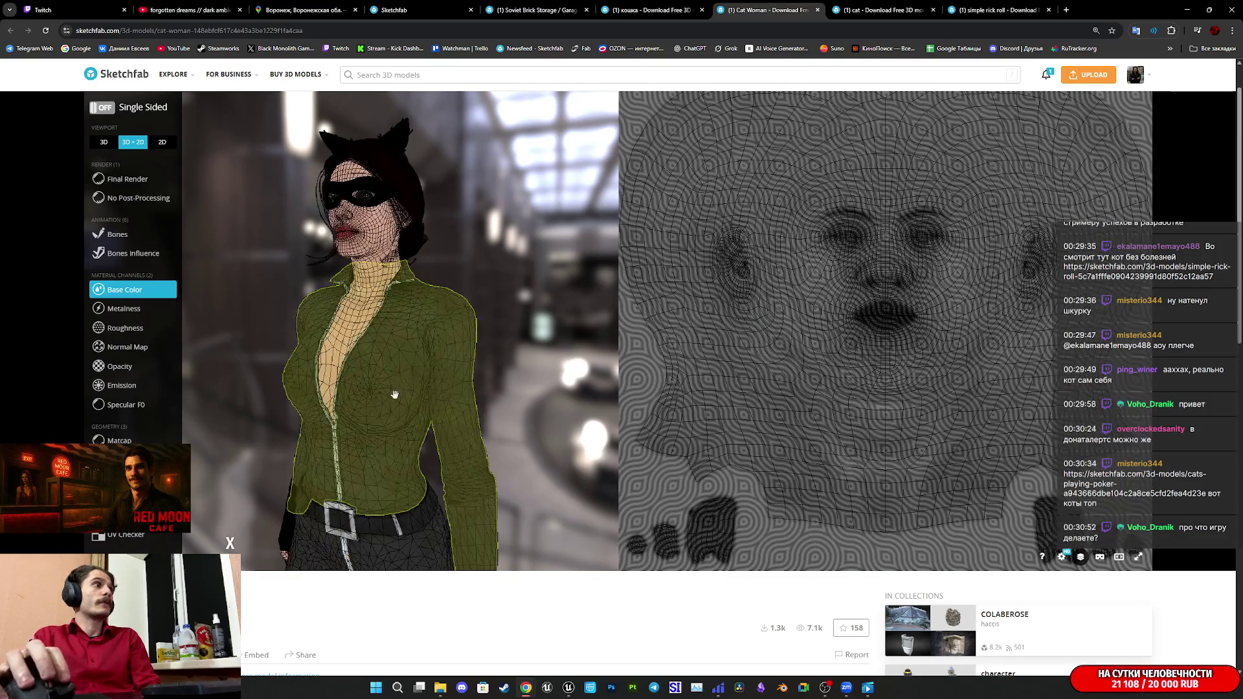
{"action": "left_click", "coordinate": [387, 398]}
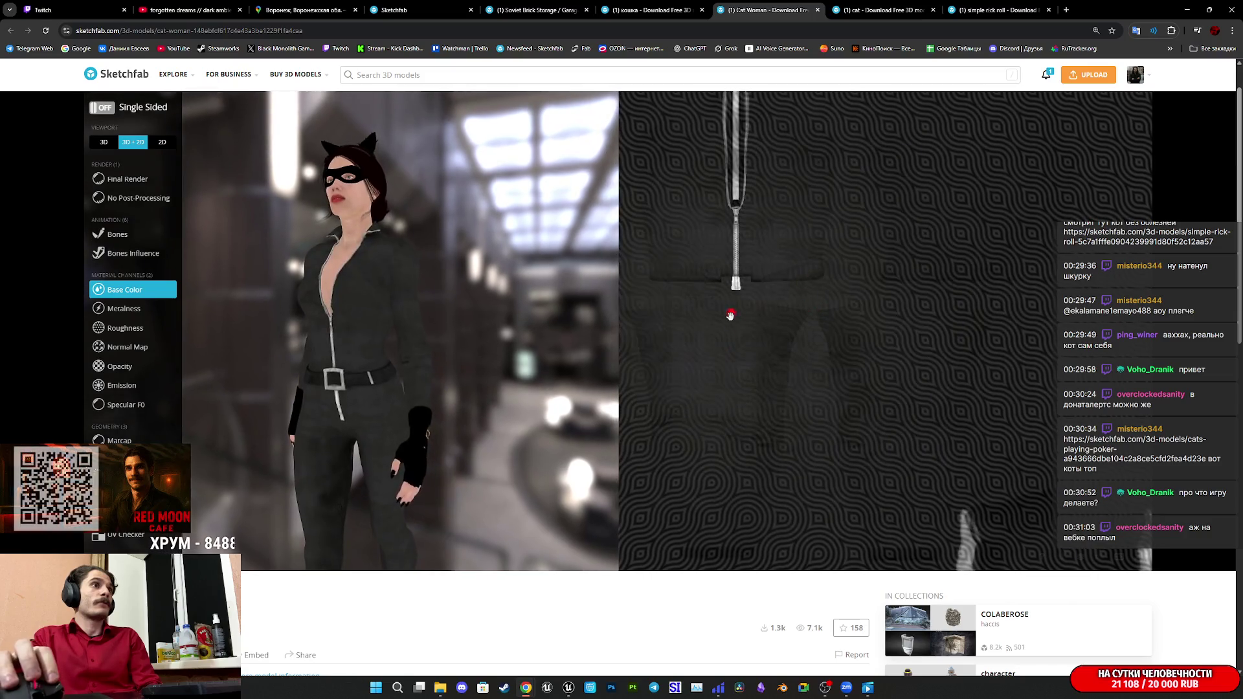
{"action": "left_click", "coordinate": [1004, 376]}
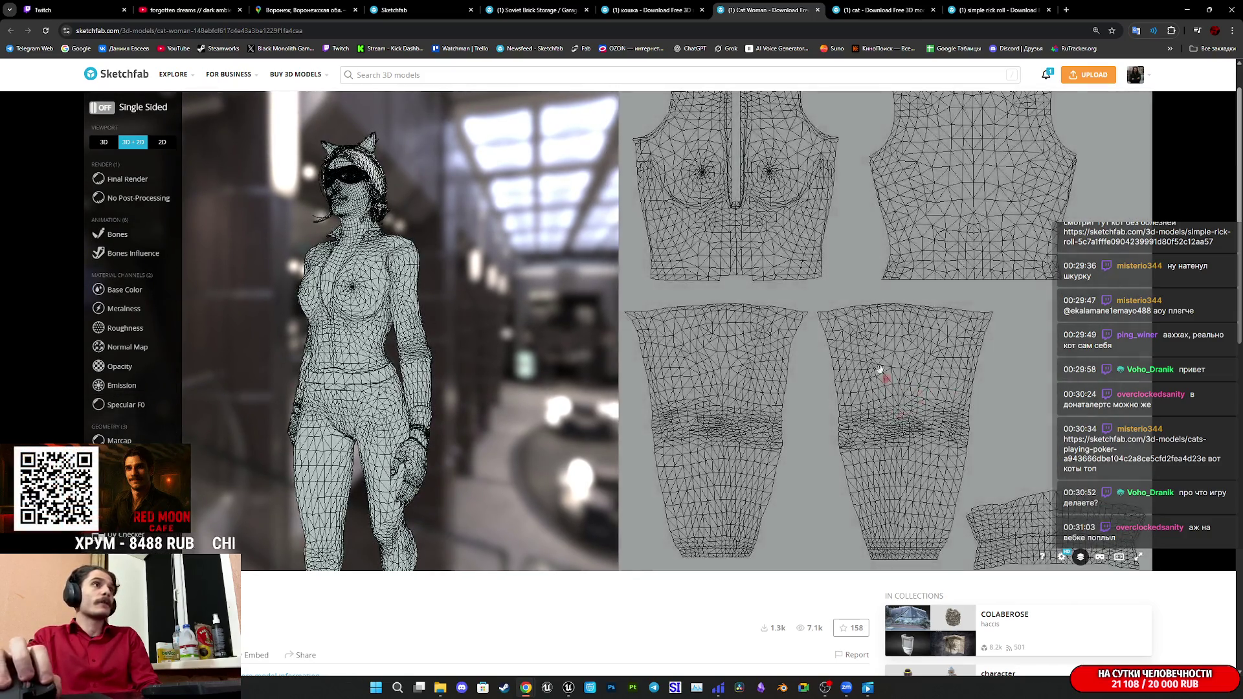
{"action": "left_click", "coordinate": [363, 454]}
{"action": "left_click_drag", "start_coordinate": [513, 424], "coordinate": [401, 259]}
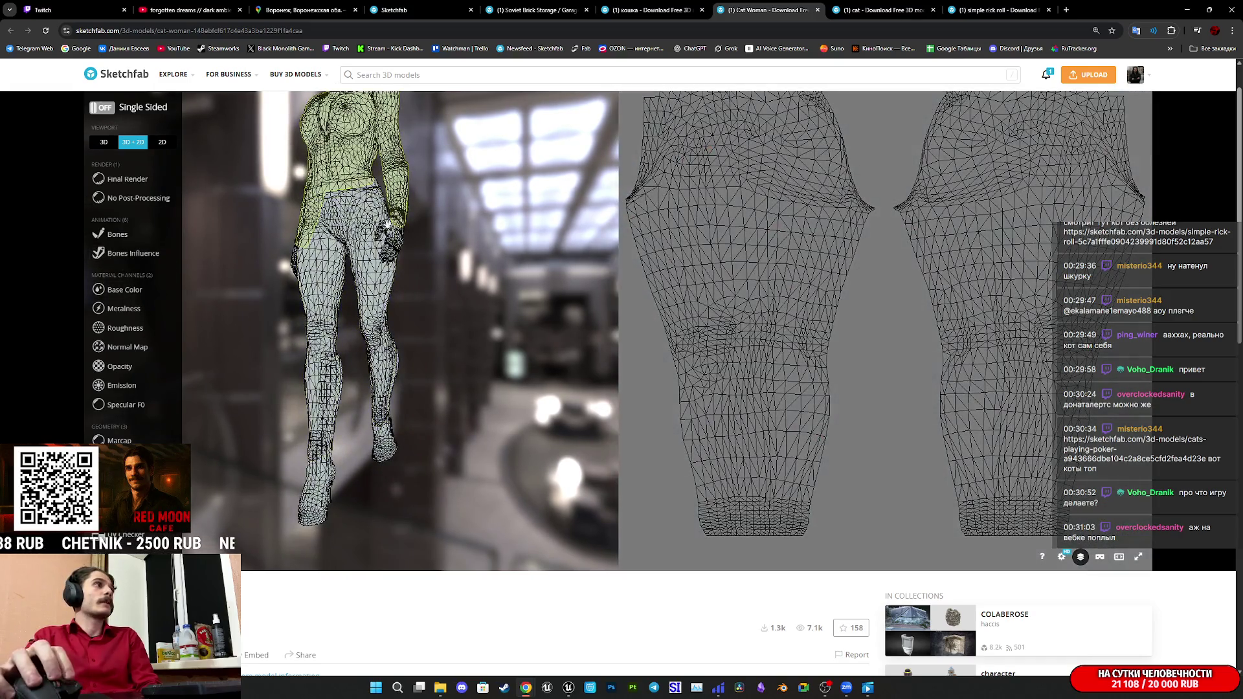
{"action": "double_click", "coordinate": [384, 214]}
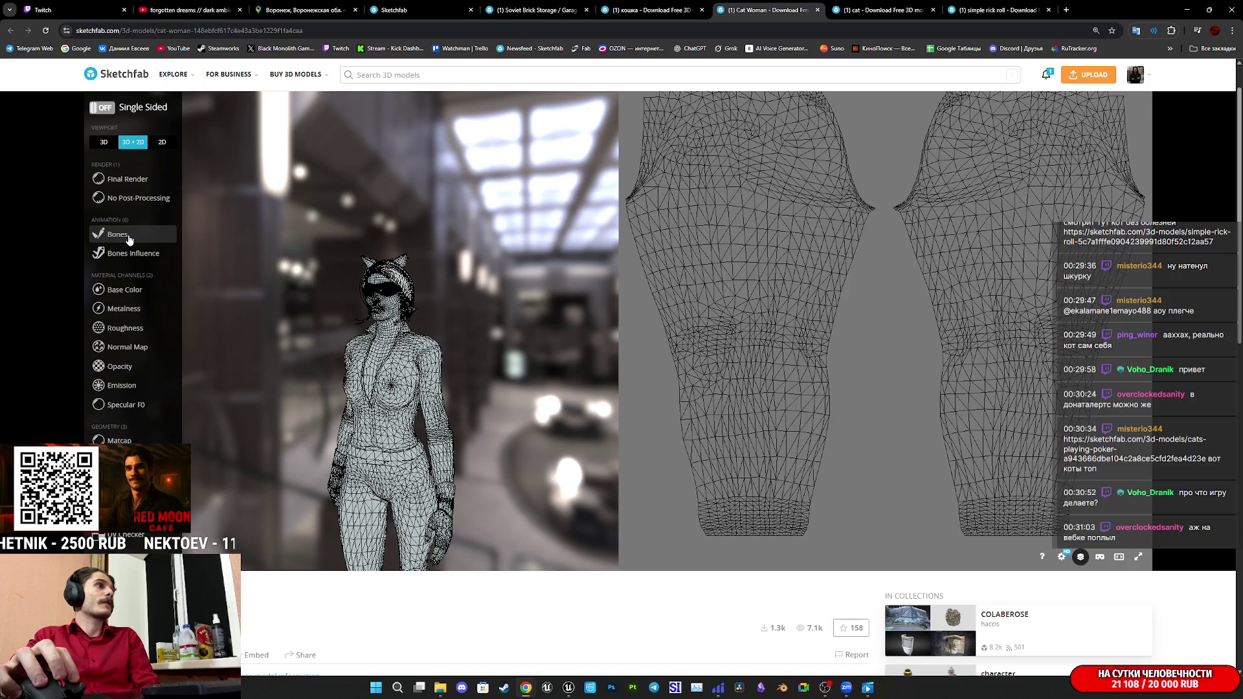
Display the Cat Woman bone skeleton, then close the model page.
{"action": "left_click", "coordinate": [130, 234]}
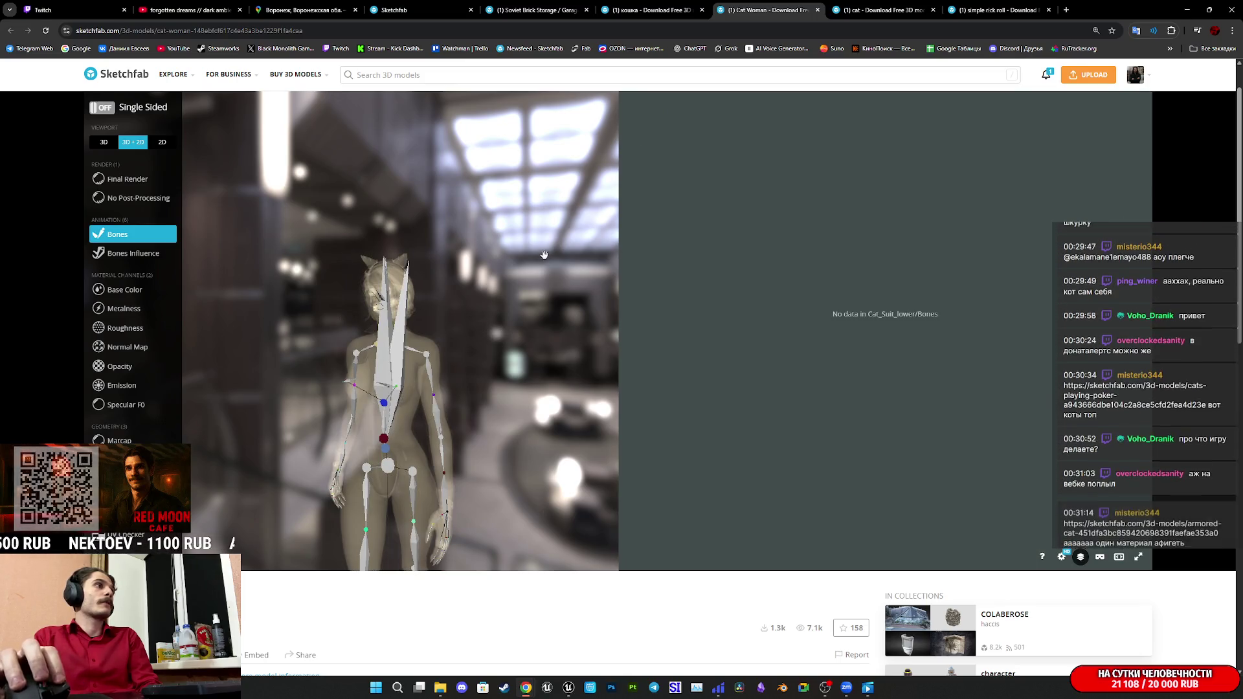
{"action": "left_click", "coordinate": [110, 290]}
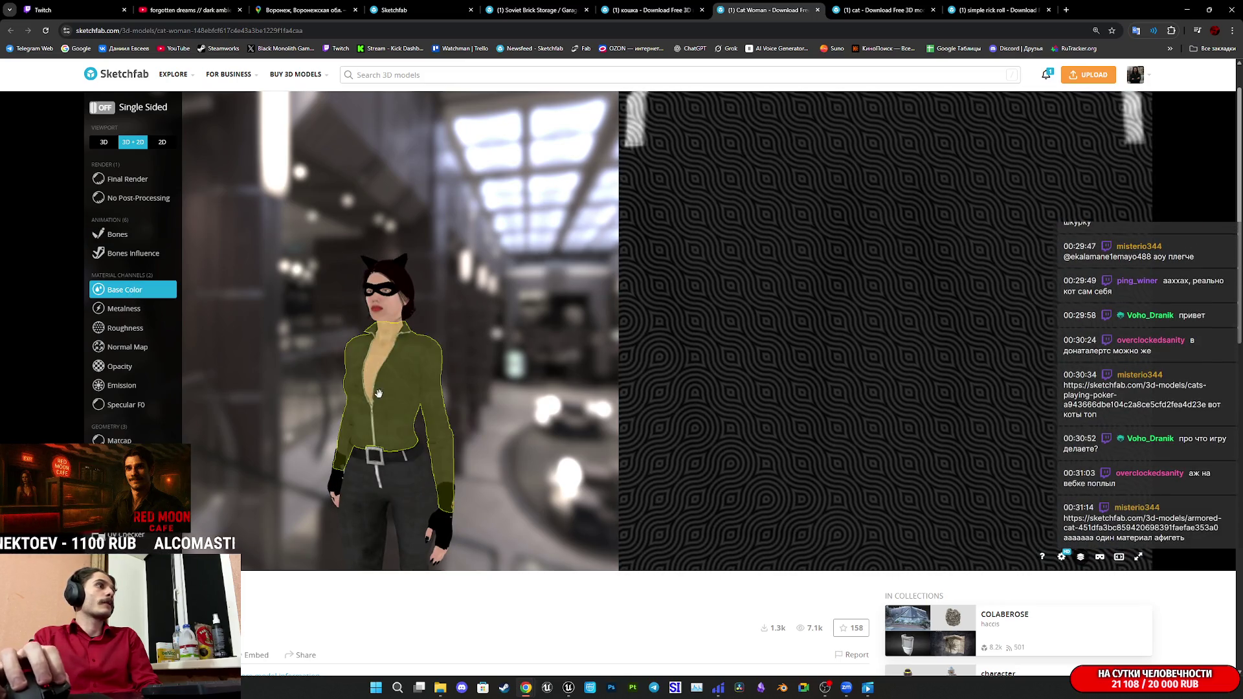
{"action": "left_click", "coordinate": [116, 235]}
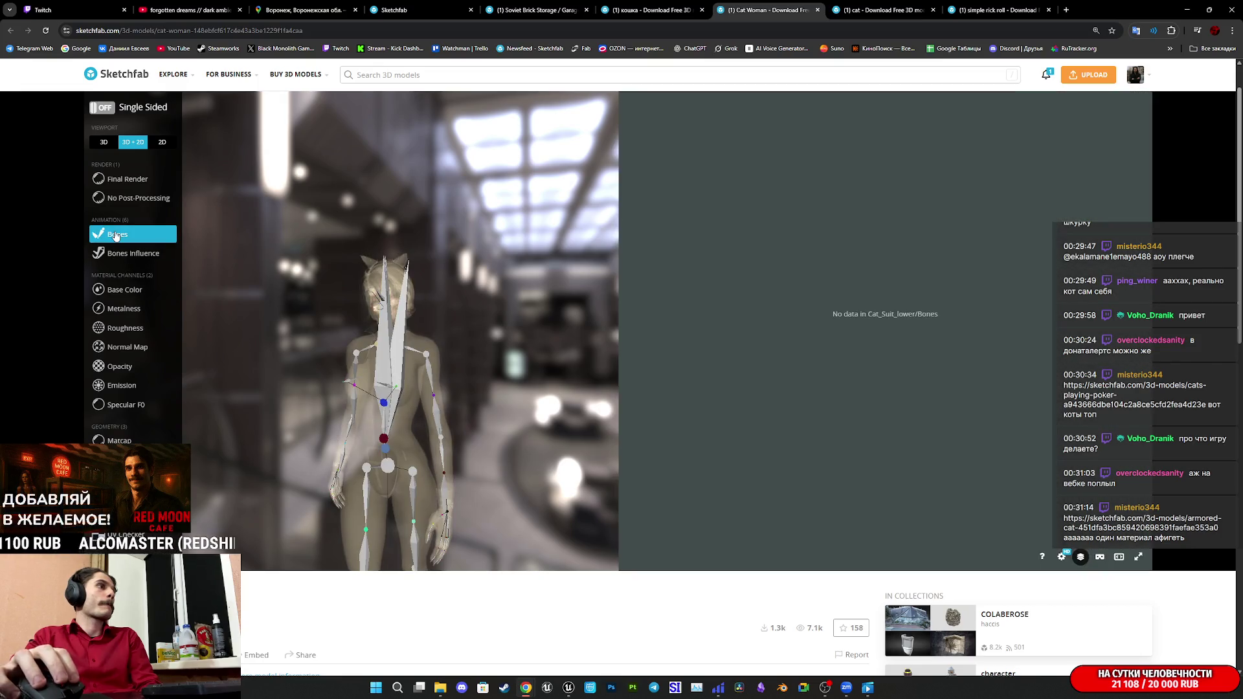
{"action": "middle_click", "coordinate": [791, 4]}
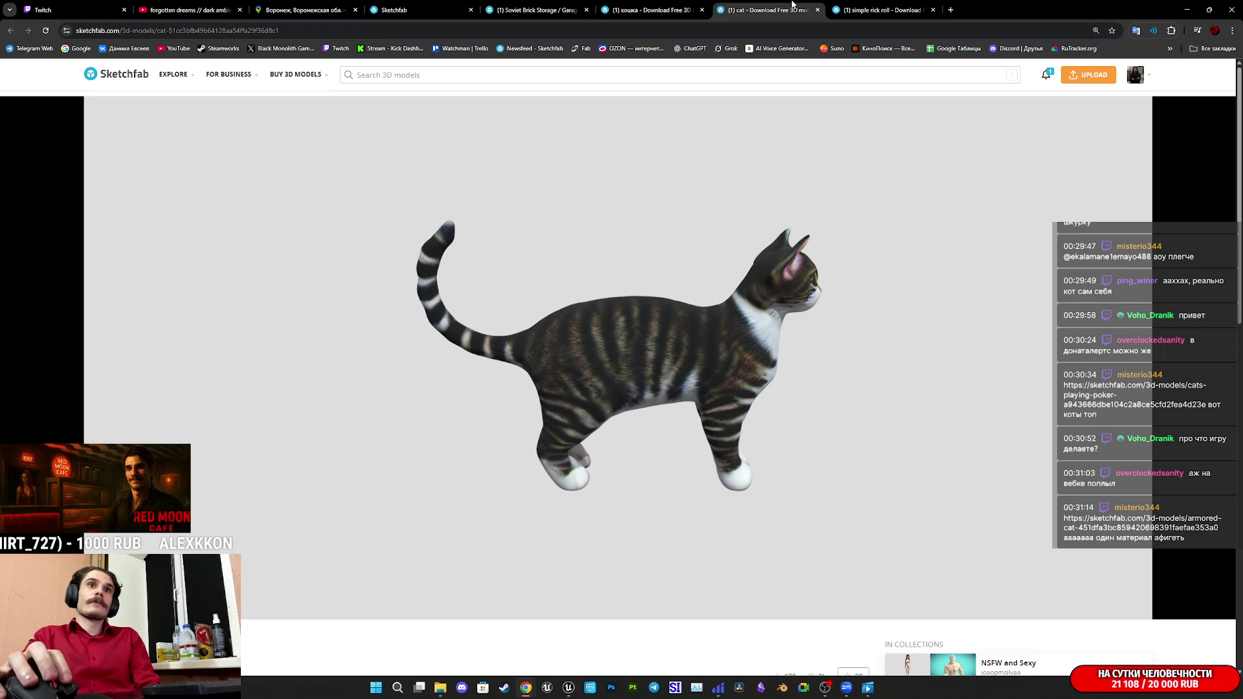
View the simple rick roll model page, then close its tab.
{"action": "left_click", "coordinate": [882, 9]}
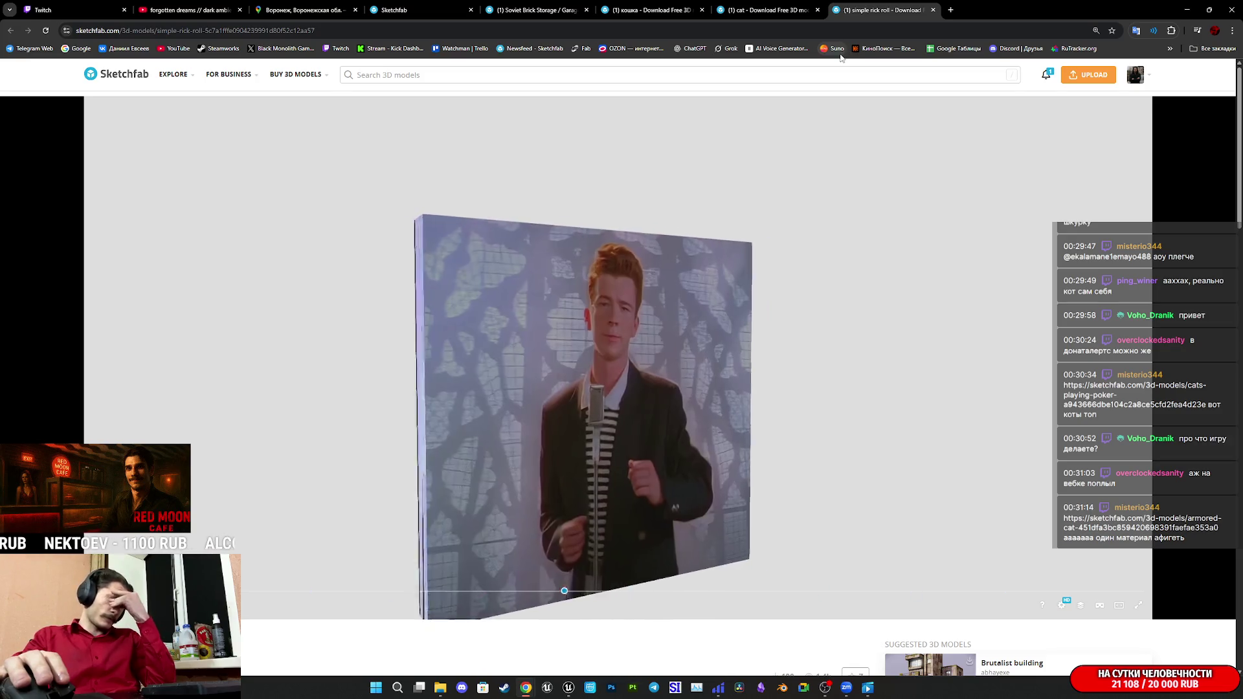
{"action": "middle_click", "coordinate": [866, 14]}
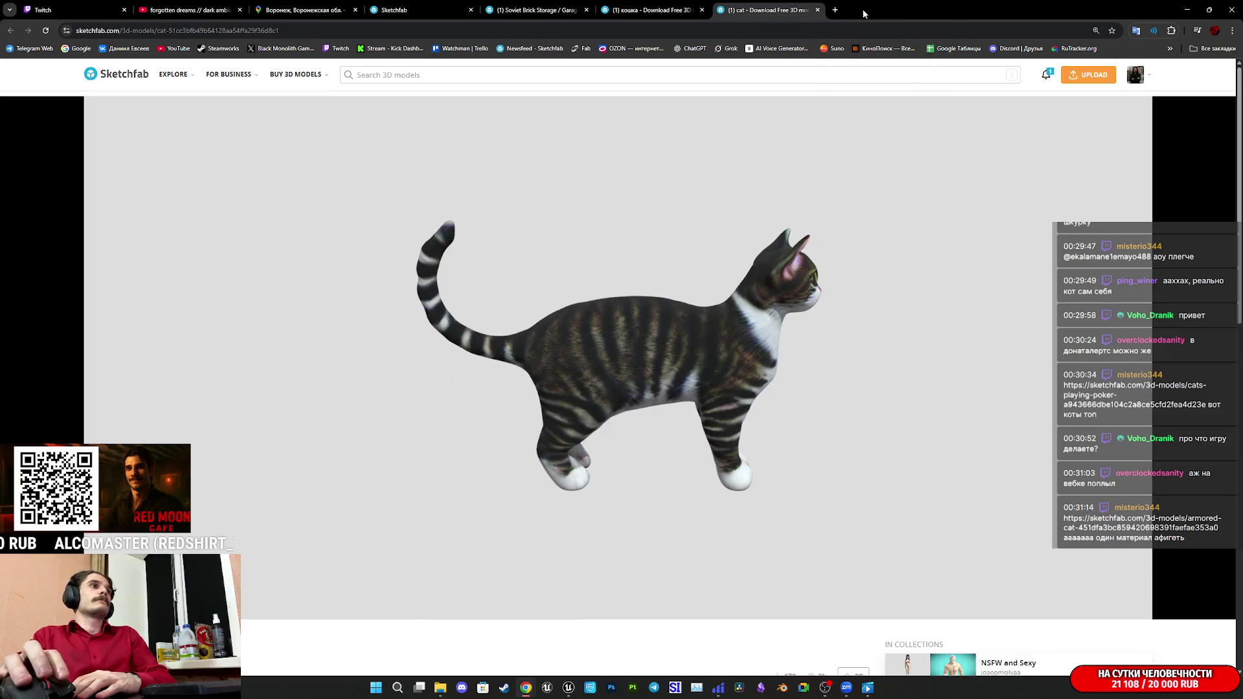
Turn the striped cat model to face the front, then close its page.
{"action": "left_click_drag", "start_coordinate": [741, 374], "coordinate": [653, 389]}
{"action": "scroll", "coordinate": [654, 390], "scroll_direction": "up", "scroll_amount": 4}
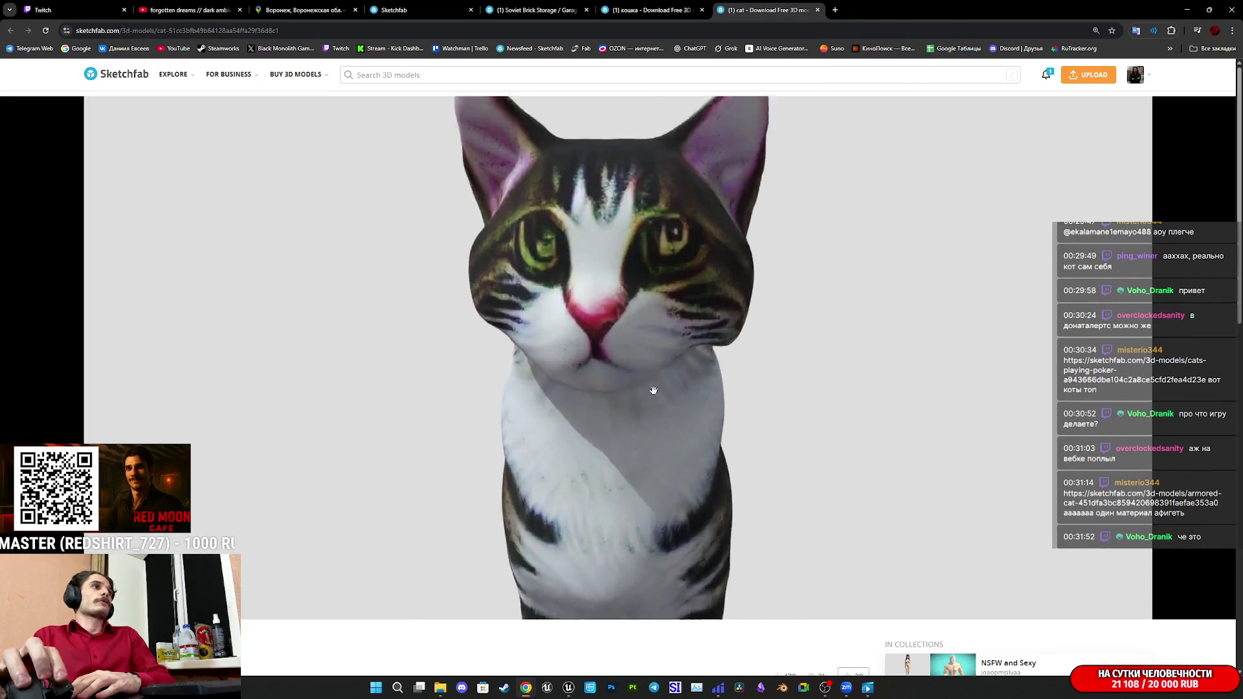
{"action": "scroll", "coordinate": [654, 395], "scroll_direction": "up", "scroll_amount": 3}
{"action": "scroll", "coordinate": [657, 404], "scroll_direction": "down", "scroll_amount": 3}
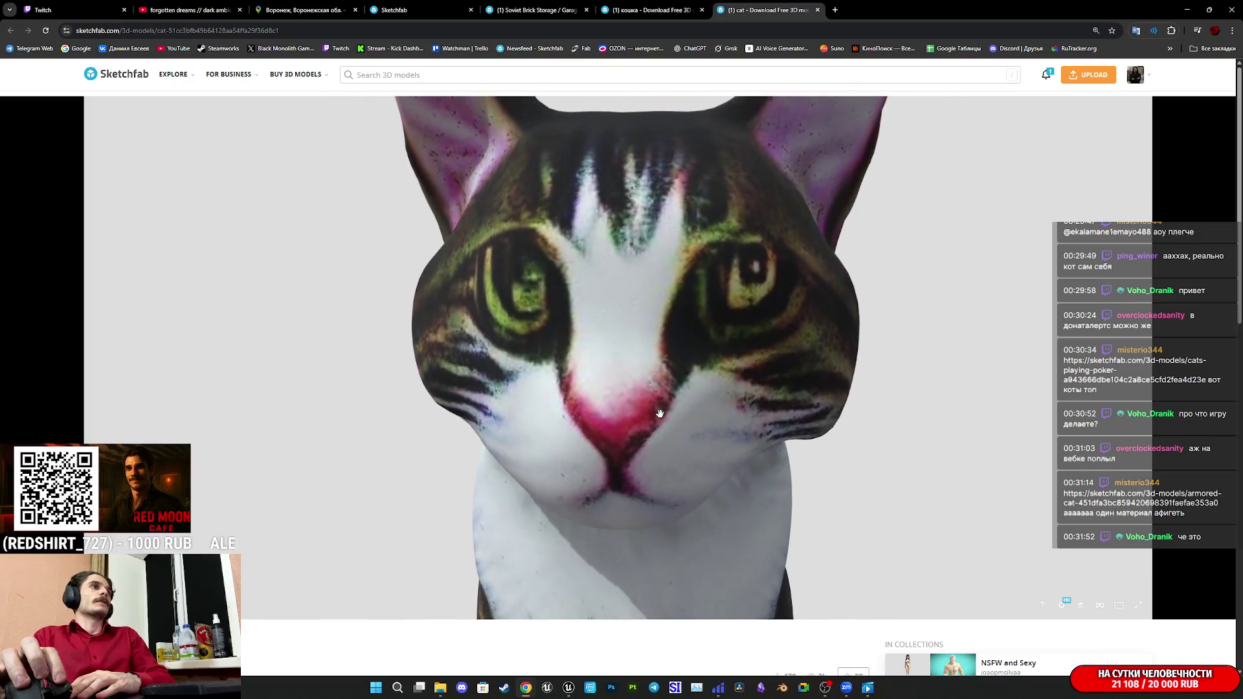
{"action": "scroll", "coordinate": [660, 411], "scroll_direction": "up", "scroll_amount": 3}
{"action": "scroll", "coordinate": [661, 411], "scroll_direction": "down", "scroll_amount": 4}
{"action": "middle_click", "coordinate": [739, 6]}
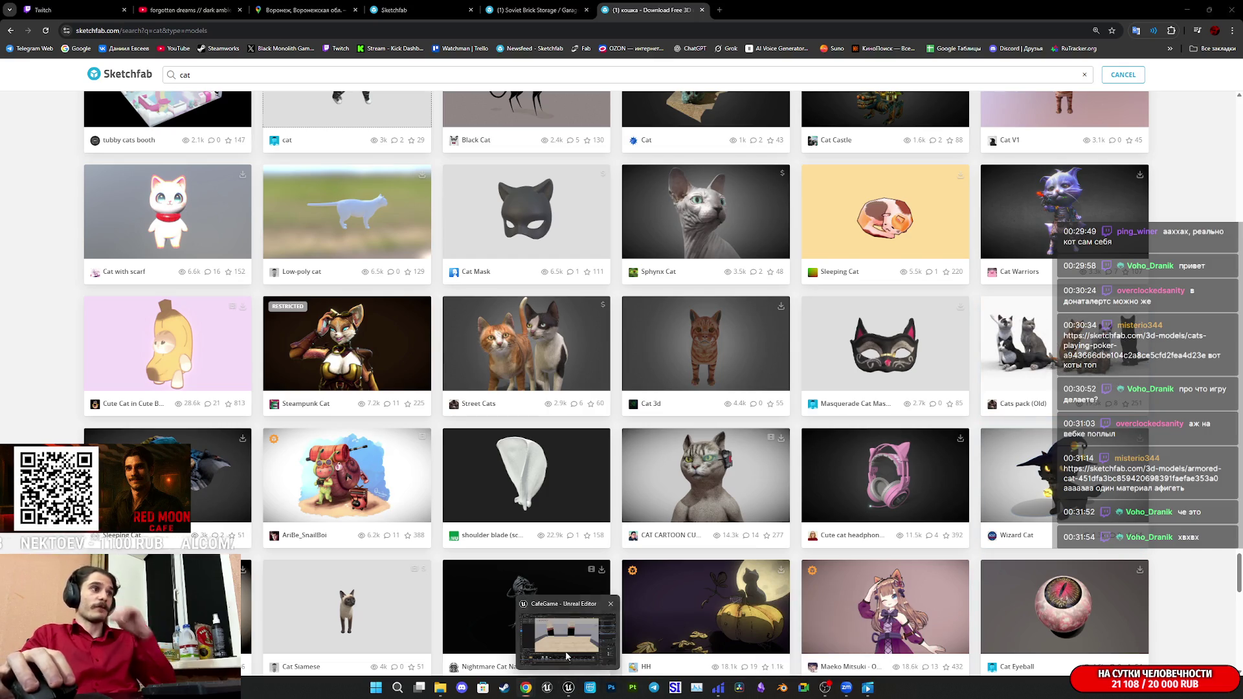
Switch to Unreal Editor and fly the camera down the corridor toward the doorway.
{"action": "left_click", "coordinate": [569, 688]}
{"action": "mouse_move", "coordinate": [601, 464]}
{"action": "left_mouse_down"}
{"action": "mouse_move", "coordinate": [601, 447]}
{"action": "mouse_move", "coordinate": [641, 440]}
{"action": "mouse_move", "coordinate": [582, 427]}
{"action": "mouse_move", "coordinate": [686, 431]}
{"action": "mouse_move", "coordinate": [648, 453]}
{"action": "left_mouse_up"}
{"action": "key", "text": "w"}
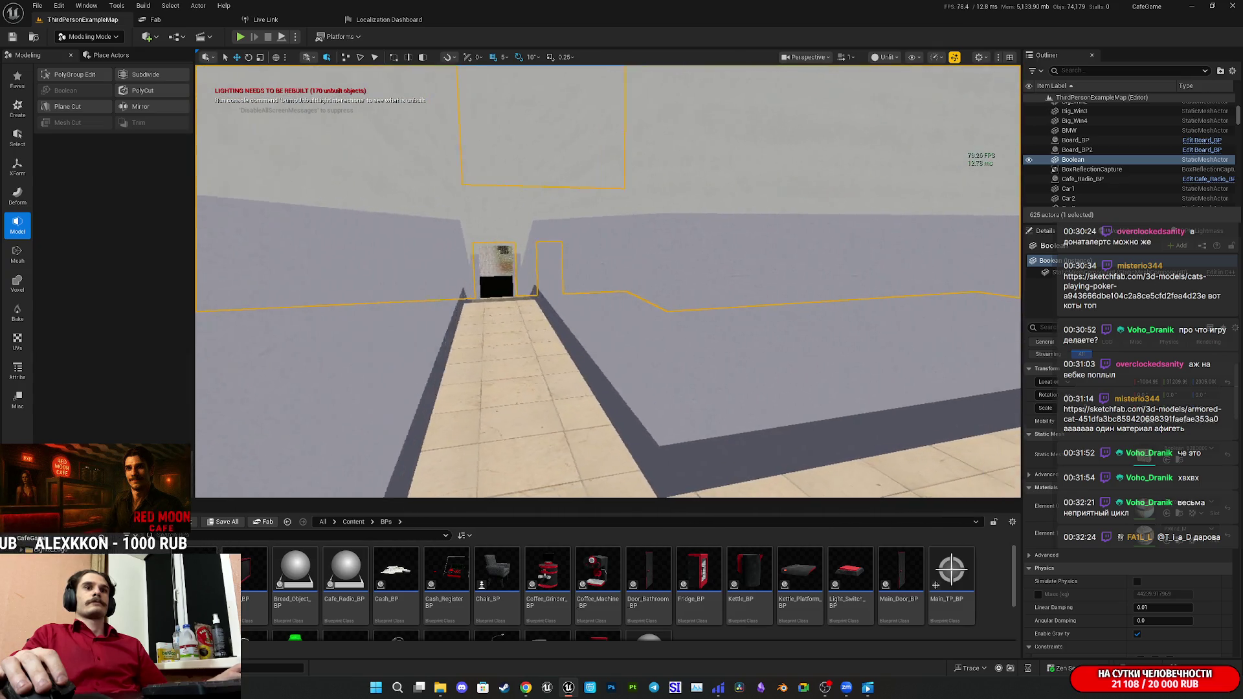
Bring the Sketchfab cat search results forward, scroll through them, and close that tab.
{"action": "mouse_move", "coordinate": [526, 692]}
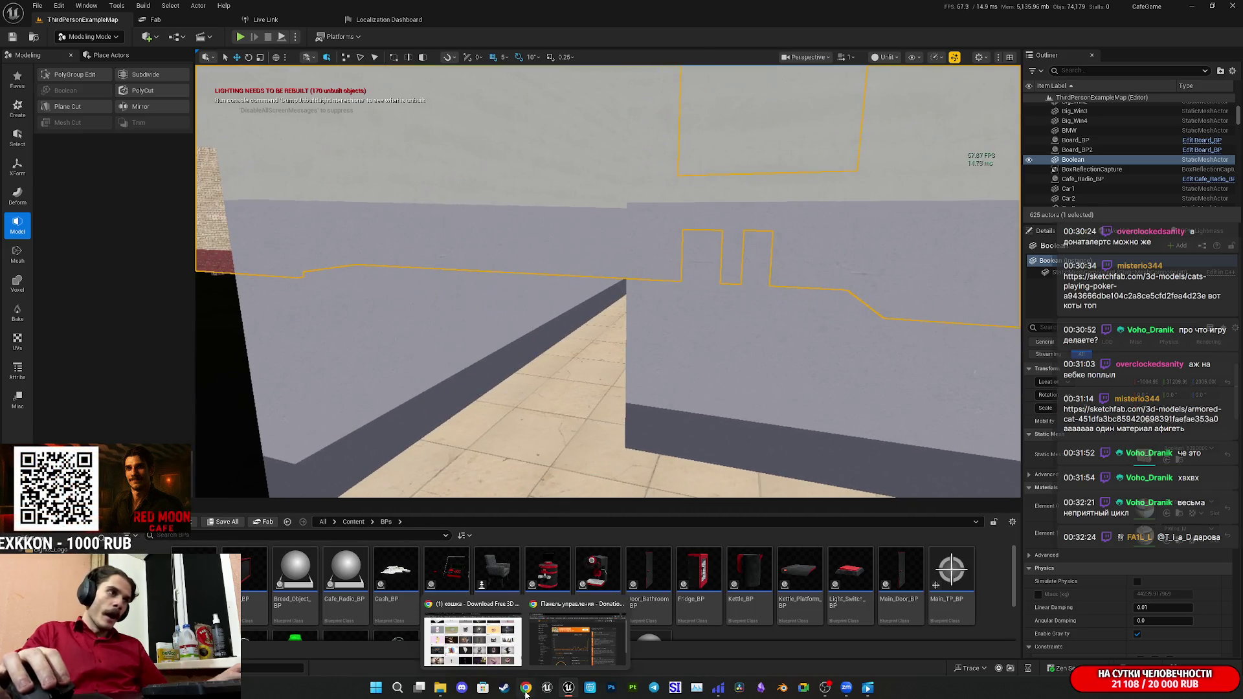
{"action": "left_click", "coordinate": [508, 659]}
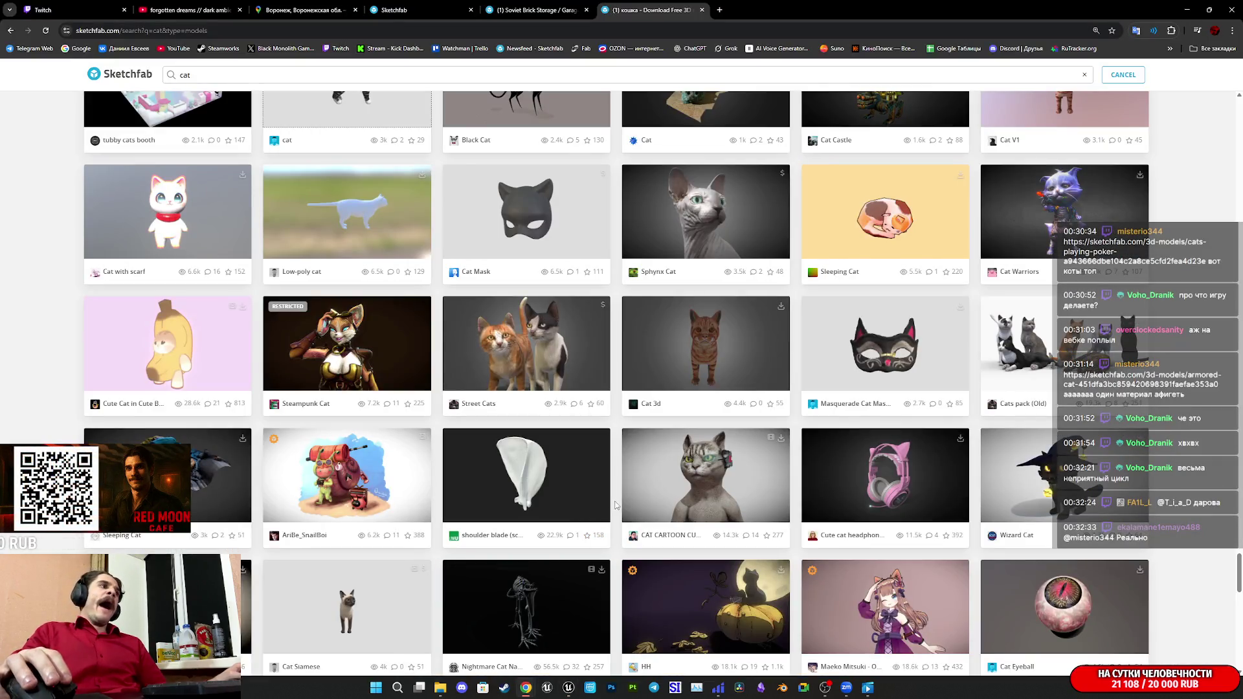
{"action": "scroll", "coordinate": [616, 505], "scroll_direction": "down", "scroll_amount": 4}
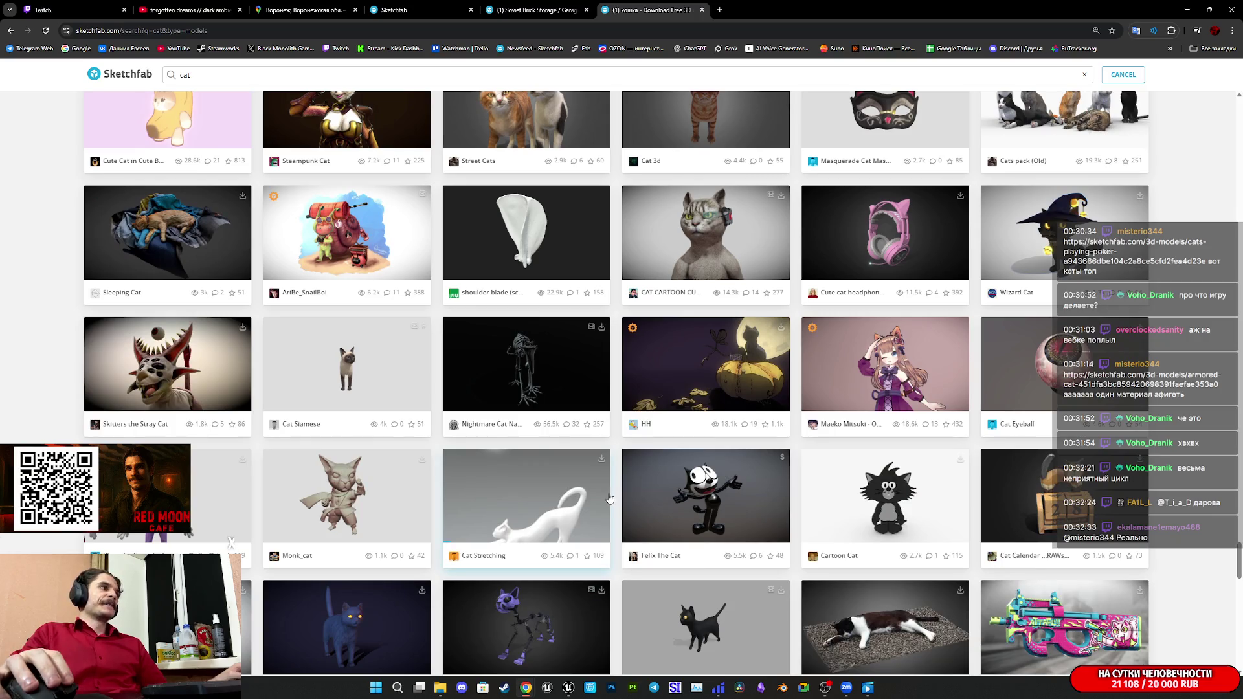
{"action": "scroll", "coordinate": [609, 497], "scroll_direction": "down", "scroll_amount": 3}
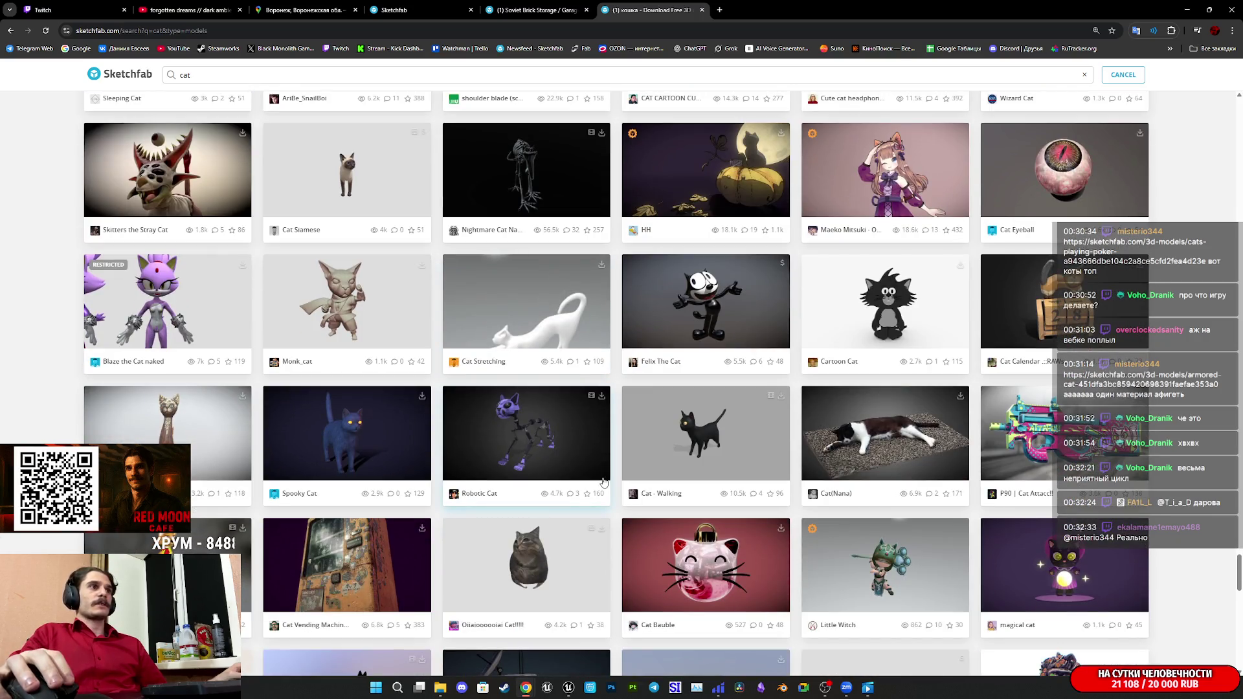
{"action": "scroll", "coordinate": [601, 478], "scroll_direction": "down", "scroll_amount": 5}
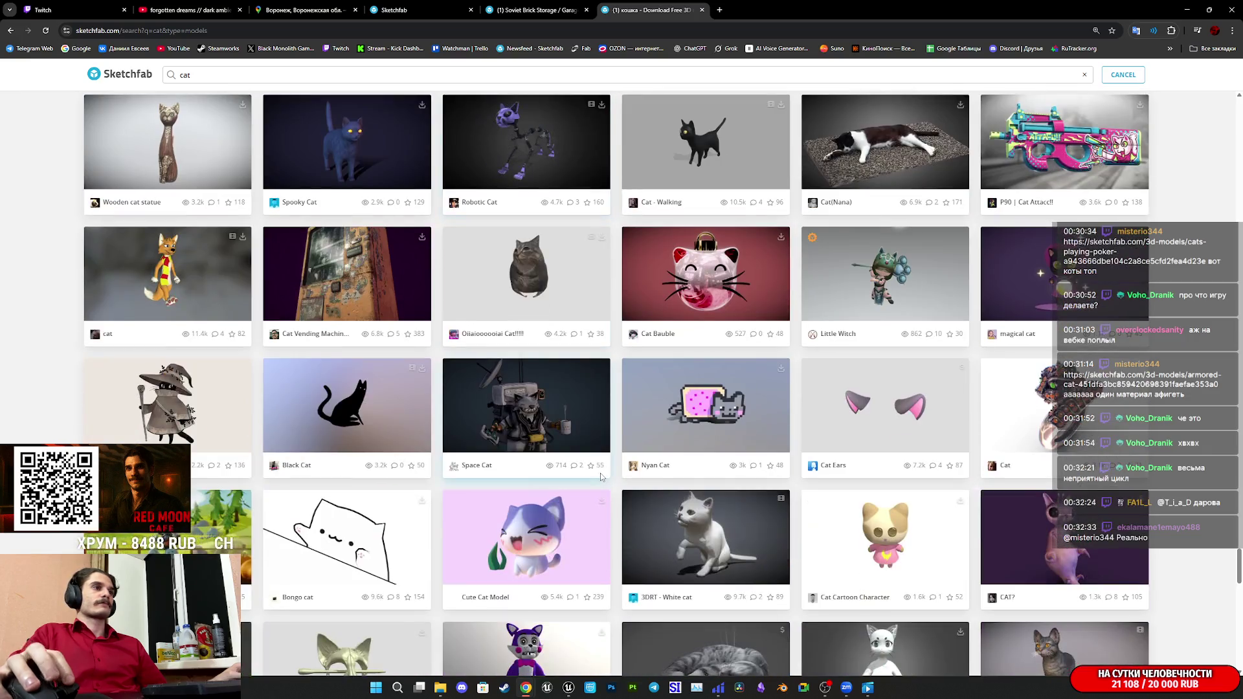
{"action": "scroll", "coordinate": [600, 476], "scroll_direction": "up", "scroll_amount": 1}
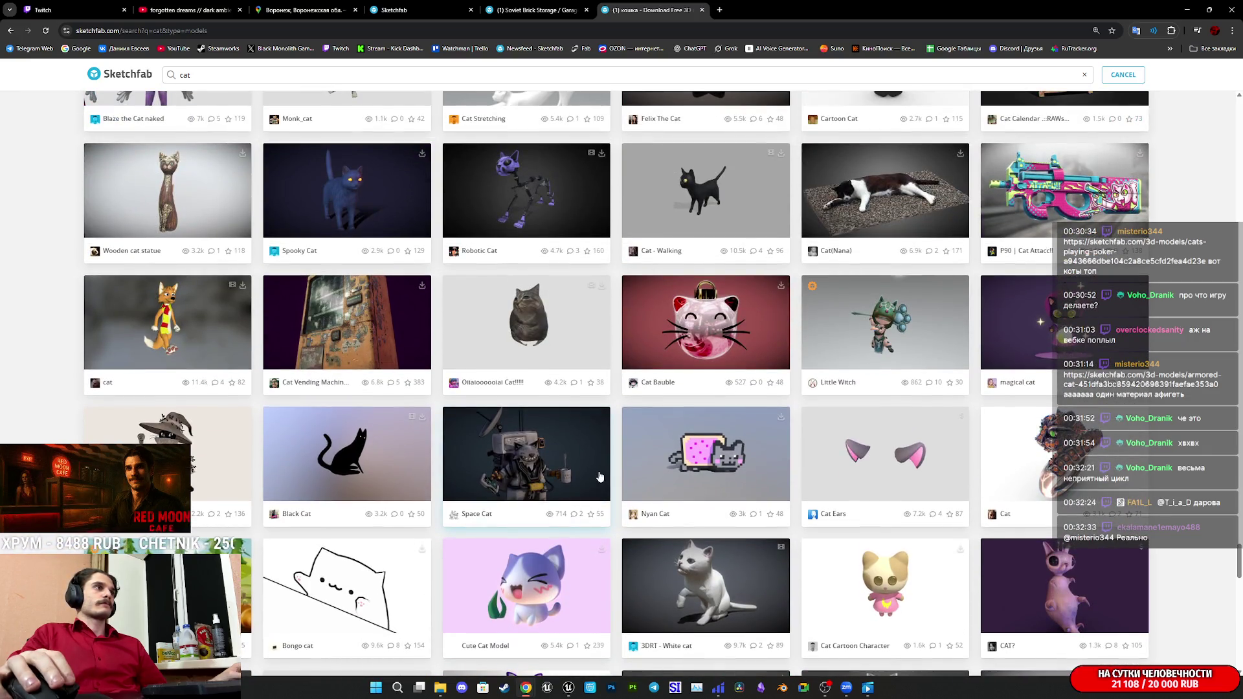
{"action": "scroll", "coordinate": [600, 477], "scroll_direction": "down", "scroll_amount": 6}
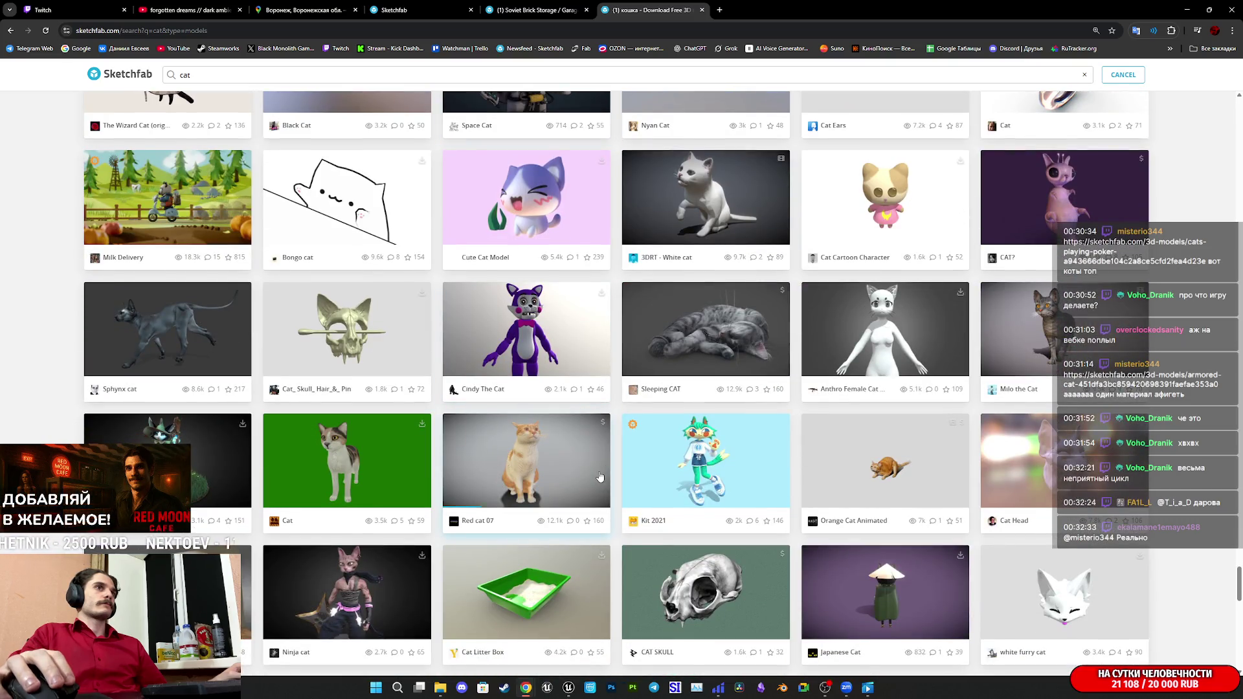
{"action": "scroll", "coordinate": [600, 477], "scroll_direction": "down", "scroll_amount": 4}
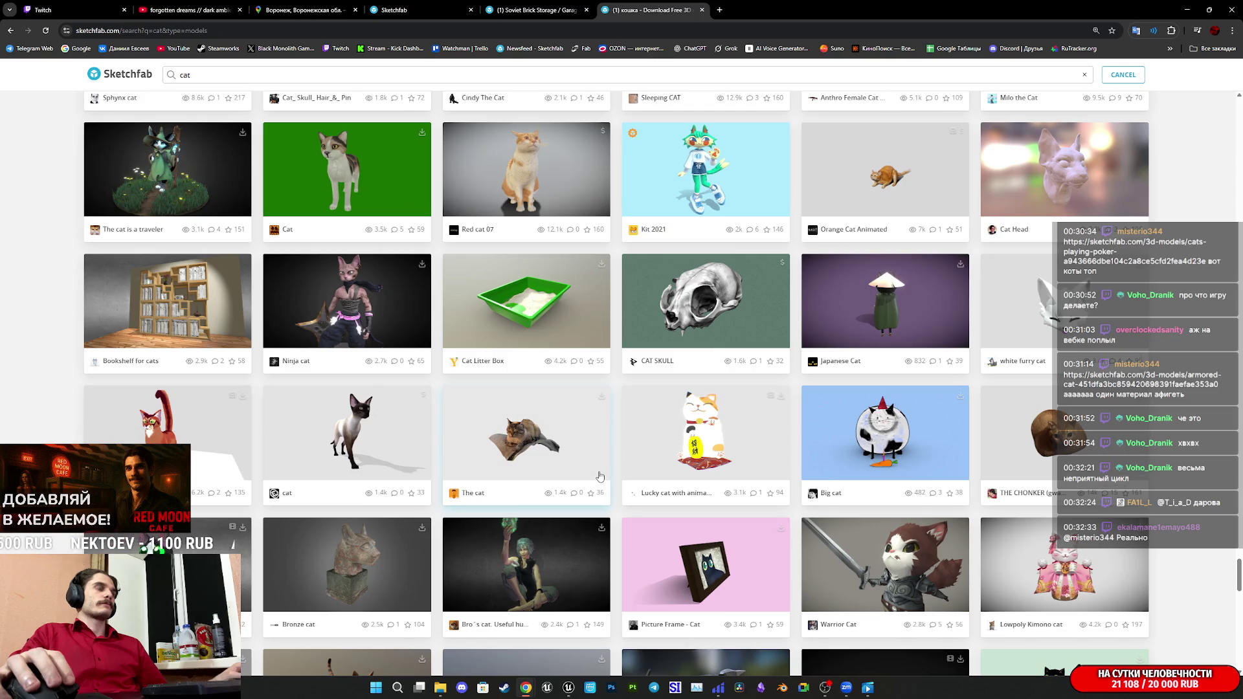
{"action": "scroll", "coordinate": [600, 476], "scroll_direction": "down", "scroll_amount": 4}
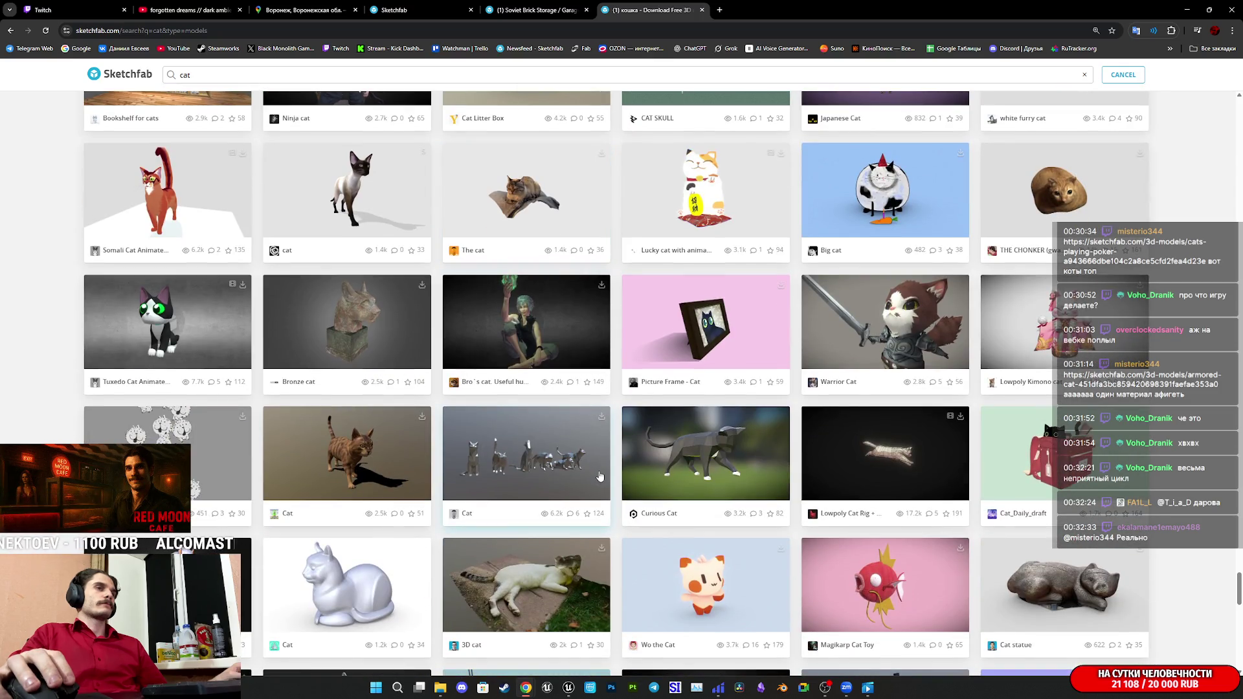
{"action": "scroll", "coordinate": [600, 476], "scroll_direction": "down", "scroll_amount": 5}
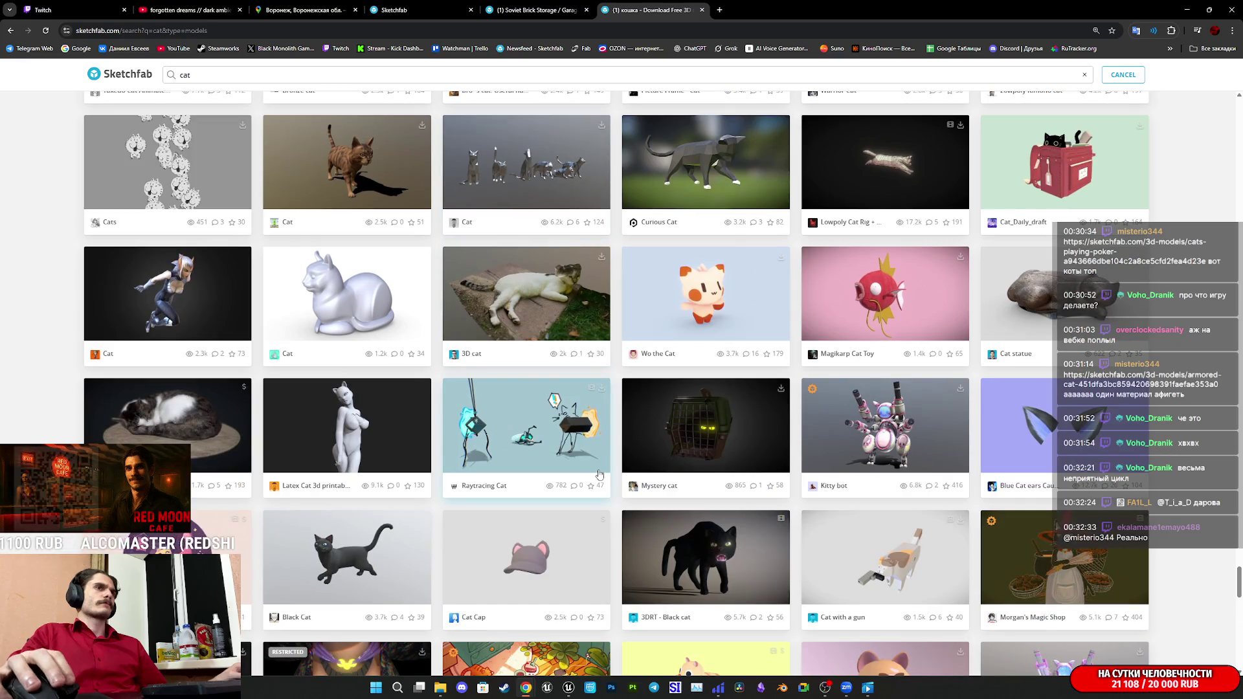
{"action": "scroll", "coordinate": [600, 475], "scroll_direction": "down", "scroll_amount": 5}
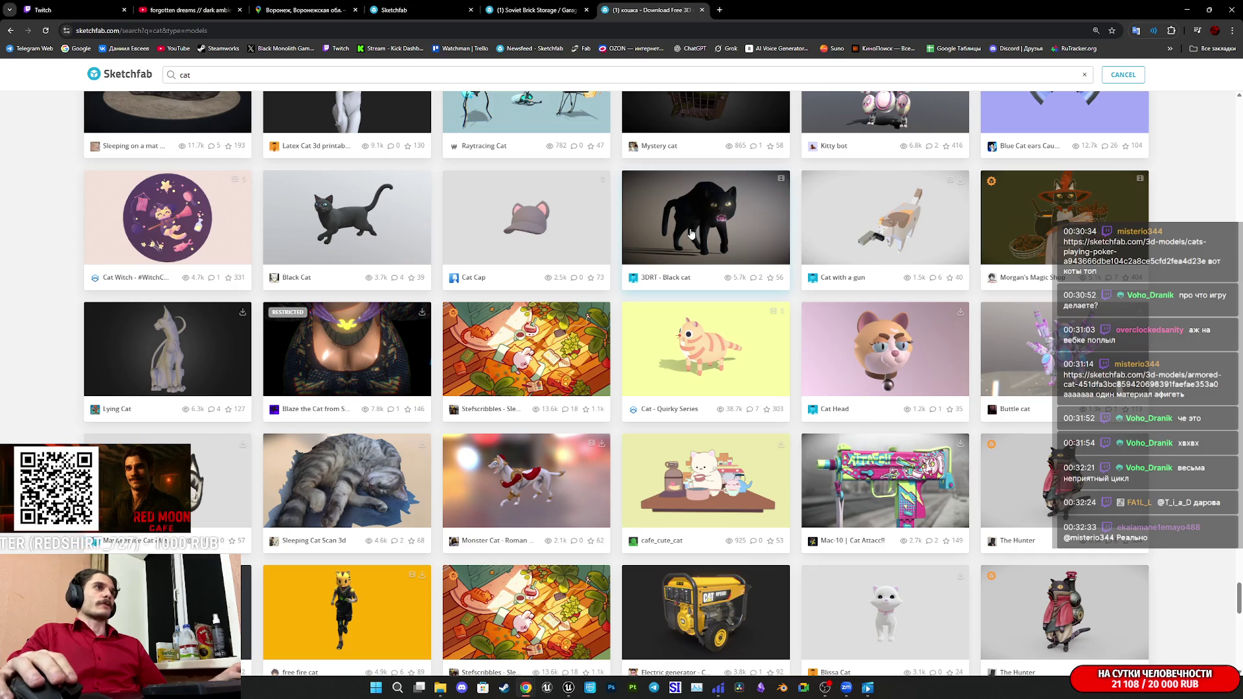
{"action": "scroll", "coordinate": [691, 233], "scroll_direction": "down", "scroll_amount": 7}
{"action": "scroll", "coordinate": [709, 285], "scroll_direction": "down", "scroll_amount": 4}
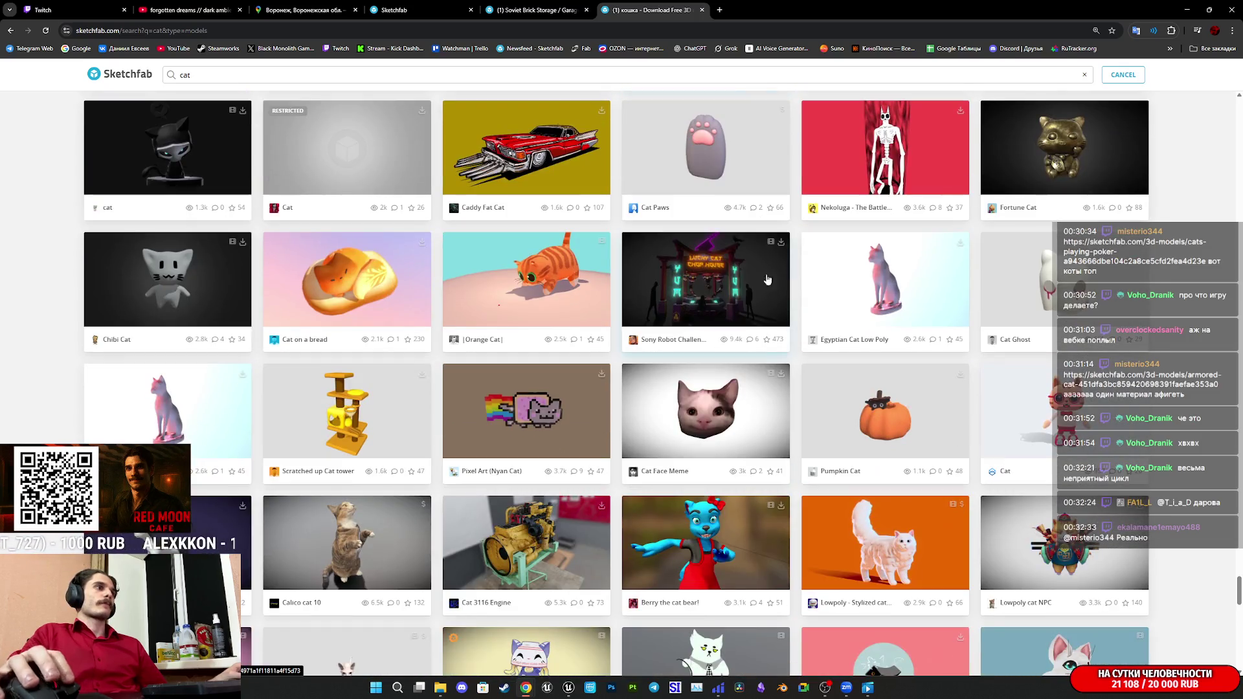
{"action": "middle_click", "coordinate": [678, 5]}
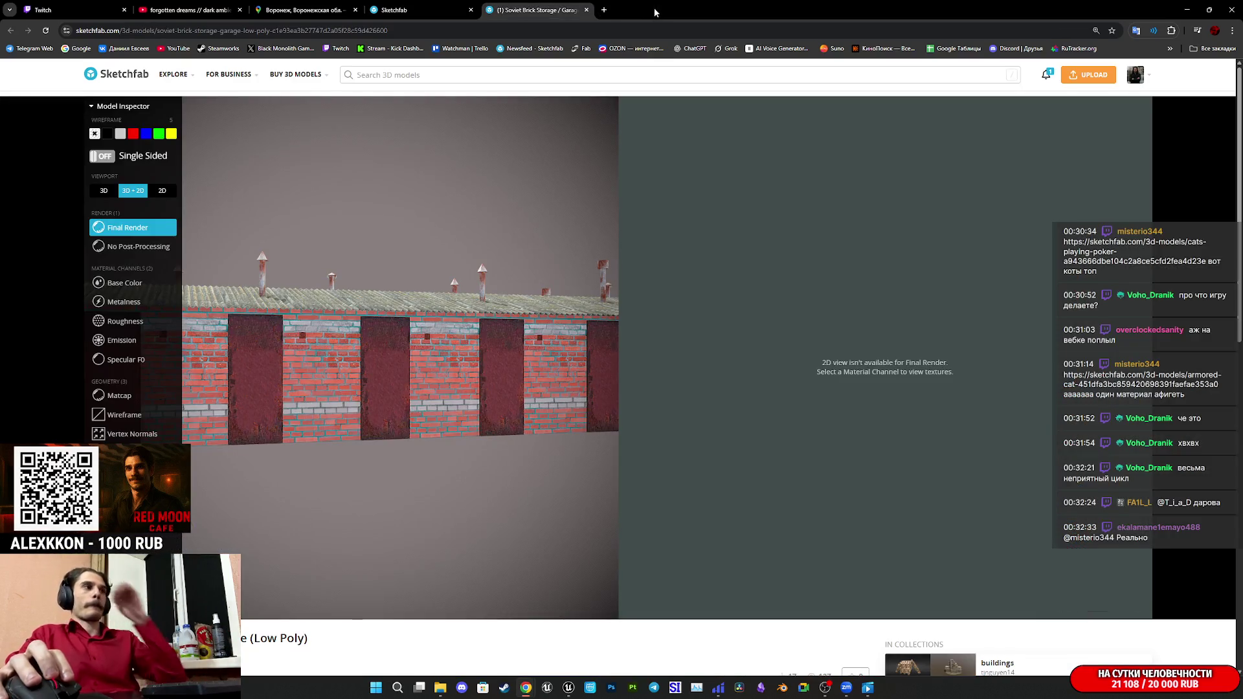
Close the Soviet Brick Storage page, preview a framed portrait from the russian results, then close it.
{"action": "middle_click", "coordinate": [485, 5]}
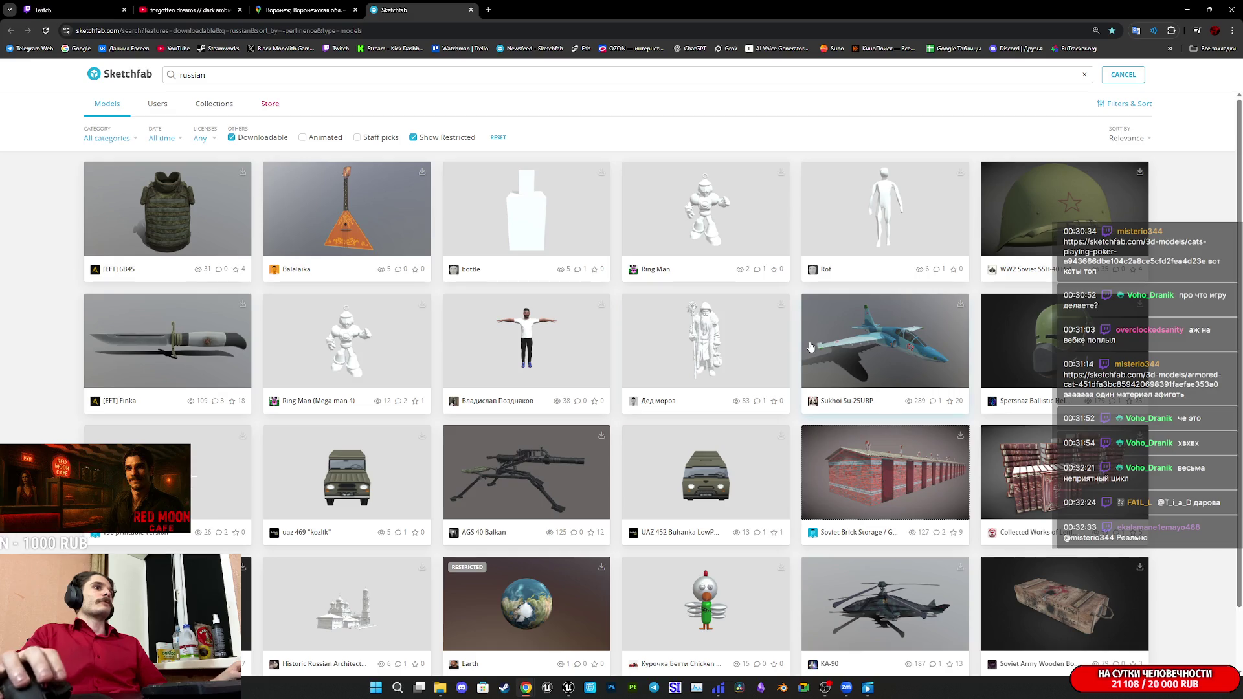
{"action": "scroll", "coordinate": [810, 347], "scroll_direction": "down", "scroll_amount": 4}
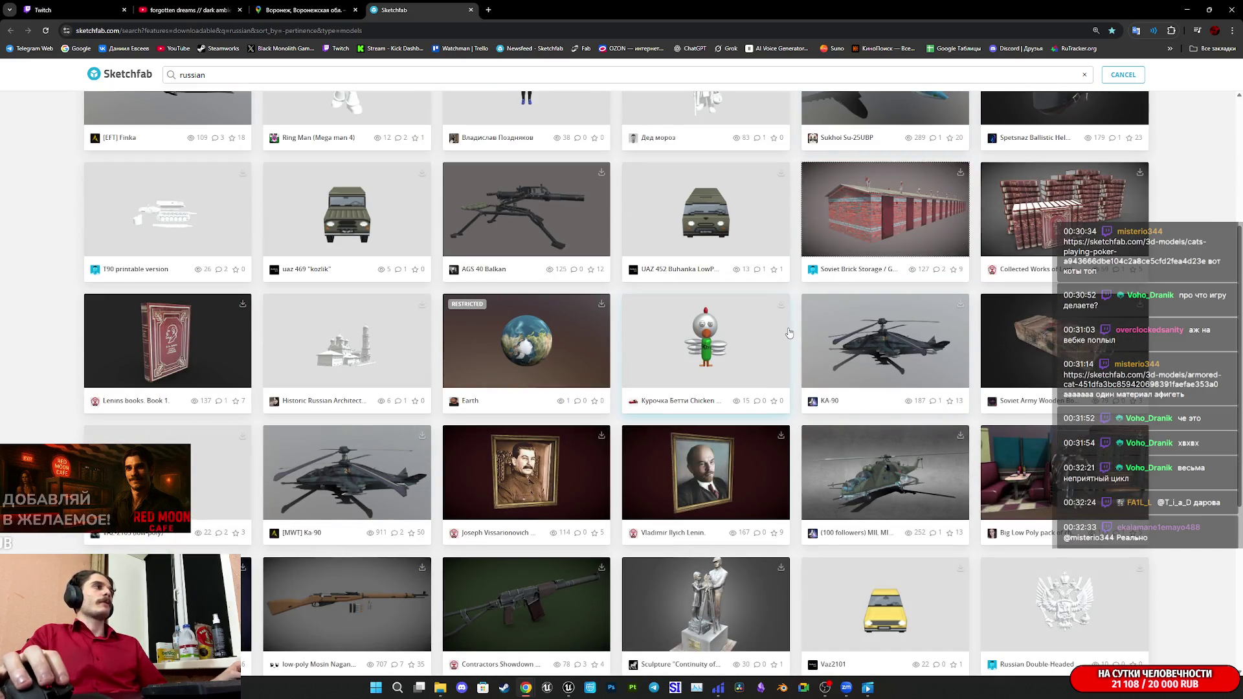
{"action": "scroll", "coordinate": [790, 332], "scroll_direction": "down", "scroll_amount": 4}
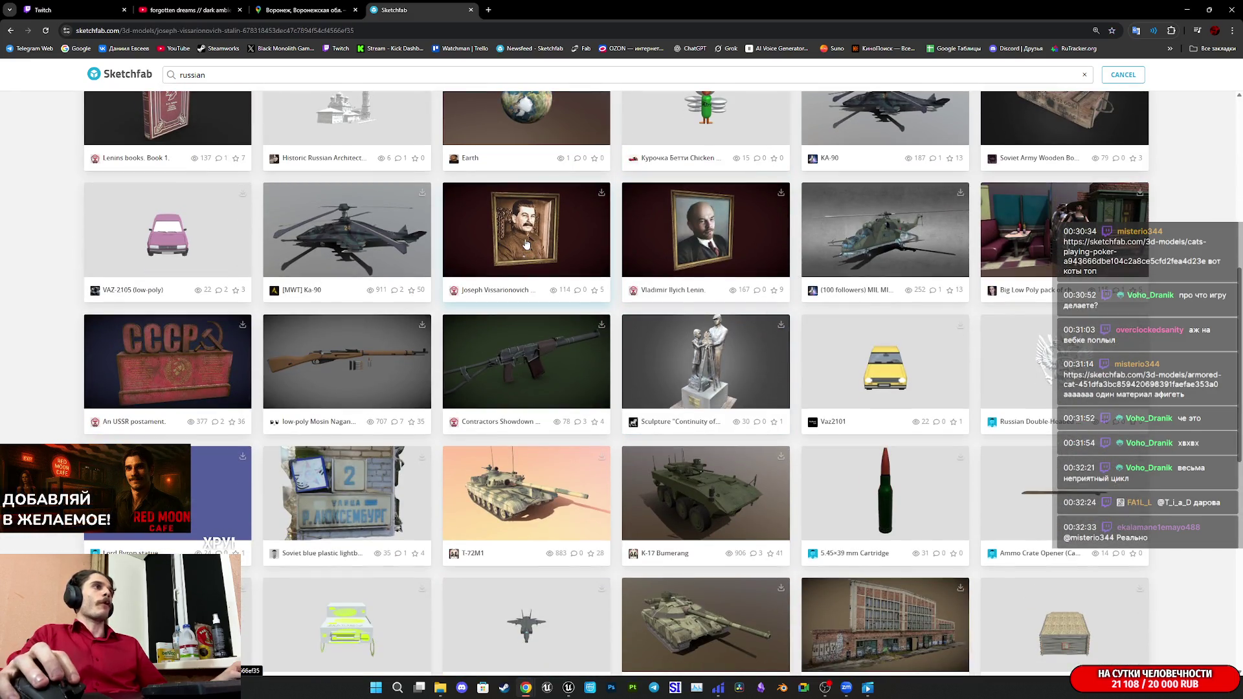
{"action": "left_click", "coordinate": [526, 243]}
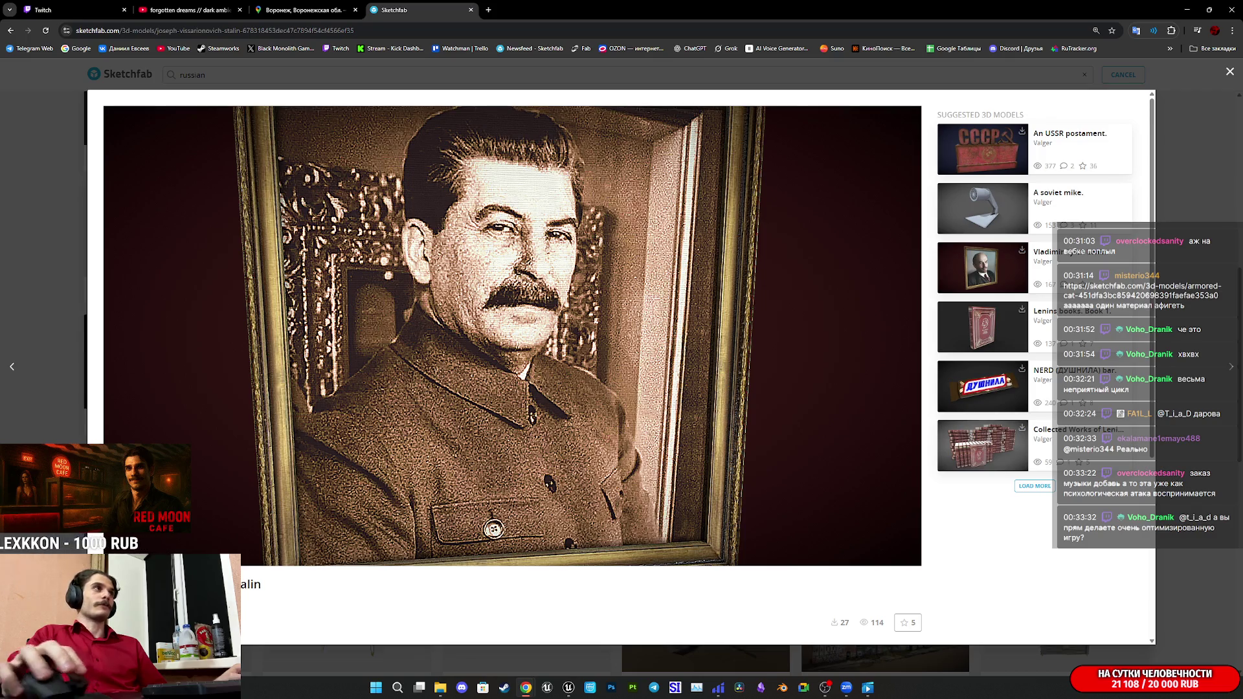
{"action": "middle_click", "coordinate": [397, 5]}
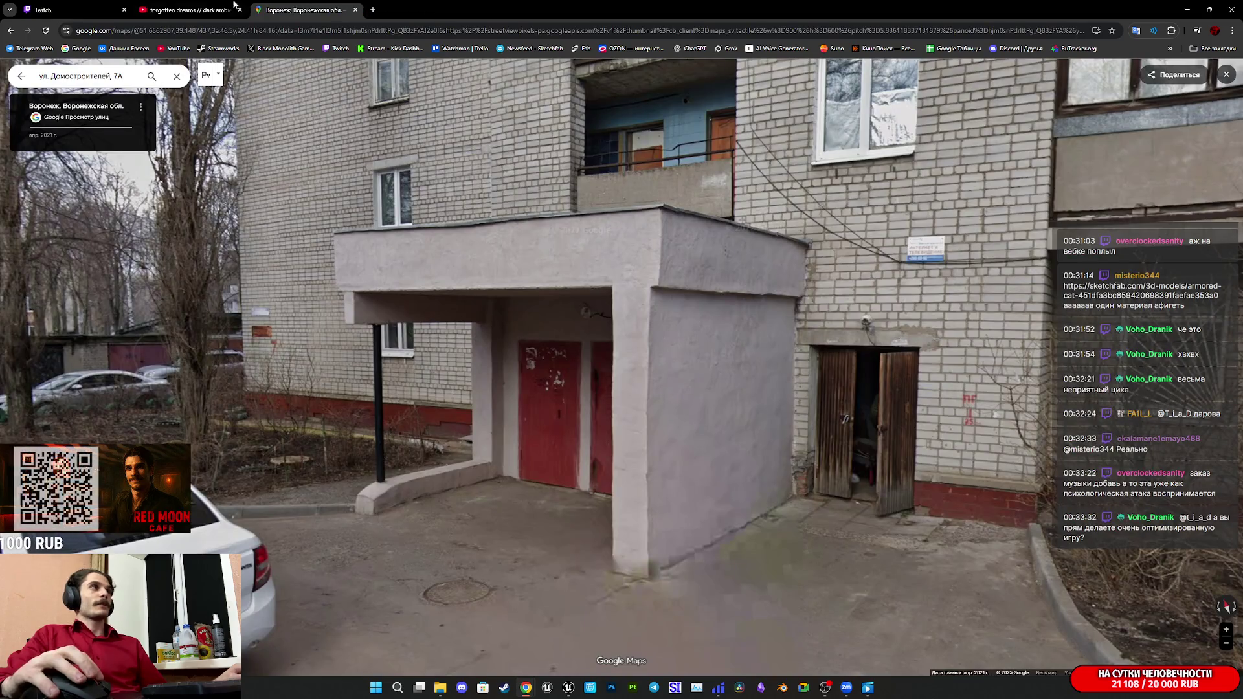
Glance at the YouTube and Twitch stream manager tabs, then return to the CafeGame editor window.
{"action": "left_click", "coordinate": [168, 4]}
{"action": "left_click", "coordinate": [72, 9]}
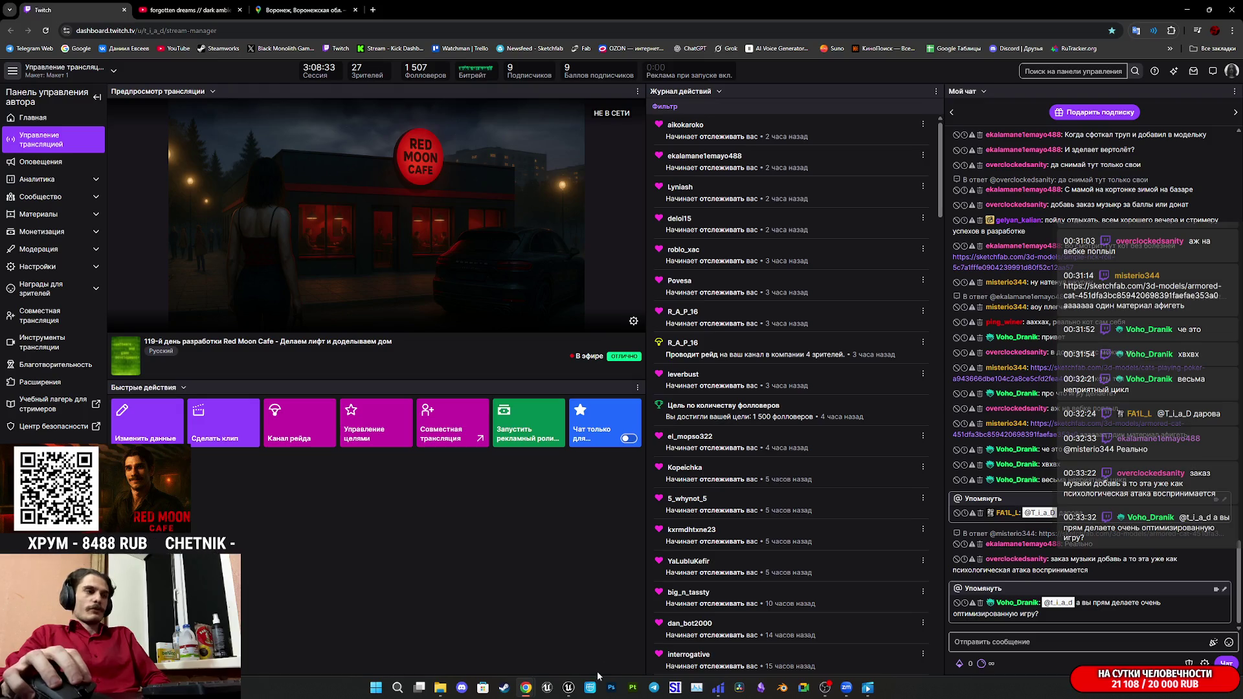
{"action": "mouse_move", "coordinate": [570, 694]}
{"action": "left_click", "coordinate": [568, 631]}
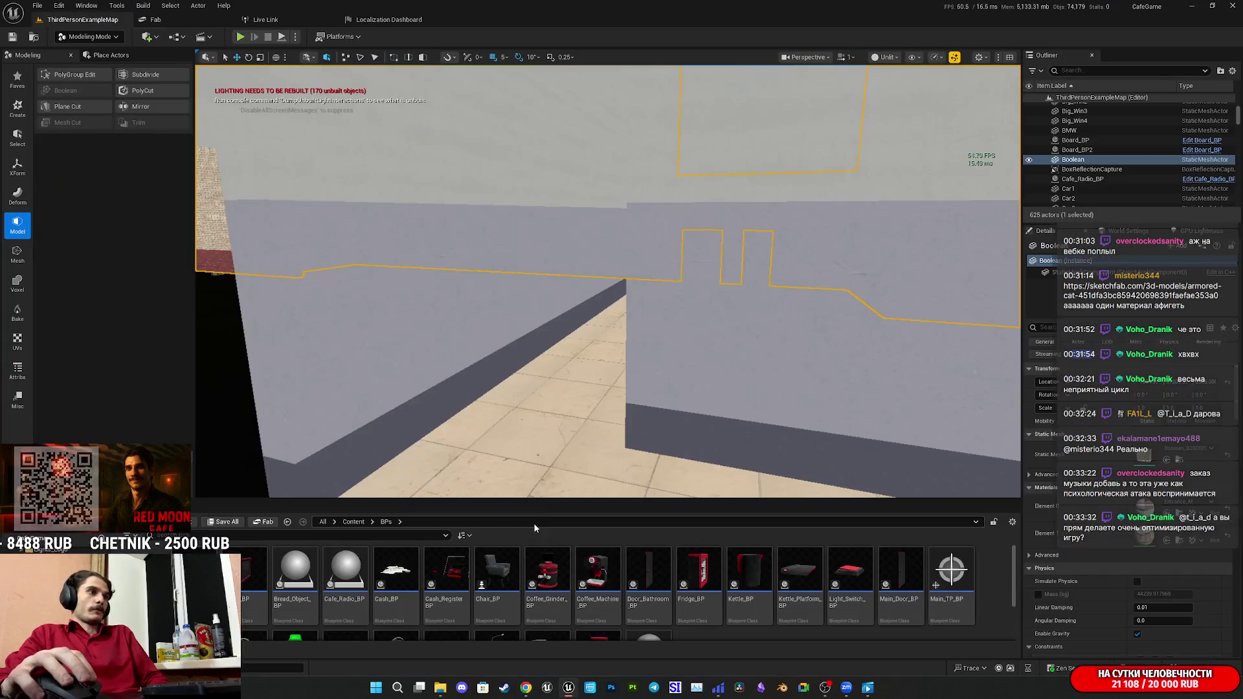
Fly up the stairwell into the hallway, selecting the Combined61, Combined38 and KorR meshes.
{"action": "mouse_move", "coordinate": [880, 420]}
{"action": "left_mouse_down"}
{"action": "mouse_move", "coordinate": [836, 398]}
{"action": "mouse_move", "coordinate": [916, 441]}
{"action": "mouse_move", "coordinate": [718, 350]}
{"action": "mouse_move", "coordinate": [819, 332]}
{"action": "left_mouse_up"}
{"action": "left_click", "coordinate": [746, 357]}
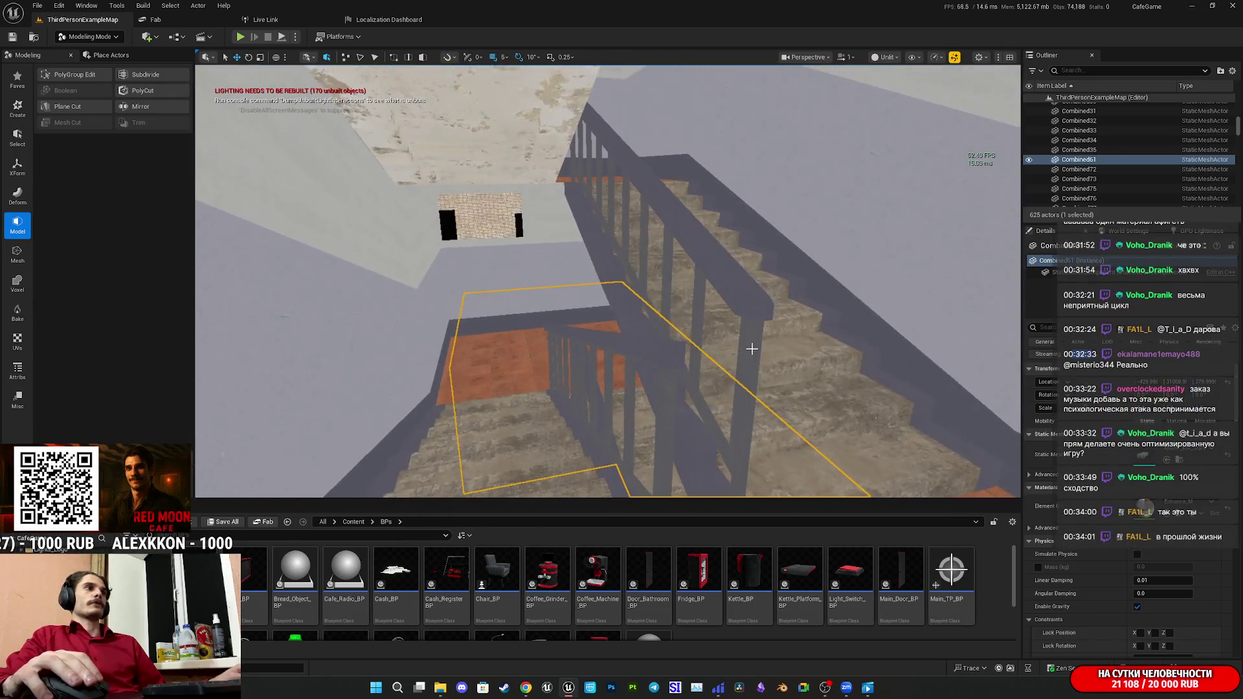
{"action": "left_click", "coordinate": [819, 333]}
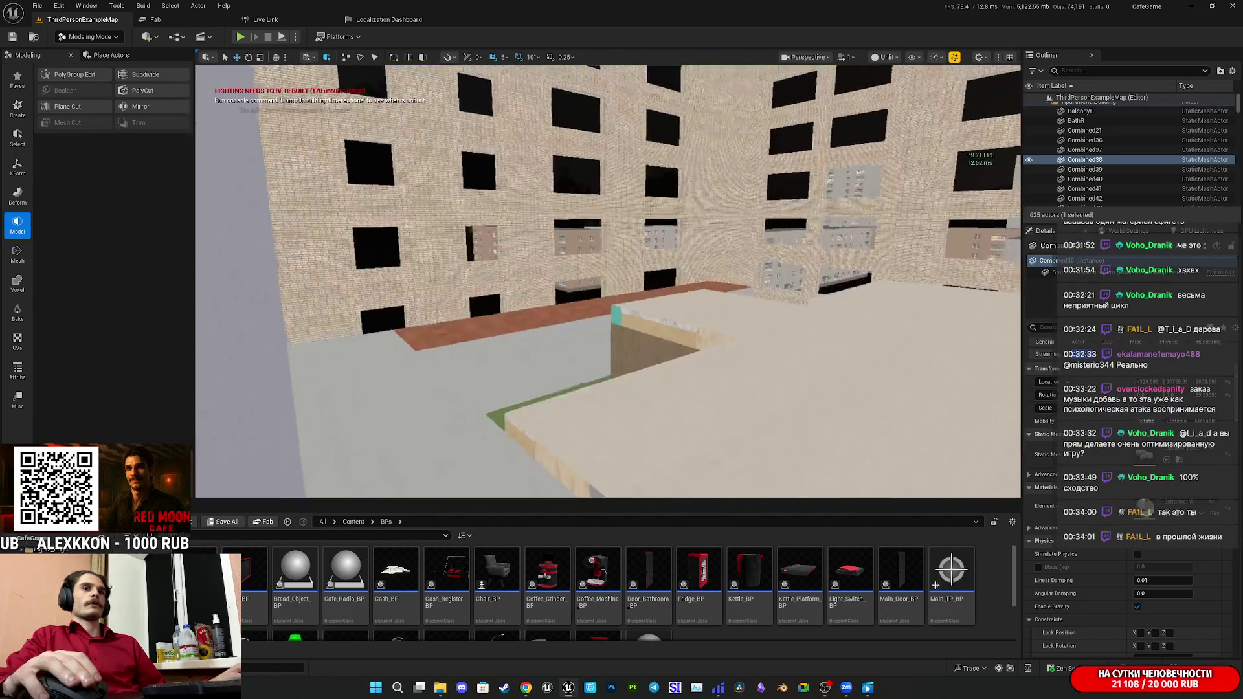
{"action": "key", "text": "w"}
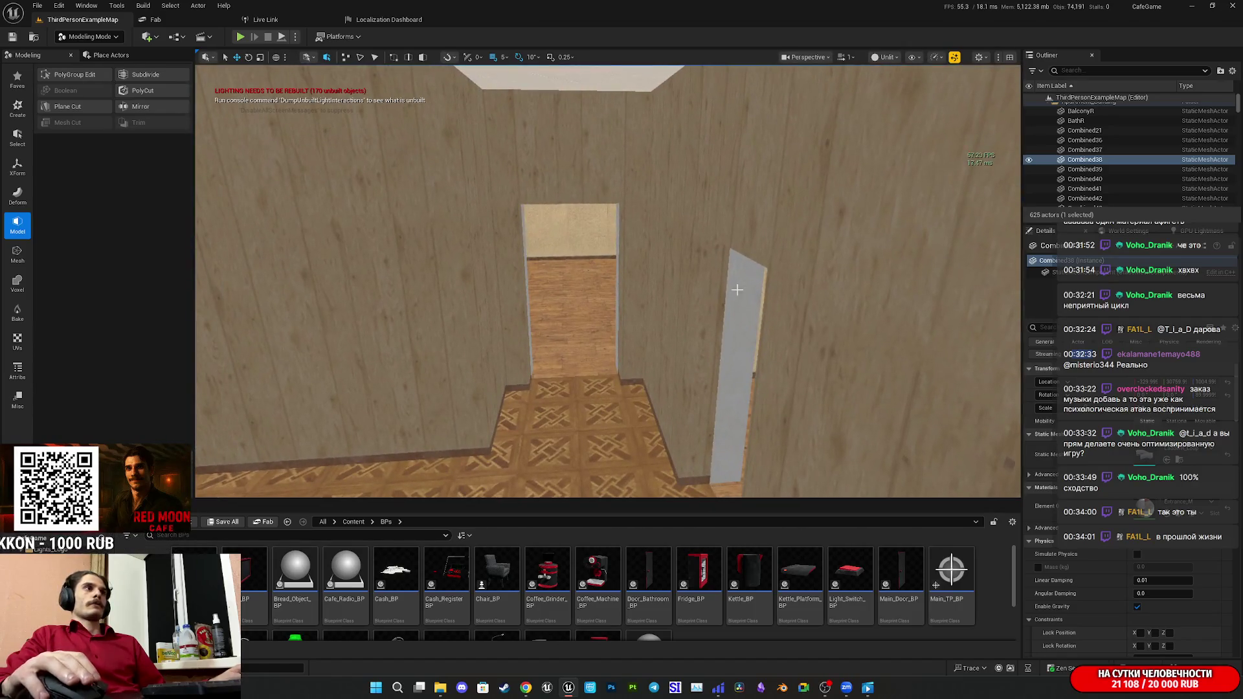
{"action": "left_click", "coordinate": [746, 292]}
Move through the rooms, selecting the MainR, GirlR and KitchenR meshes.
{"action": "key", "text": "w"}
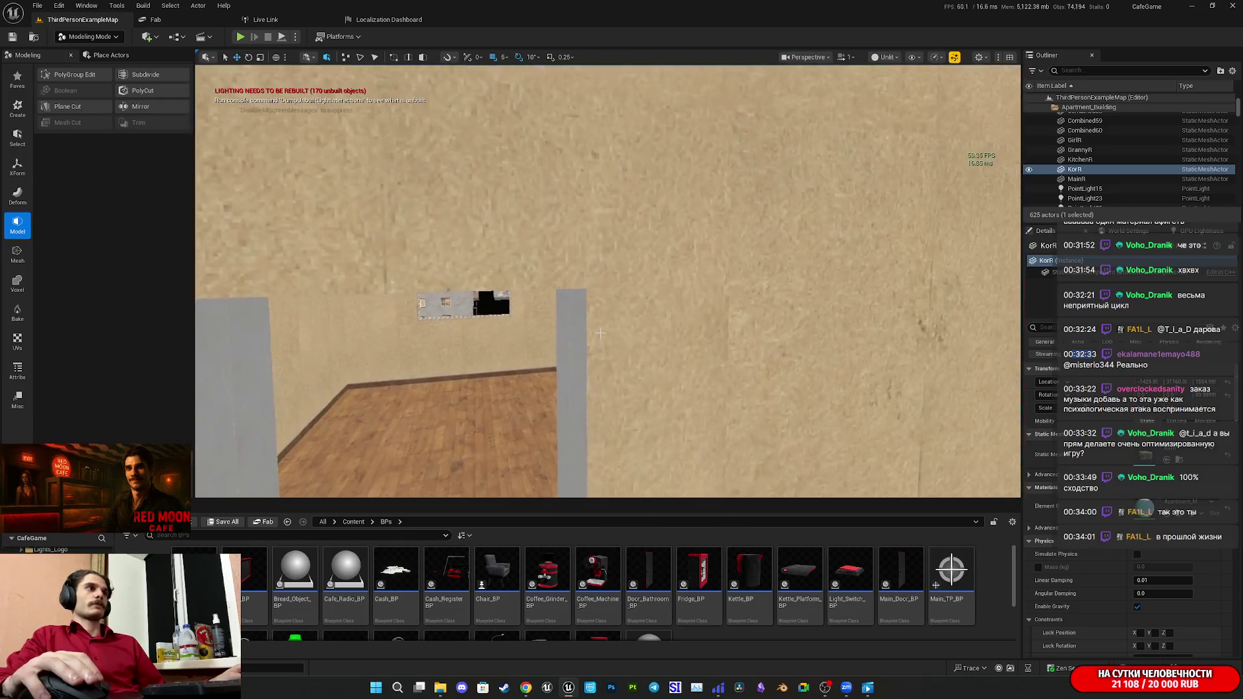
{"action": "left_click", "coordinate": [600, 338]}
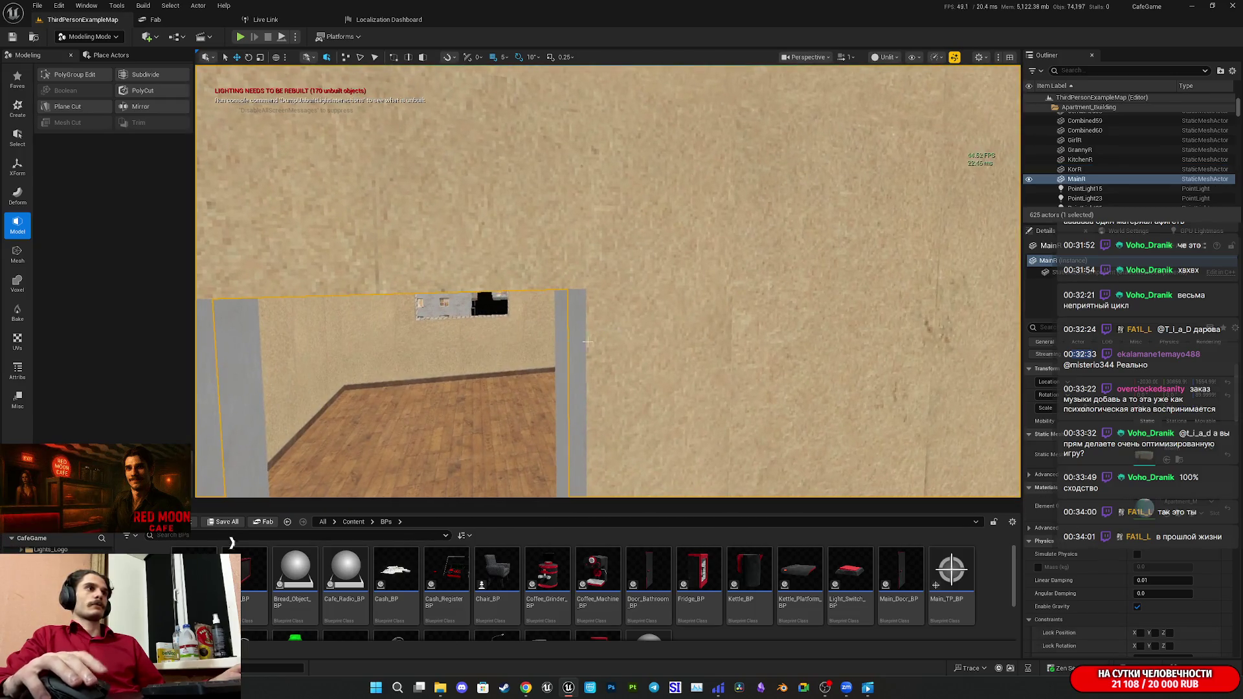
{"action": "left_click", "coordinate": [522, 345]}
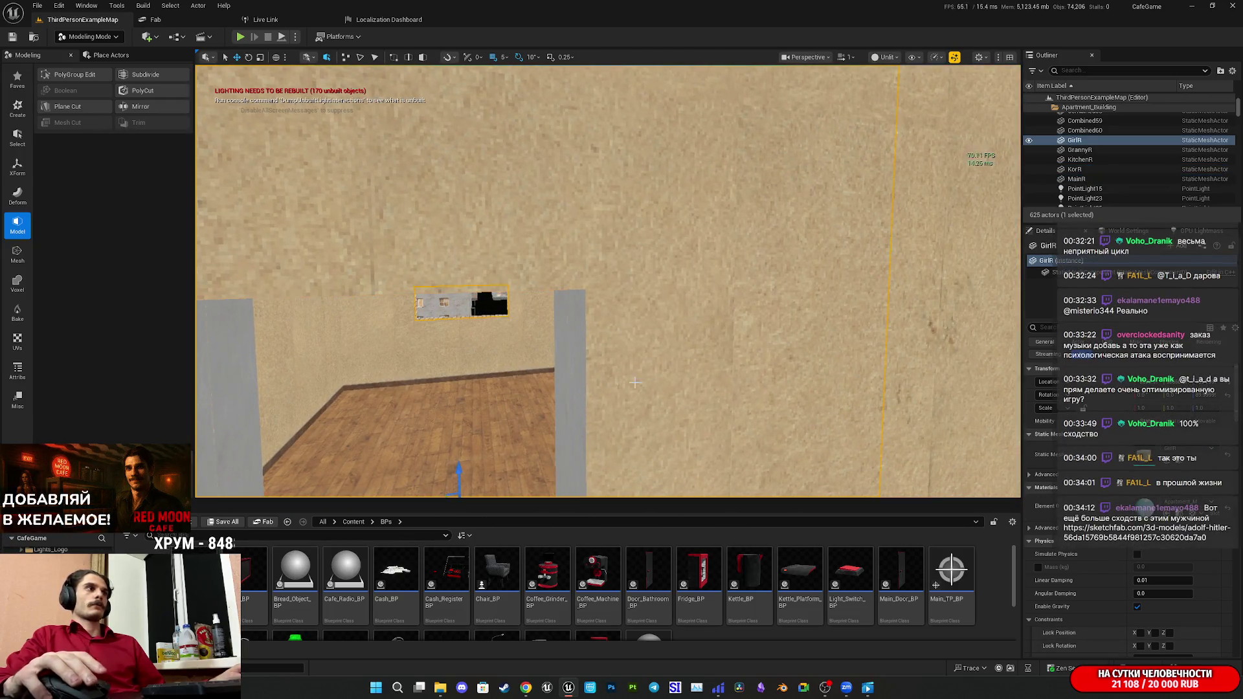
{"action": "key", "text": "s"}
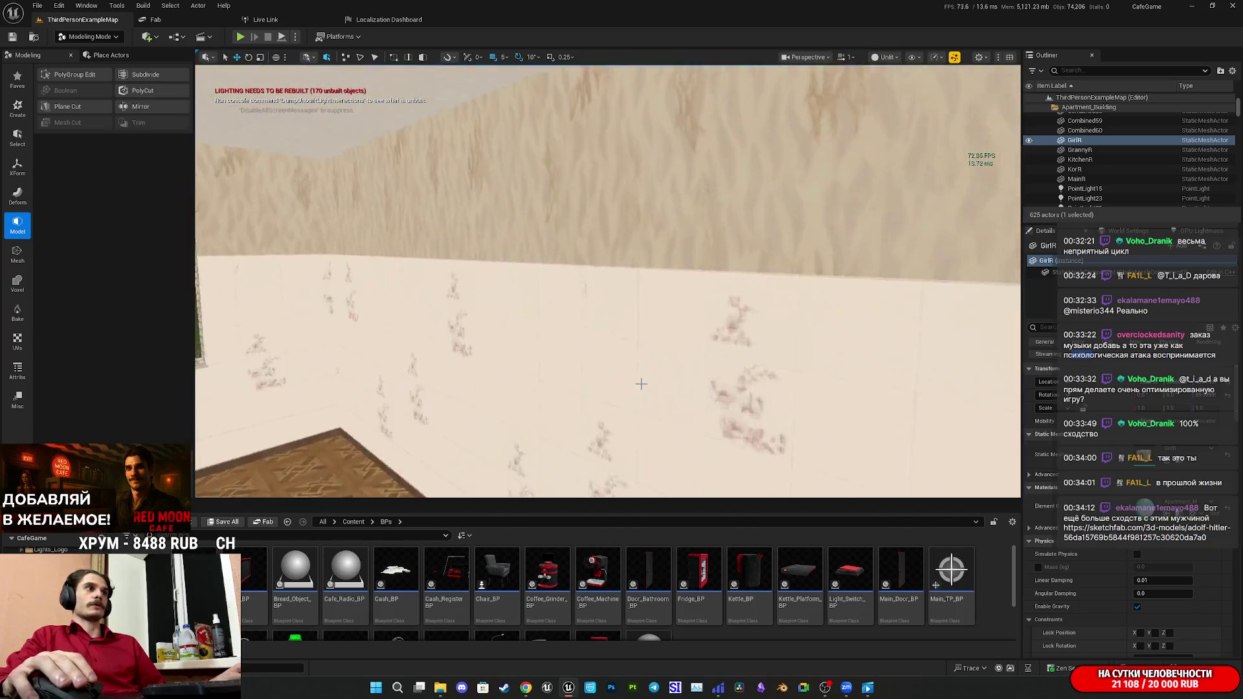
{"action": "left_click", "coordinate": [635, 383]}
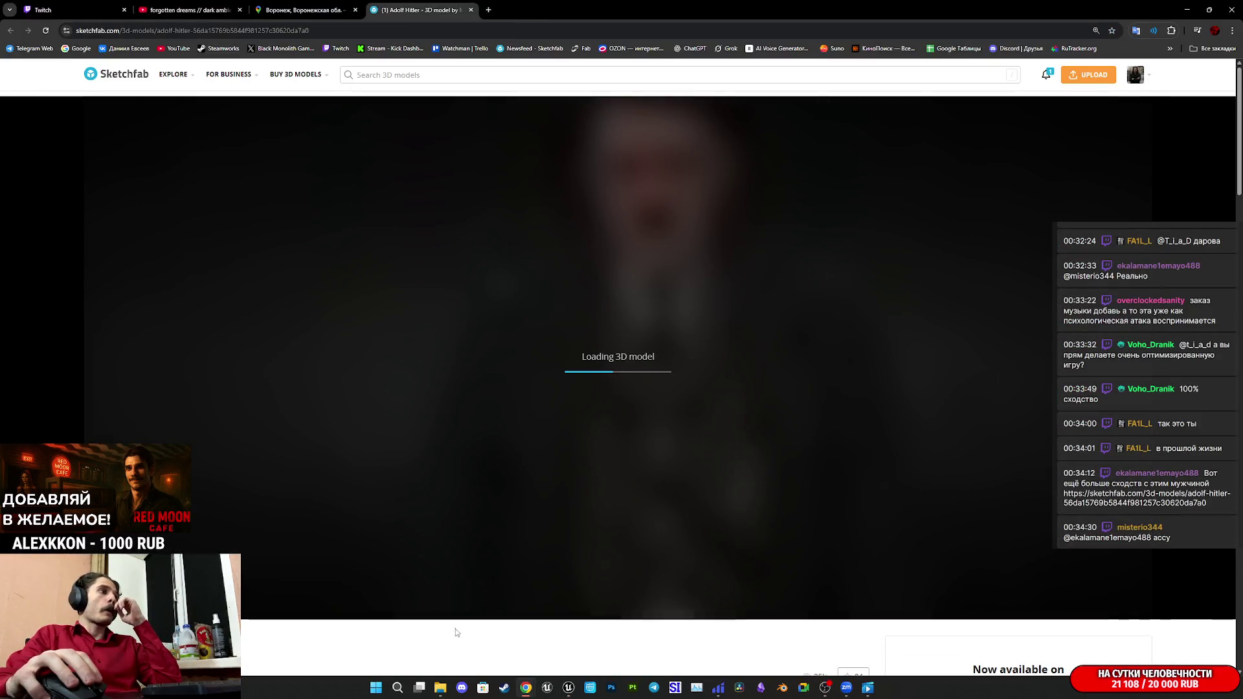
Zoom and orbit the Sketchfab character model to view its back.
{"action": "scroll", "coordinate": [450, 635], "scroll_direction": "down", "scroll_amount": 4}
{"action": "scroll", "coordinate": [463, 628], "scroll_direction": "down", "scroll_amount": 2}
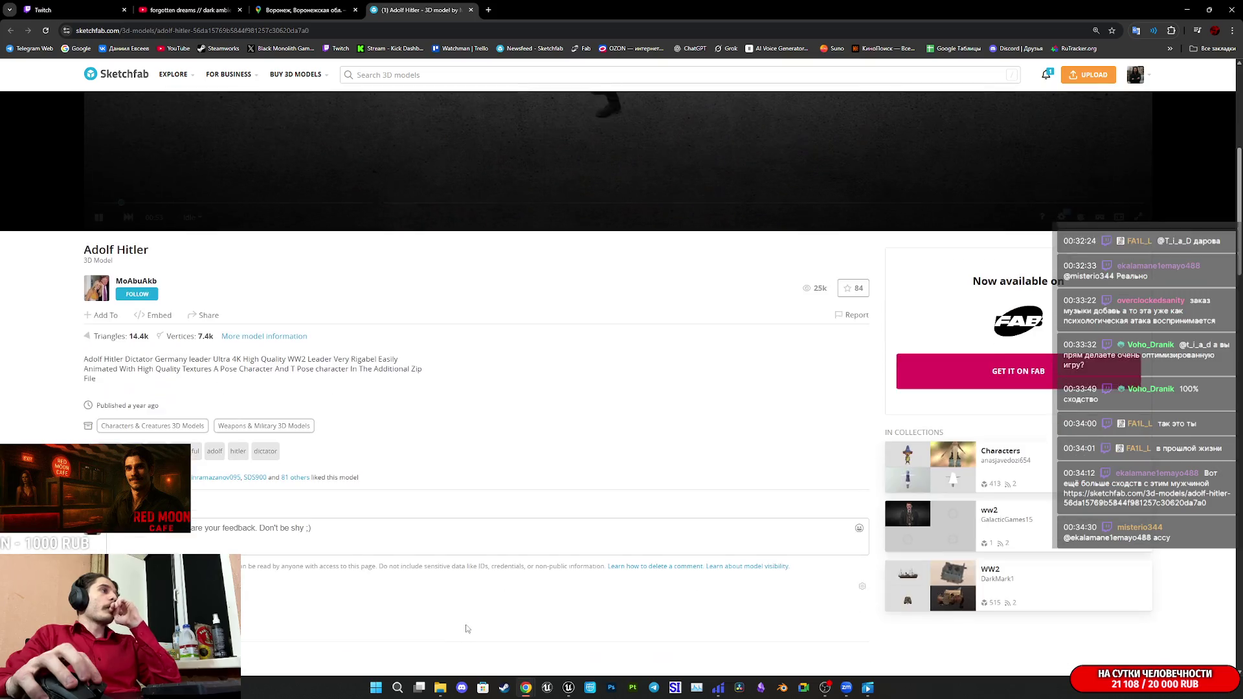
{"action": "scroll", "coordinate": [479, 622], "scroll_direction": "up", "scroll_amount": 5}
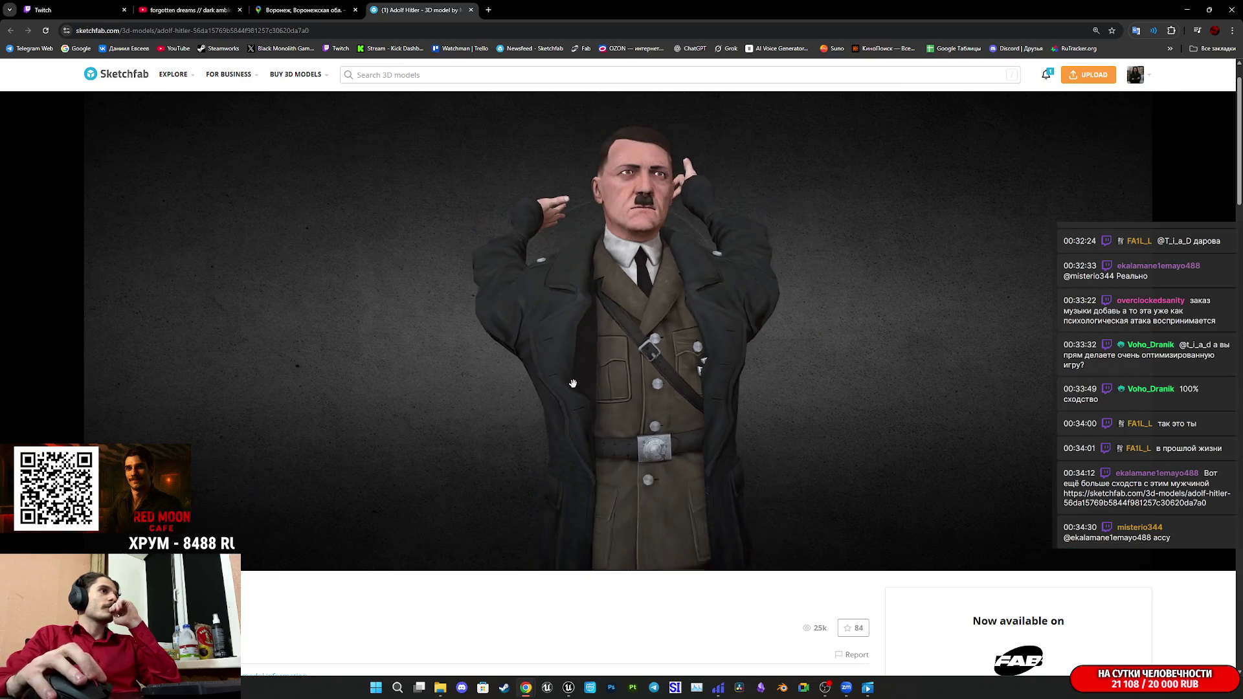
{"action": "scroll", "coordinate": [513, 427], "scroll_direction": "down", "scroll_amount": 3}
{"action": "mouse_move", "coordinate": [513, 428]}
{"action": "left_mouse_down"}
{"action": "mouse_move", "coordinate": [696, 391]}
{"action": "mouse_move", "coordinate": [657, 397]}
{"action": "left_mouse_up"}
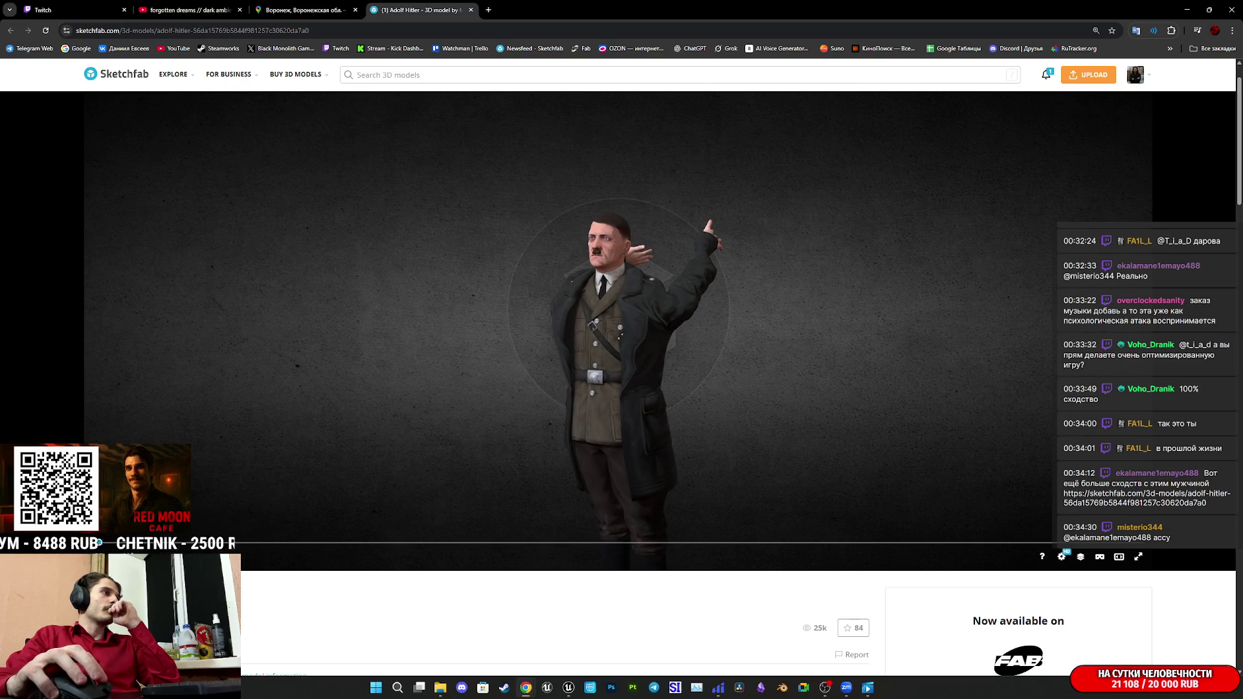
{"action": "mouse_move", "coordinate": [222, 516]}
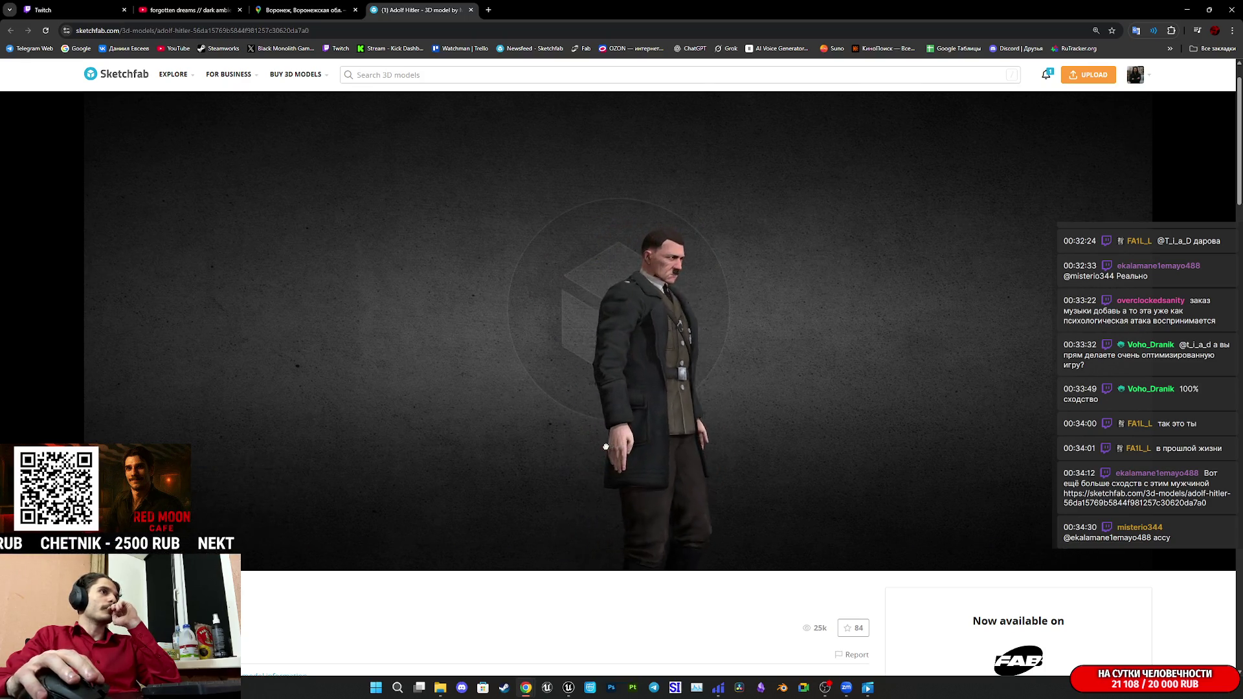
{"action": "scroll", "coordinate": [619, 597], "scroll_direction": "down", "scroll_amount": 3}
{"action": "scroll", "coordinate": [621, 601], "scroll_direction": "down", "scroll_amount": 2}
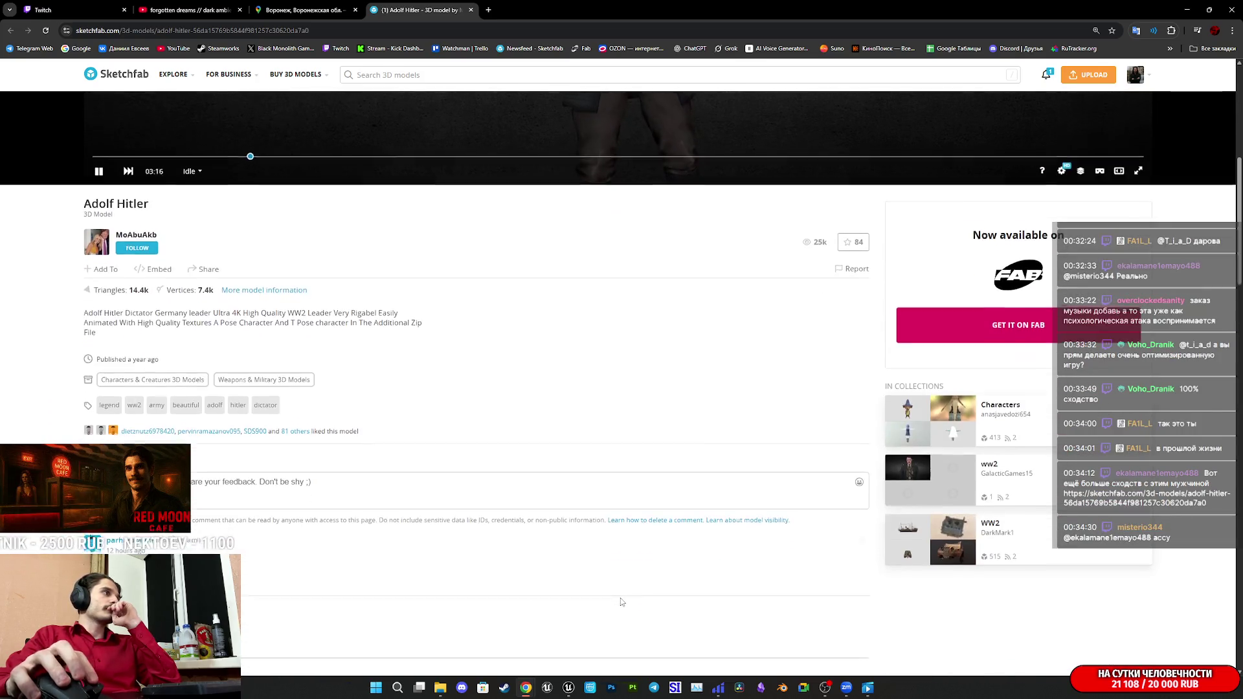
{"action": "scroll", "coordinate": [621, 599], "scroll_direction": "up", "scroll_amount": 6}
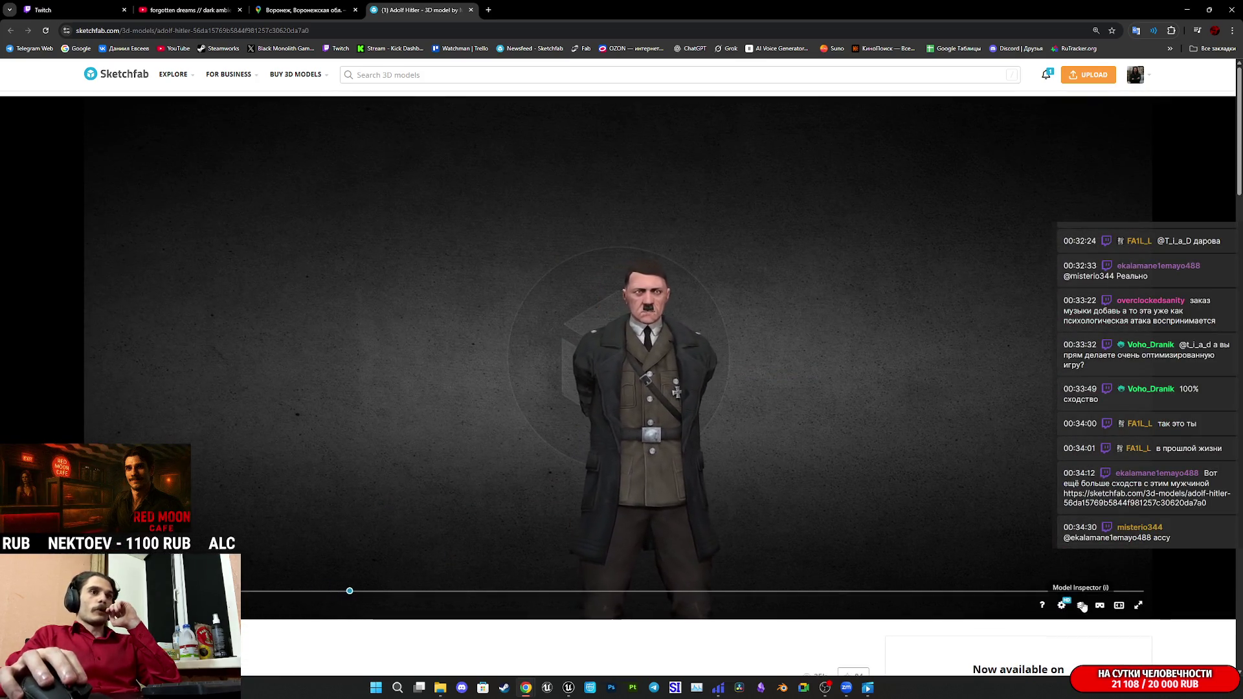
Show the character as wireframe in the Model Inspector, viewing it from back and front.
{"action": "left_click", "coordinate": [1081, 606]}
{"action": "key", "text": "5"}
{"action": "scroll", "coordinate": [535, 475], "scroll_direction": "up", "scroll_amount": 8}
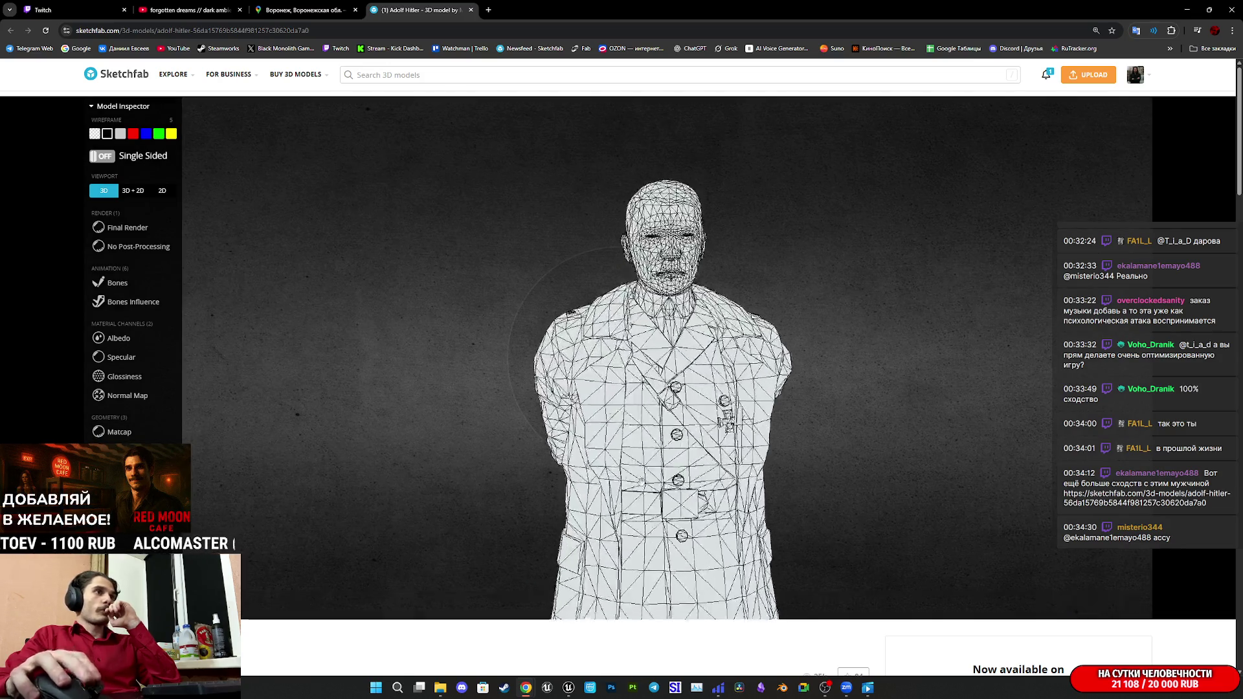
{"action": "scroll", "coordinate": [627, 460], "scroll_direction": "down", "scroll_amount": 8}
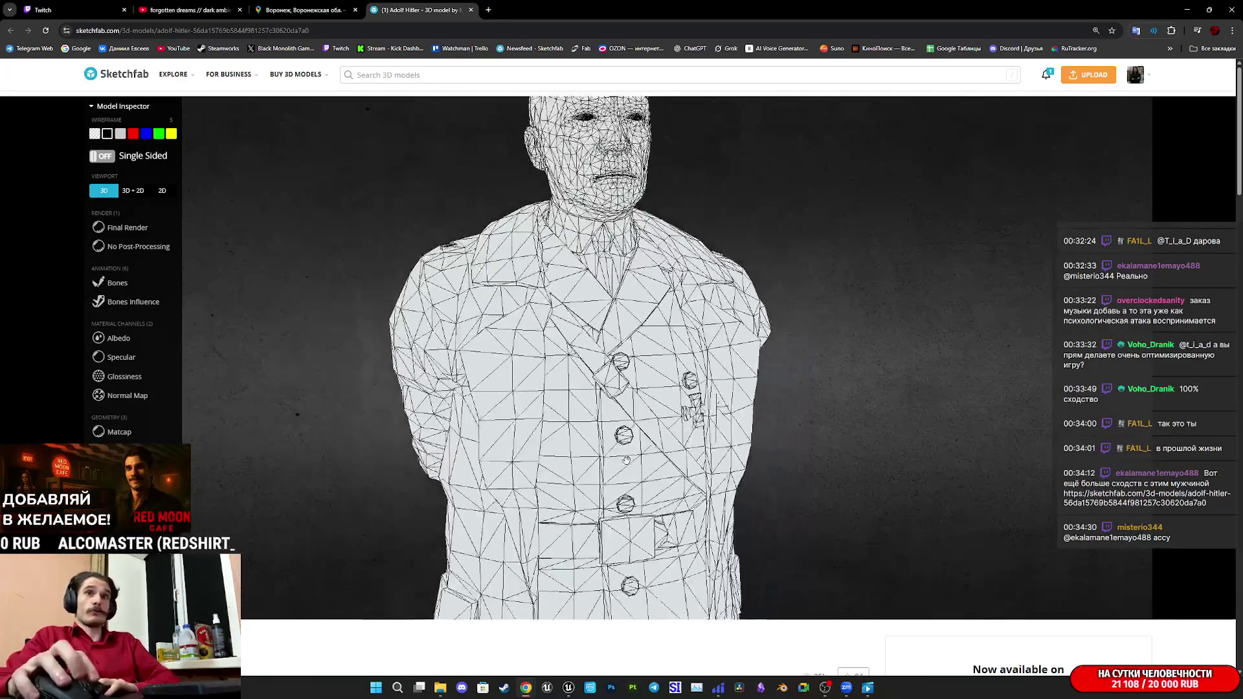
{"action": "mouse_move", "coordinate": [627, 459]}
{"action": "left_mouse_down"}
{"action": "mouse_move", "coordinate": [486, 451]}
{"action": "mouse_move", "coordinate": [445, 480]}
{"action": "mouse_move", "coordinate": [494, 460]}
{"action": "mouse_move", "coordinate": [536, 416]}
{"action": "left_mouse_up"}
{"action": "scroll", "coordinate": [557, 388], "scroll_direction": "up", "scroll_amount": 5}
{"action": "mouse_move", "coordinate": [576, 363]}
{"action": "left_mouse_down"}
{"action": "mouse_move", "coordinate": [563, 382]}
{"action": "mouse_move", "coordinate": [573, 415]}
{"action": "mouse_move", "coordinate": [505, 421]}
{"action": "left_mouse_up"}
{"action": "scroll", "coordinate": [582, 441], "scroll_direction": "down", "scroll_amount": 3}
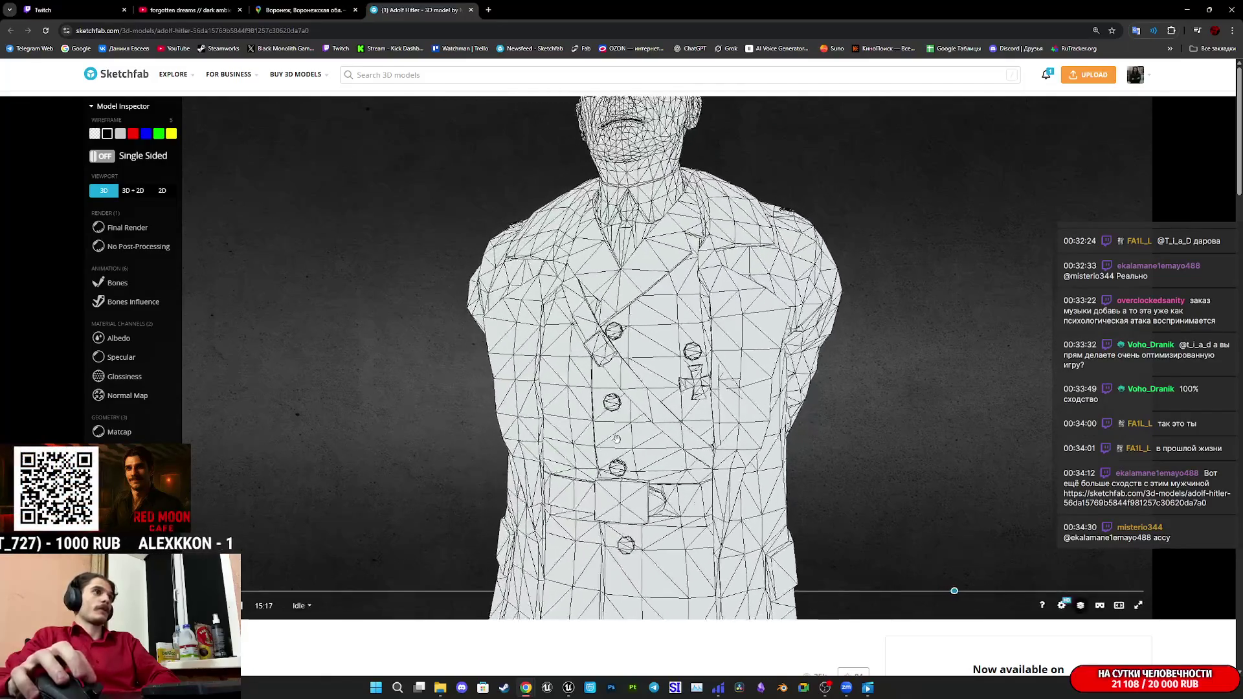
Inspect the Albedo texture, skeleton bones and 2D texture view, listing Body, Eyes, Head, Mouth parts.
{"action": "left_click", "coordinate": [134, 338]}
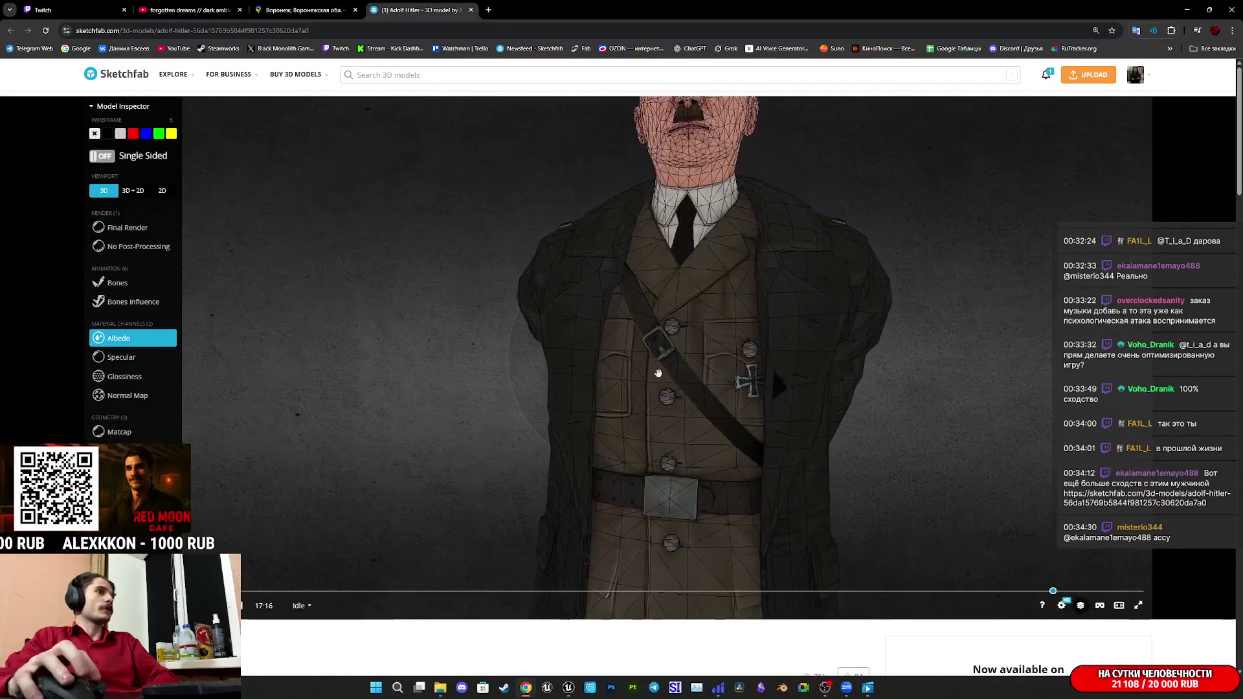
{"action": "scroll", "coordinate": [516, 400], "scroll_direction": "down", "scroll_amount": 3}
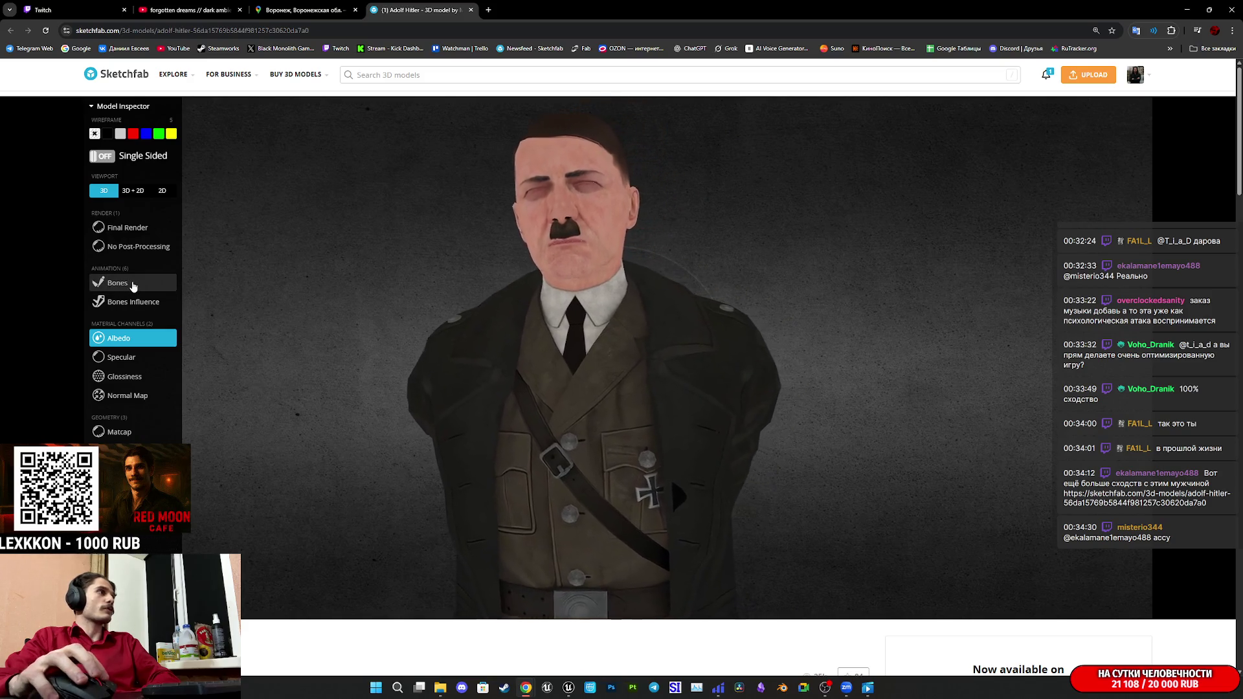
{"action": "left_click", "coordinate": [115, 283]}
{"action": "left_click", "coordinate": [136, 339]}
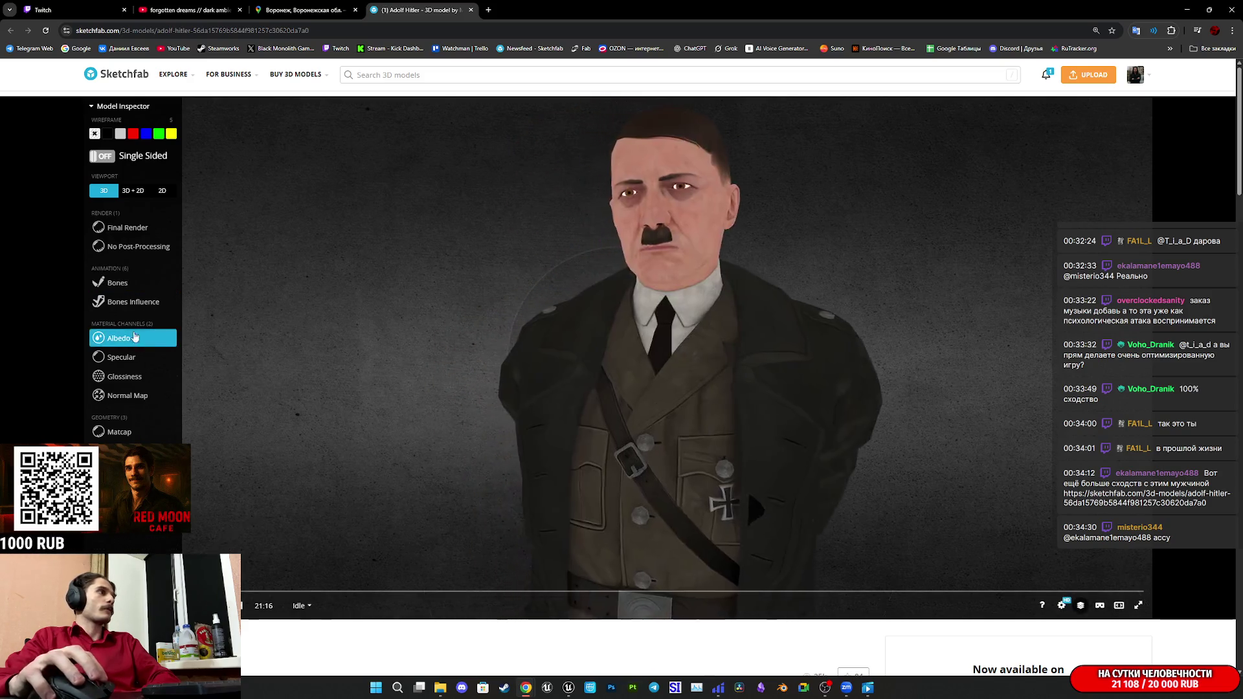
{"action": "left_click", "coordinate": [132, 190]}
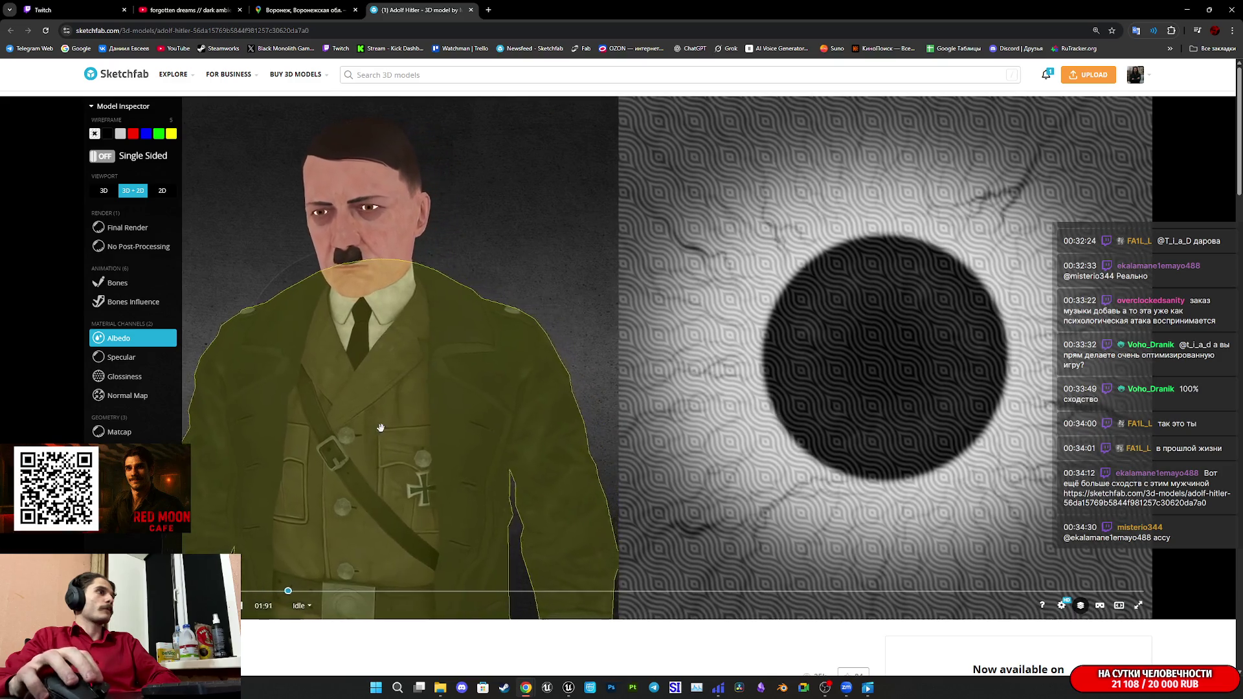
{"action": "scroll", "coordinate": [389, 422], "scroll_direction": "down", "scroll_amount": 5}
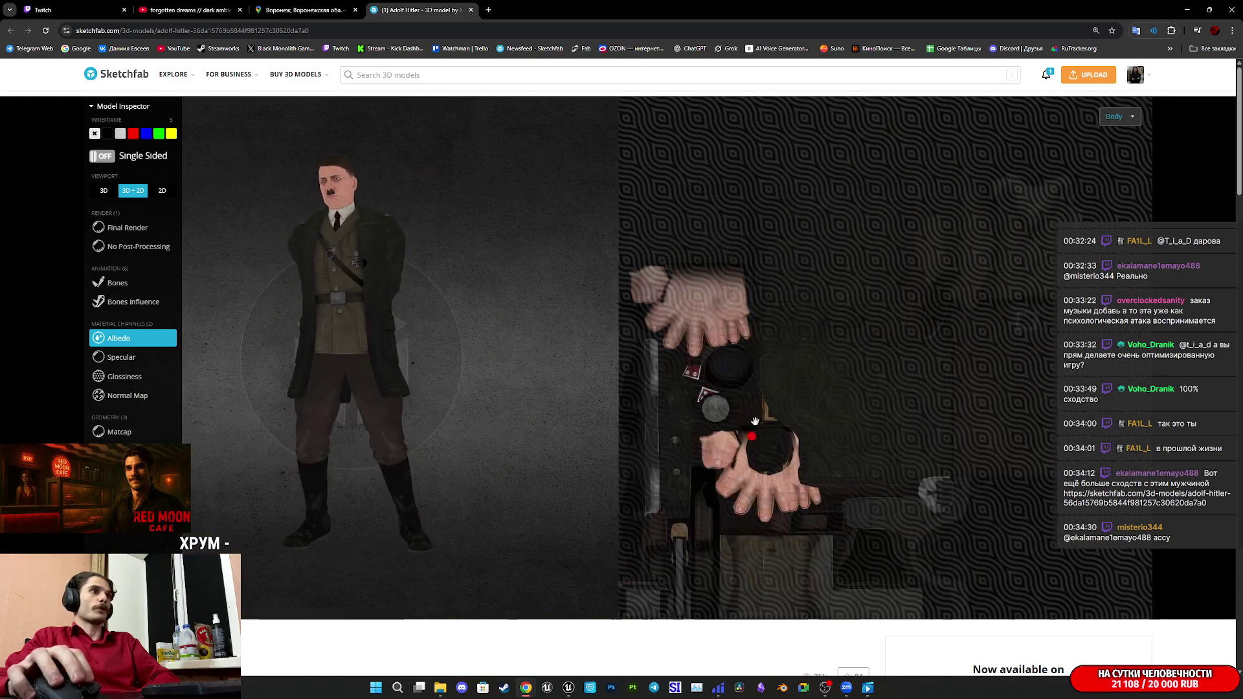
{"action": "key", "text": "5"}
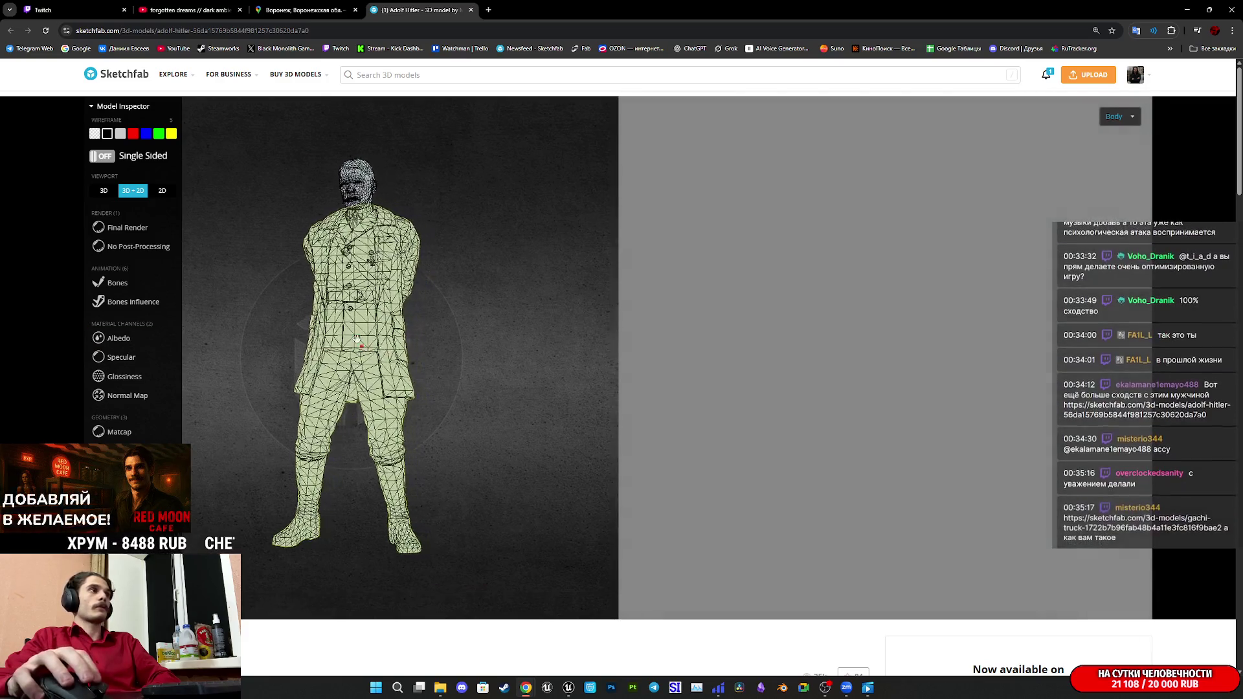
{"action": "left_click_drag", "start_coordinate": [389, 310], "coordinate": [338, 315]}
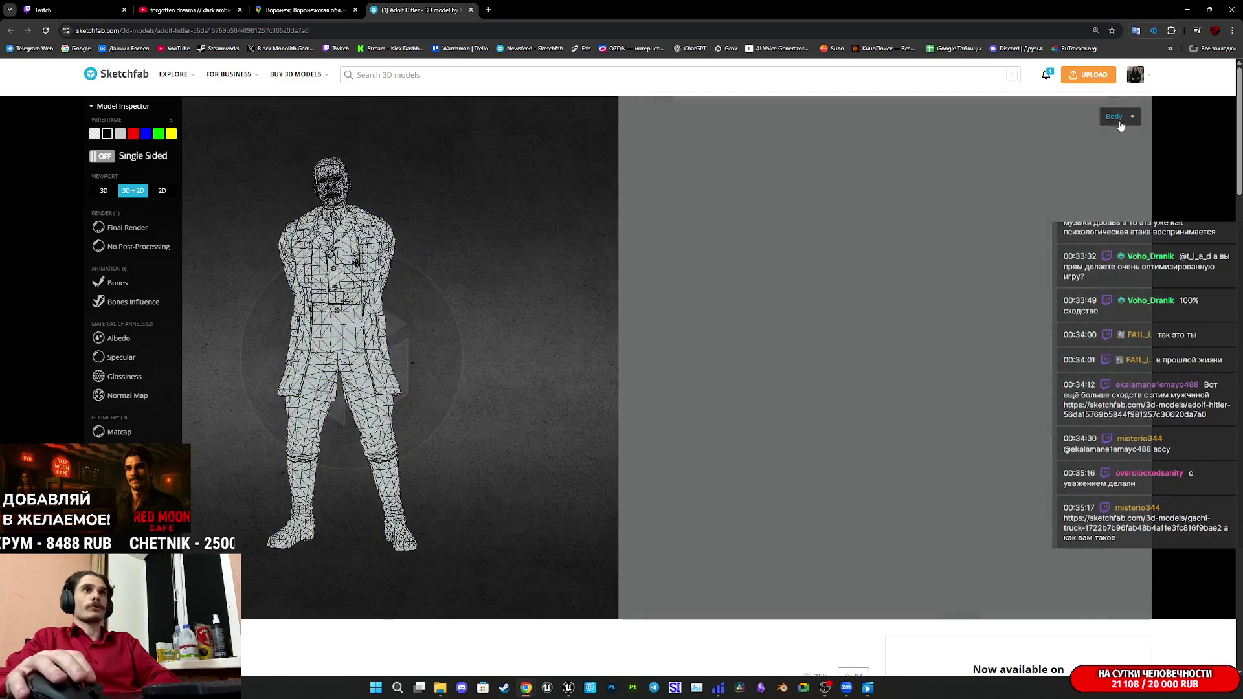
{"action": "left_click", "coordinate": [1126, 120]}
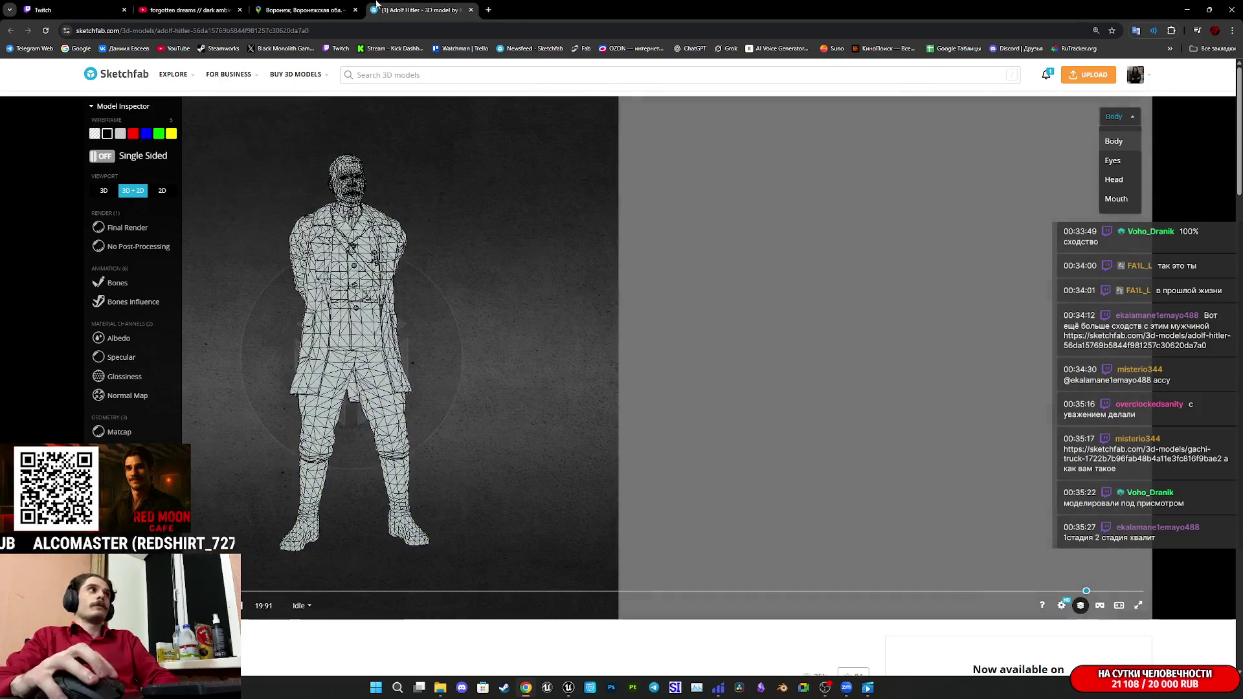
Close the Sketchfab model page and switch to the Twitch stream manager dashboard.
{"action": "left_click", "coordinate": [470, 10]}
{"action": "left_click", "coordinate": [188, 10]}
{"action": "left_click", "coordinate": [83, 4]}
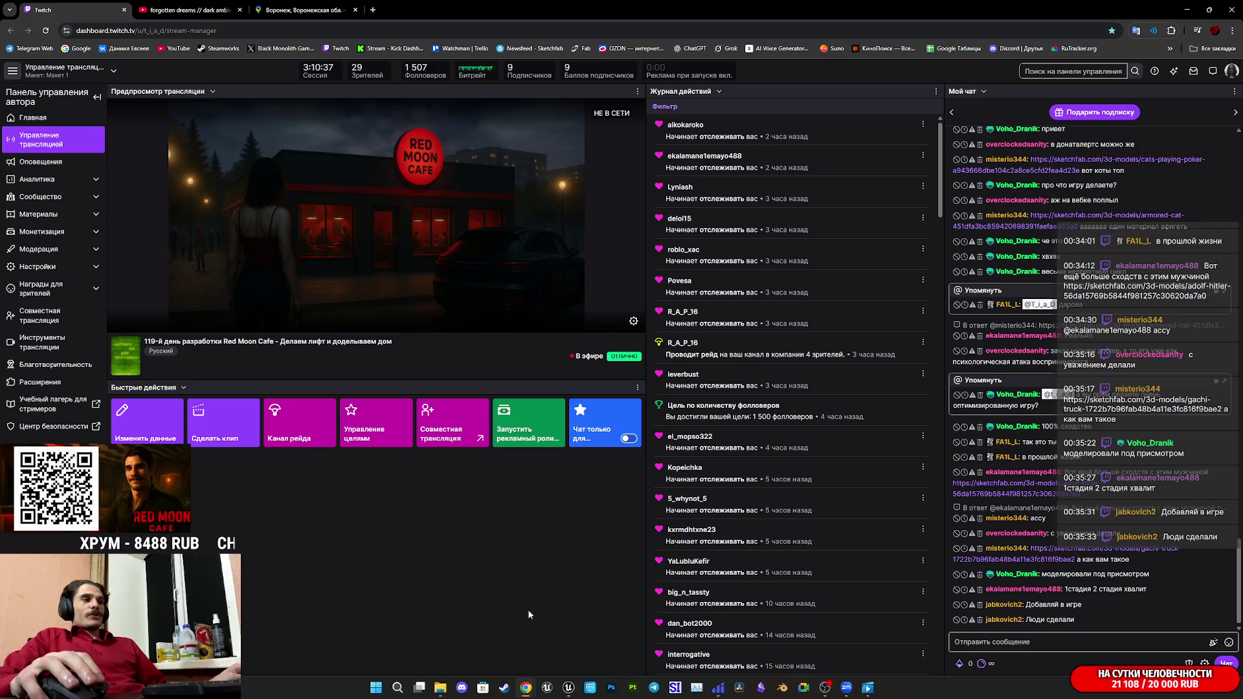
Back in Unreal Editor, start a fullscreen Play-in-Editor session of the apartment level.
{"action": "left_click", "coordinate": [569, 687]}
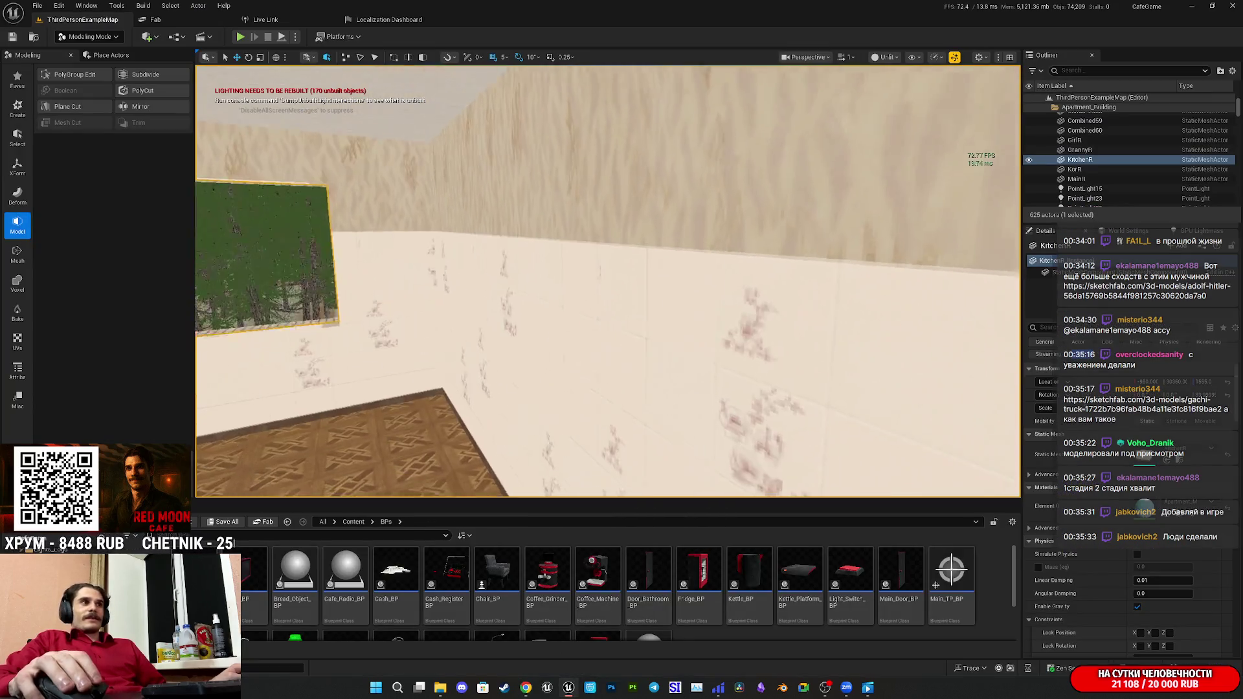
{"action": "scroll", "coordinate": [608, 281], "scroll_direction": "up", "scroll_amount": 3}
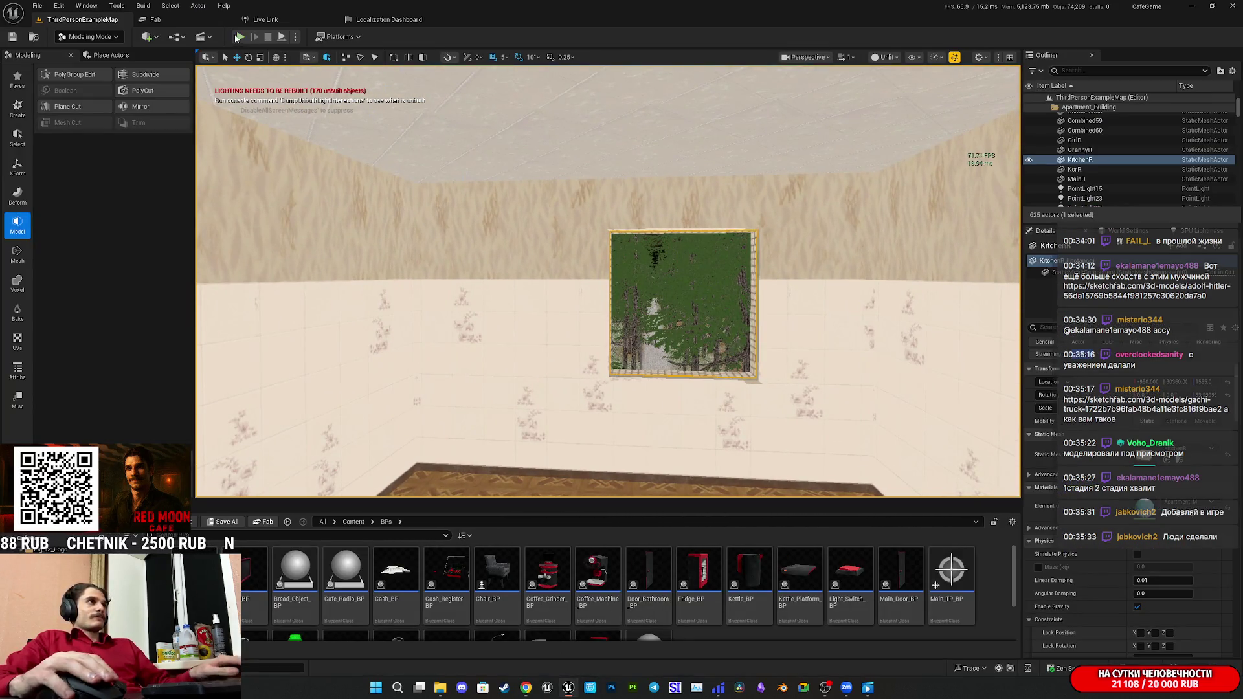
{"action": "key", "text": "alt+p"}
{"action": "key", "text": "F11"}
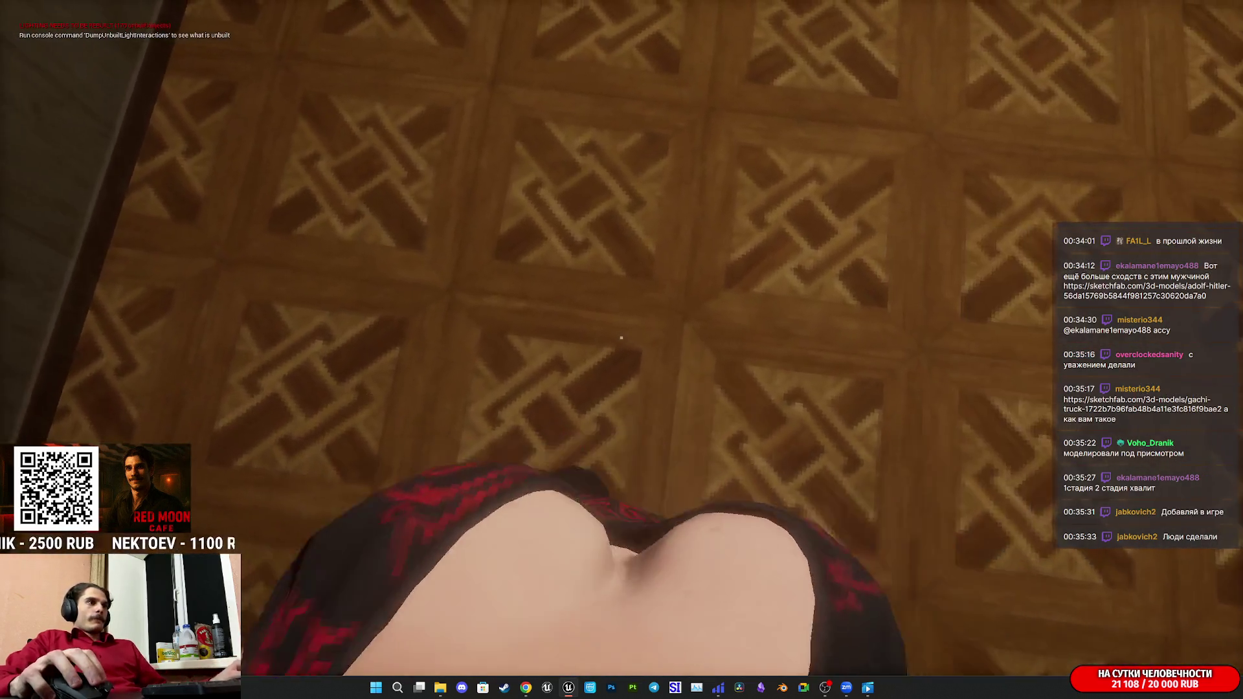
{"action": "mouse_move", "coordinate": [622, 337]}
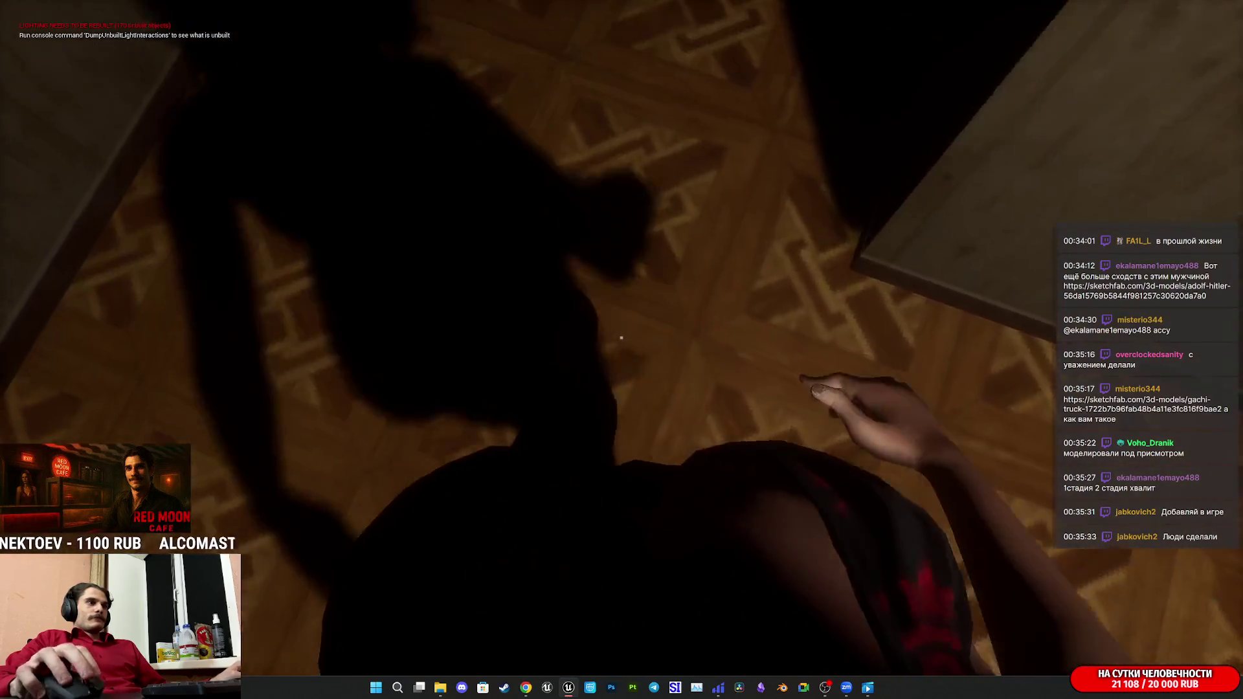
Walk through the lit room and dark corridor to the window, then stop playing with Esc.
{"action": "key", "text": "w"}
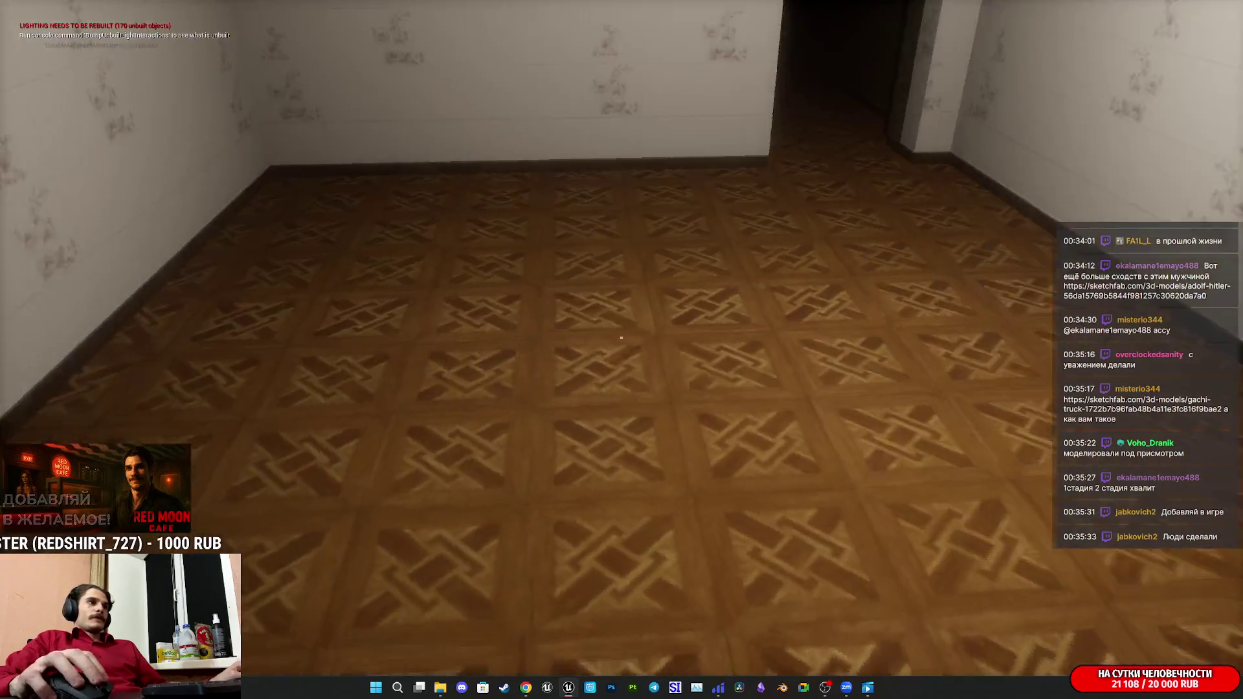
{"action": "key", "text": "w"}
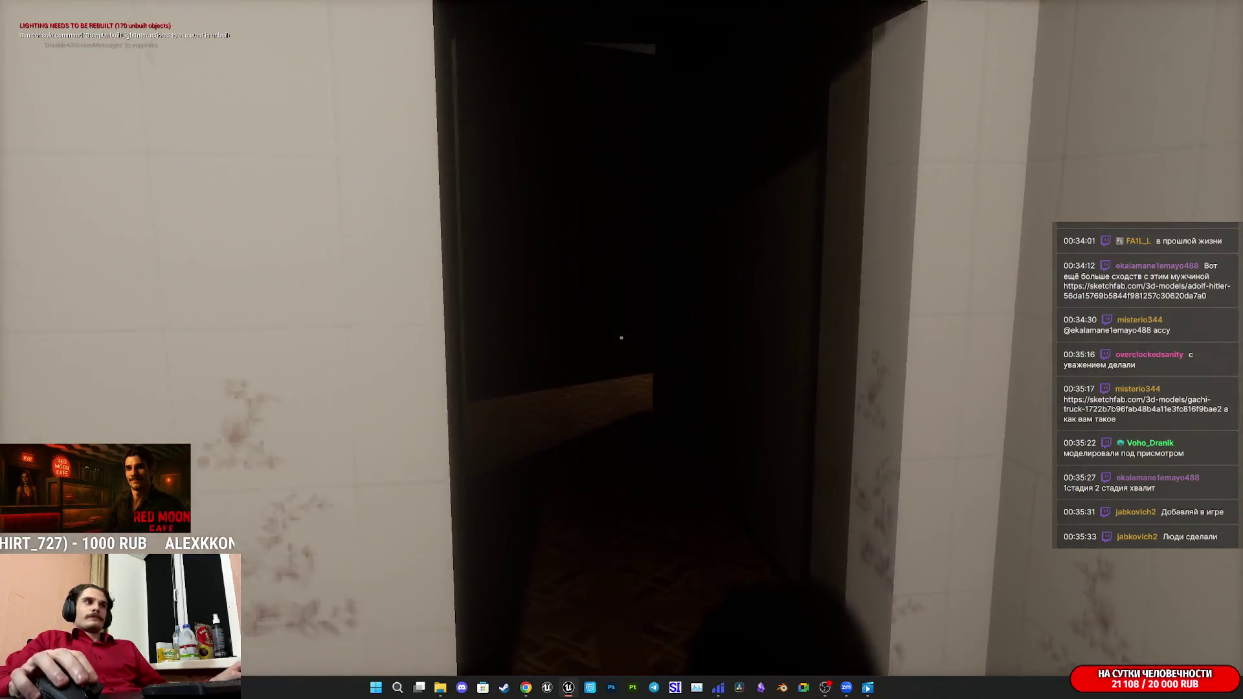
{"action": "key", "text": "w"}
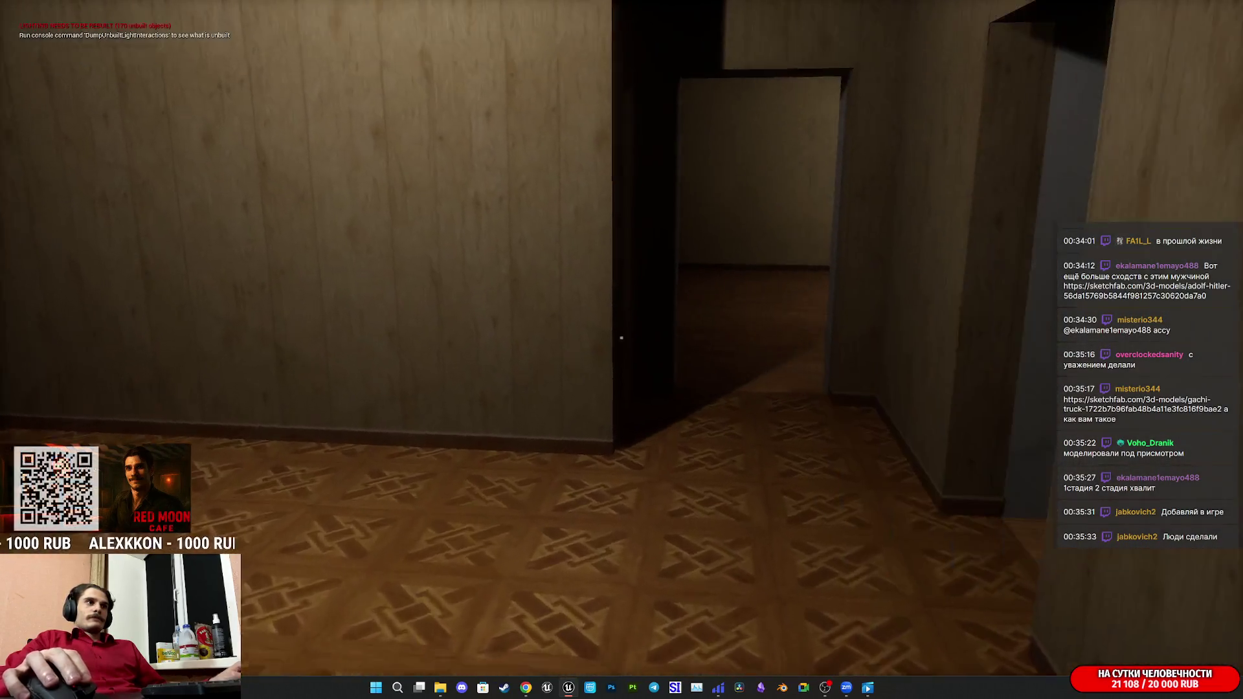
{"action": "key", "text": "w"}
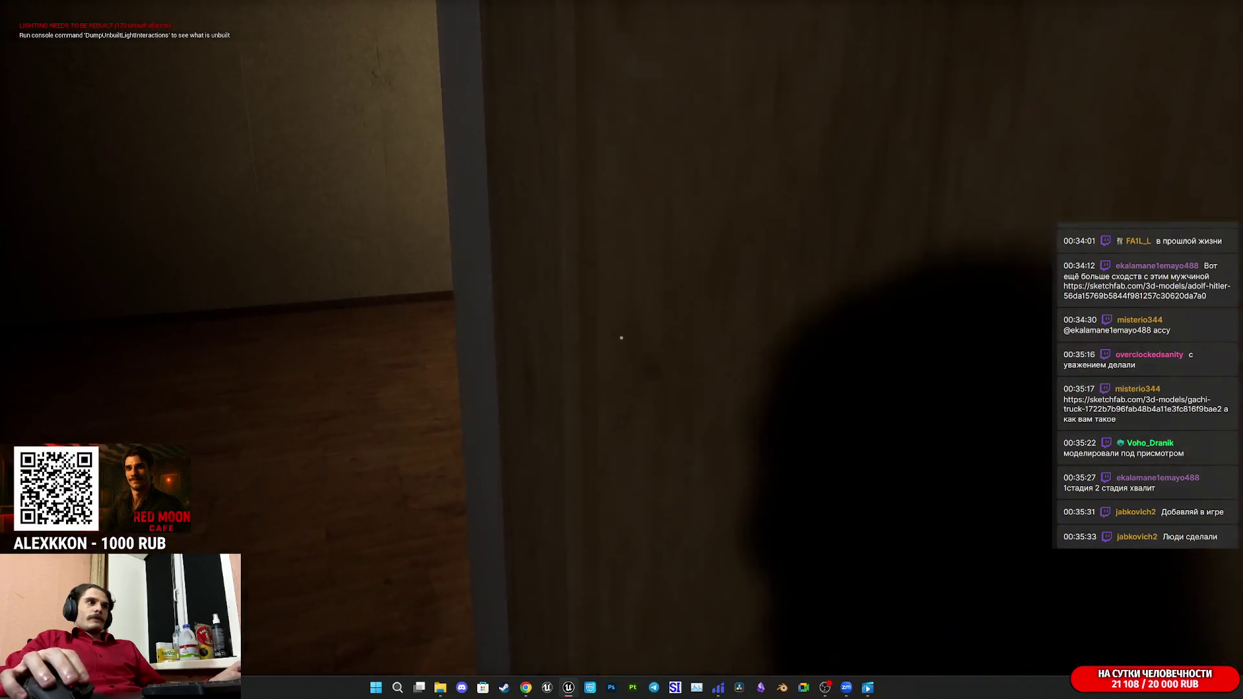
{"action": "key", "text": "w"}
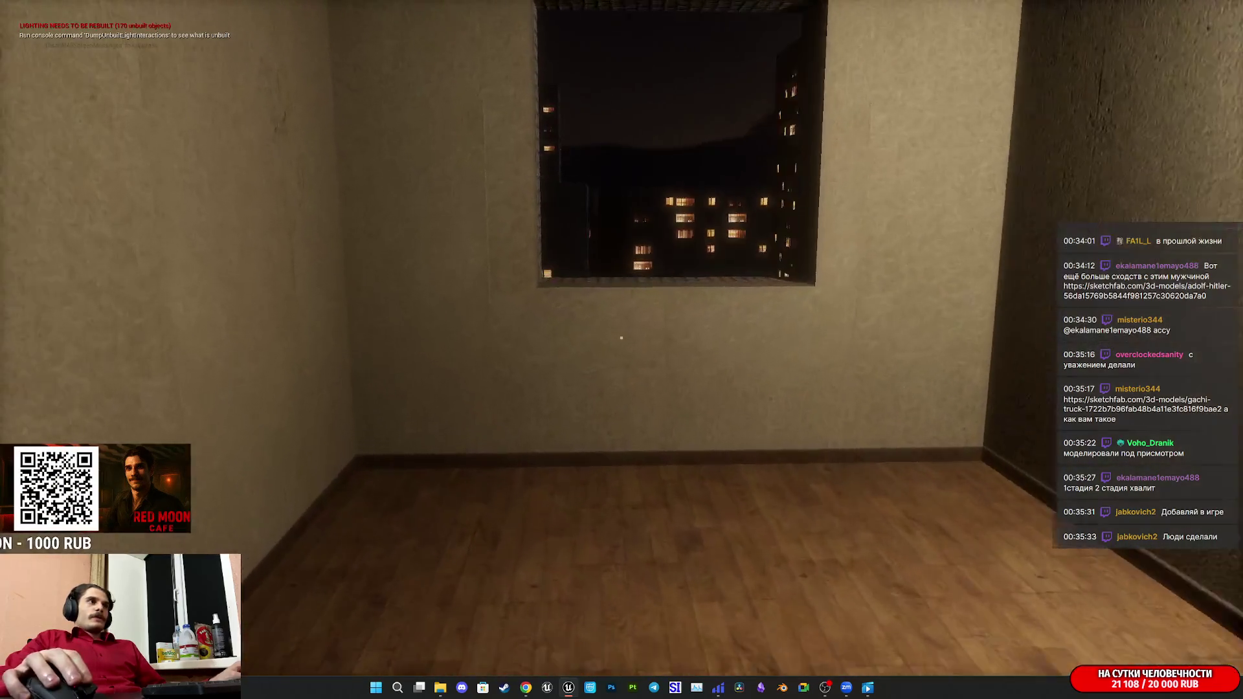
{"action": "key", "text": "Escape"}
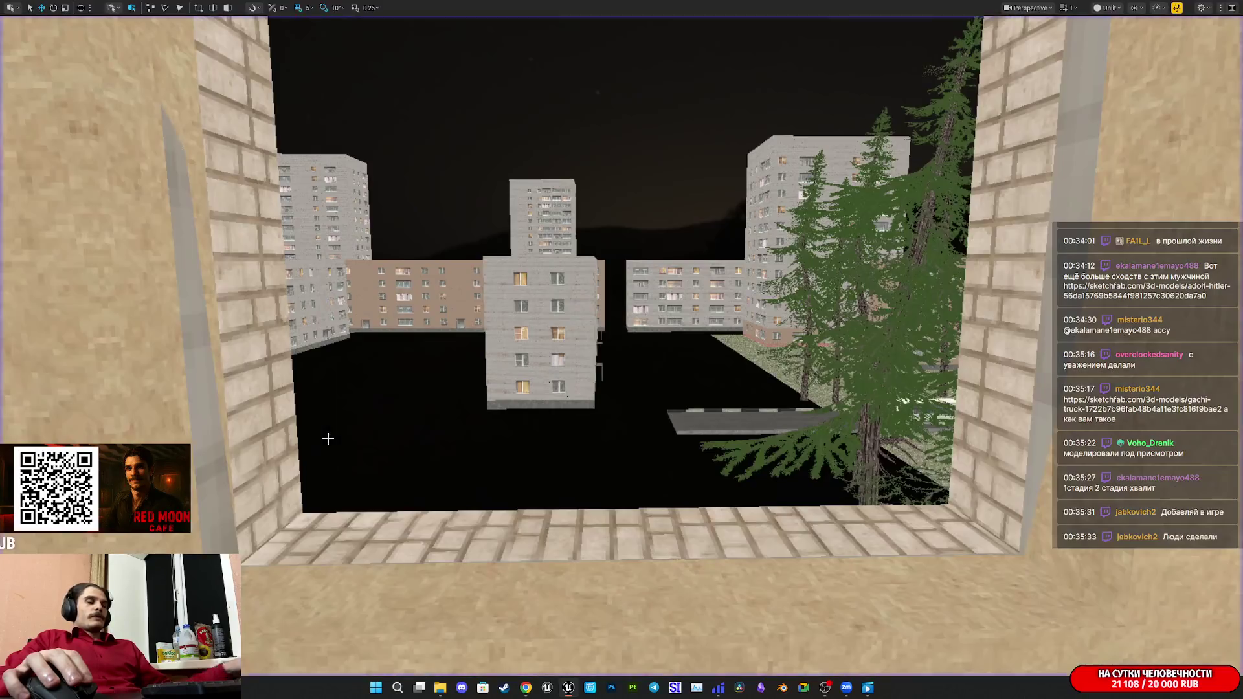
Pull the camera back to the facade and add a Blueprint Class with parent Actor in BPs.
{"action": "key", "text": "s"}
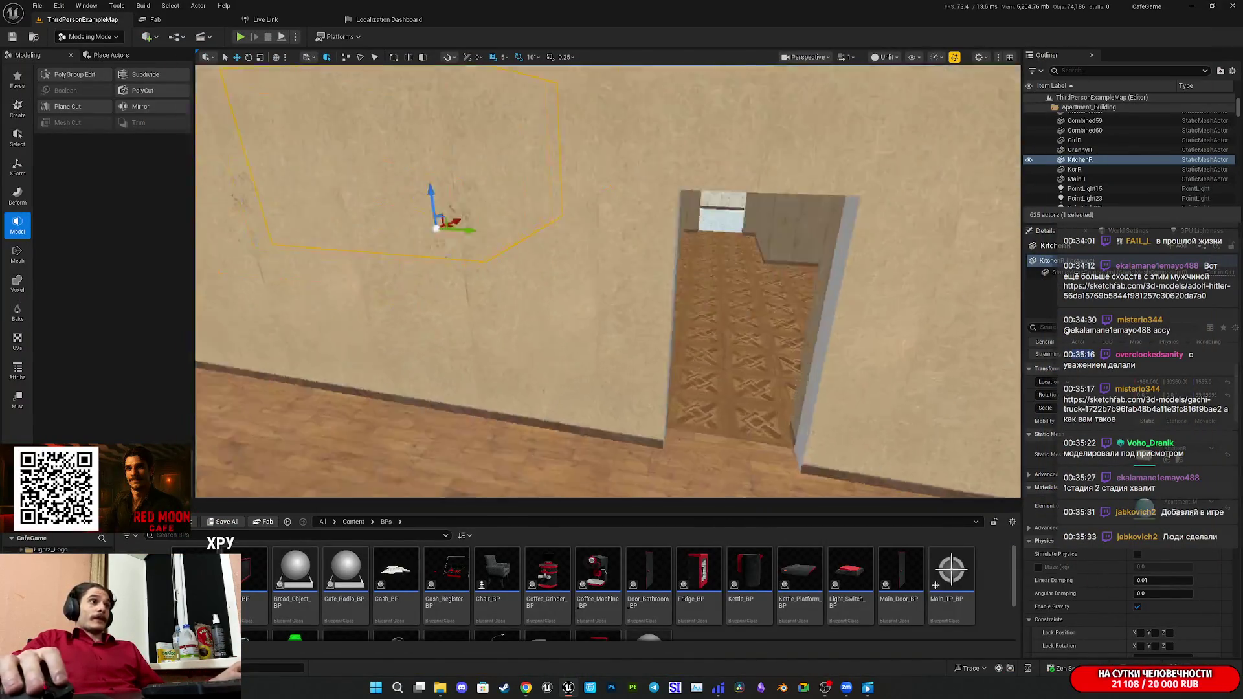
{"action": "key", "text": "w"}
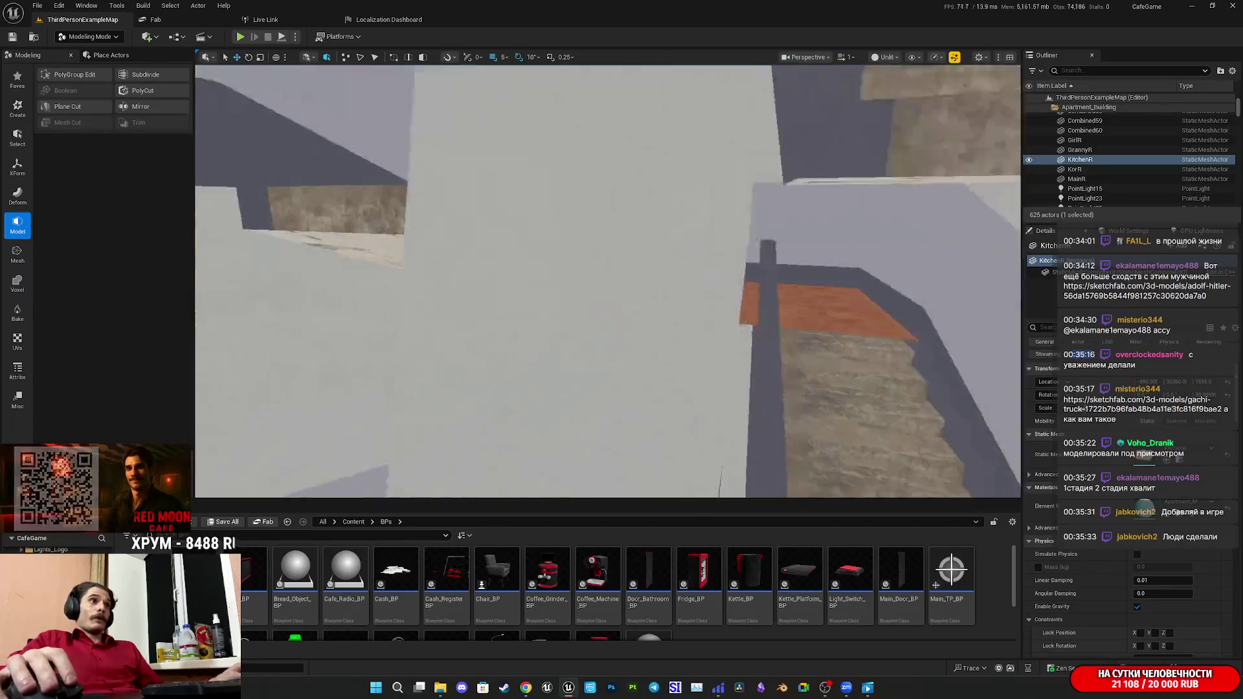
{"action": "key", "text": "s"}
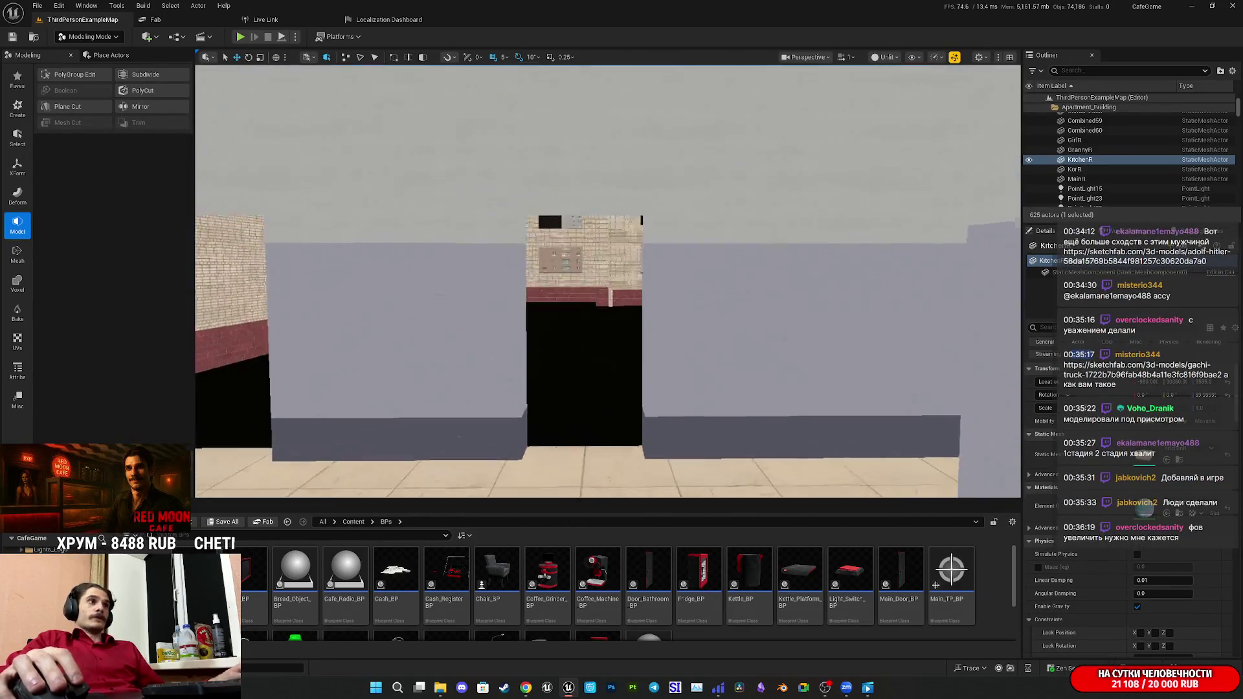
{"action": "scroll", "coordinate": [647, 589], "scroll_direction": "down", "scroll_amount": 3}
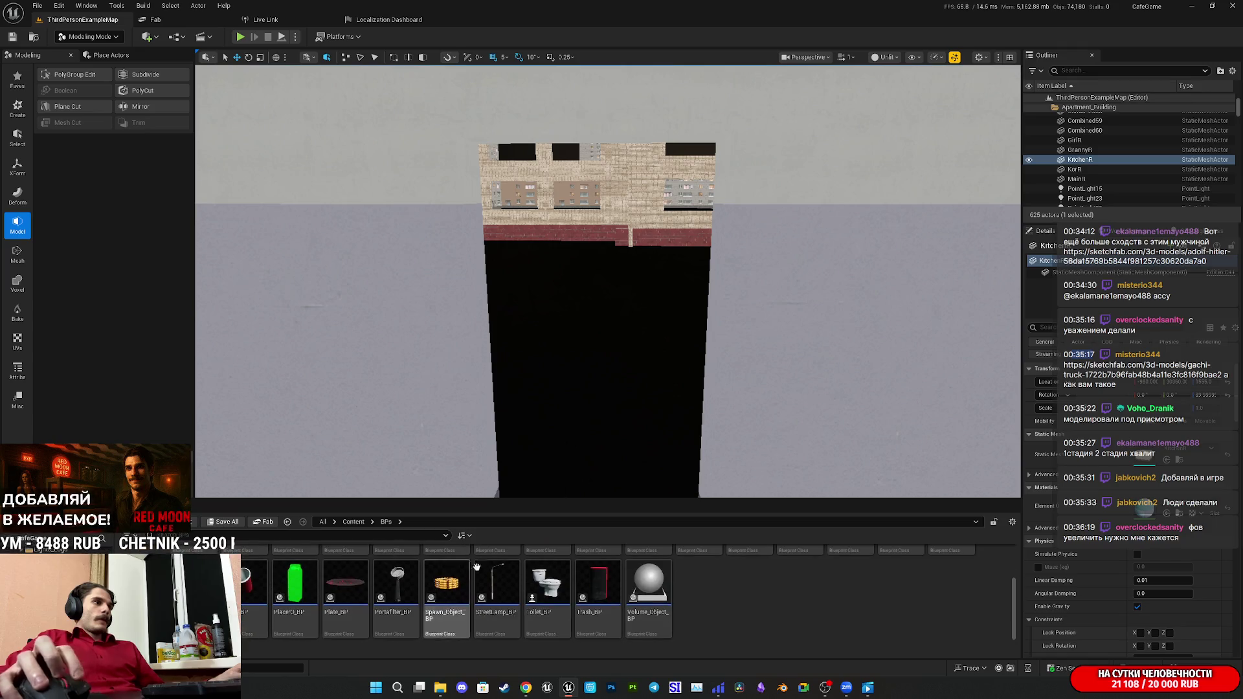
{"action": "right_click", "coordinate": [743, 602]}
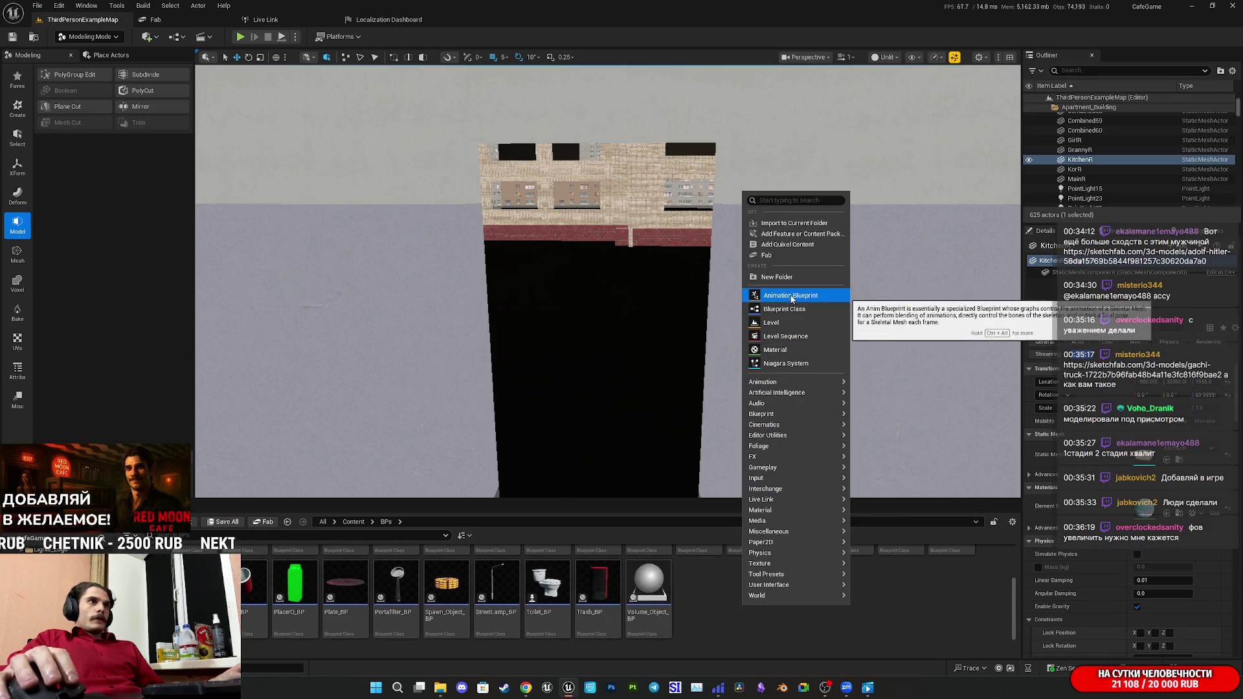
{"action": "mouse_move", "coordinate": [794, 387]}
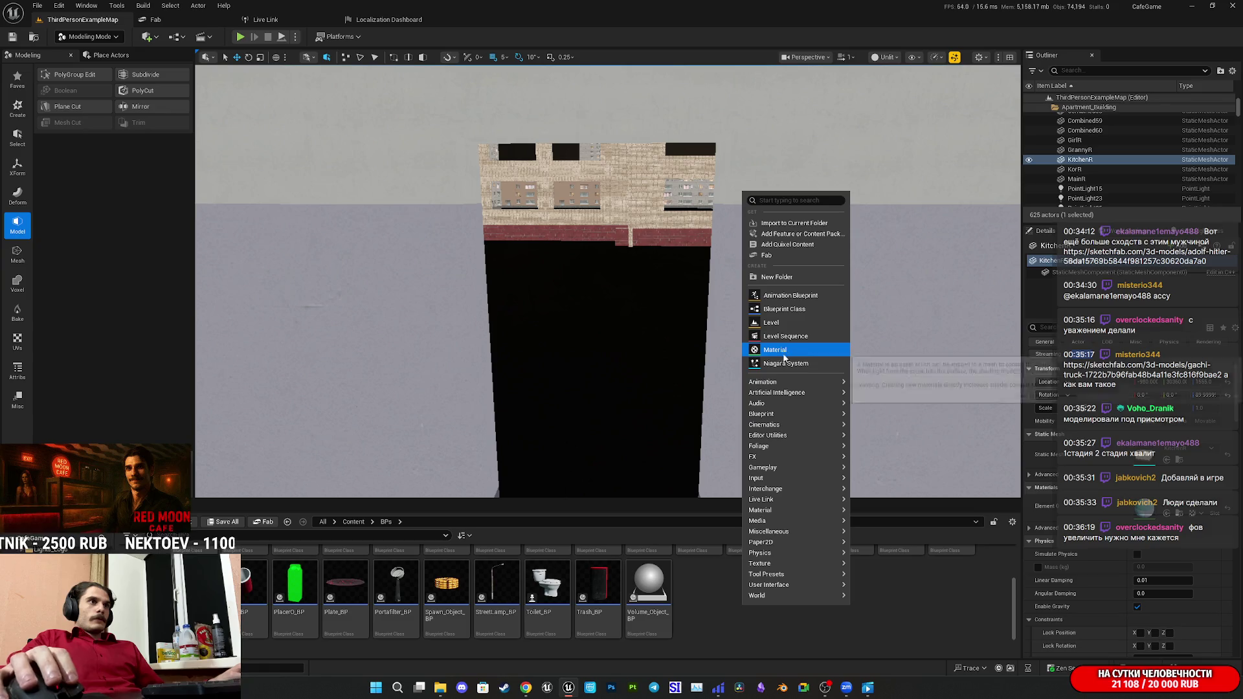
{"action": "left_click", "coordinate": [797, 310]}
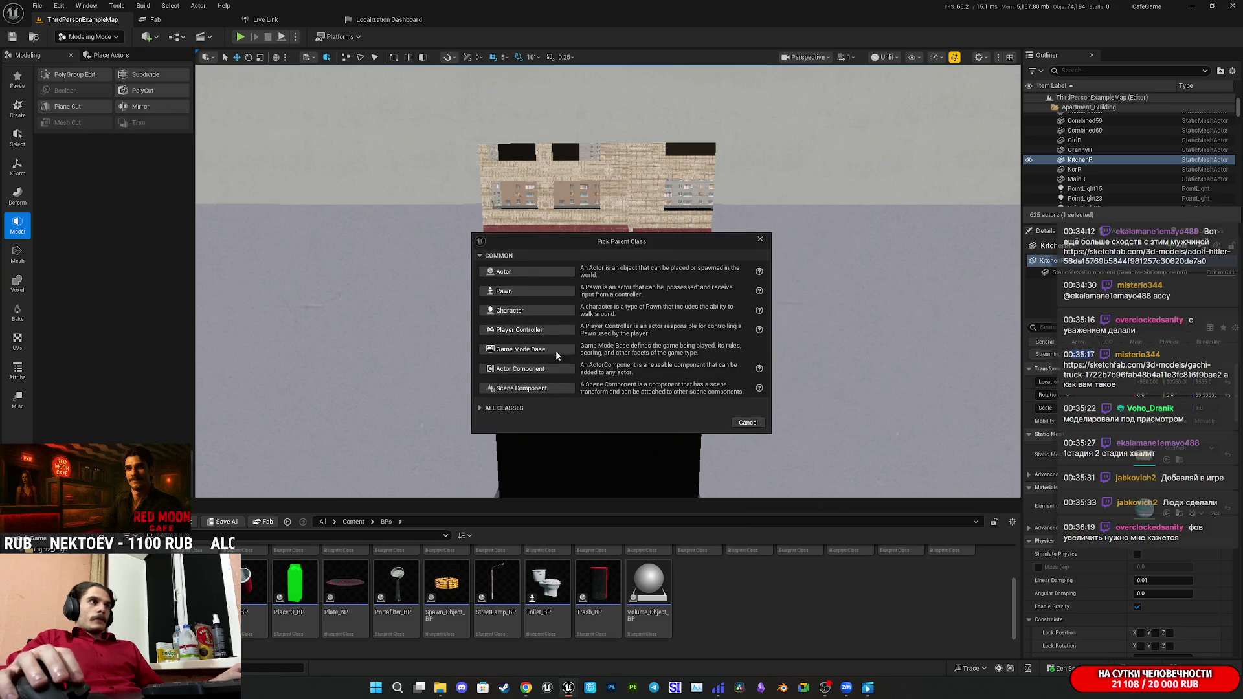
{"action": "left_click", "coordinate": [509, 272]}
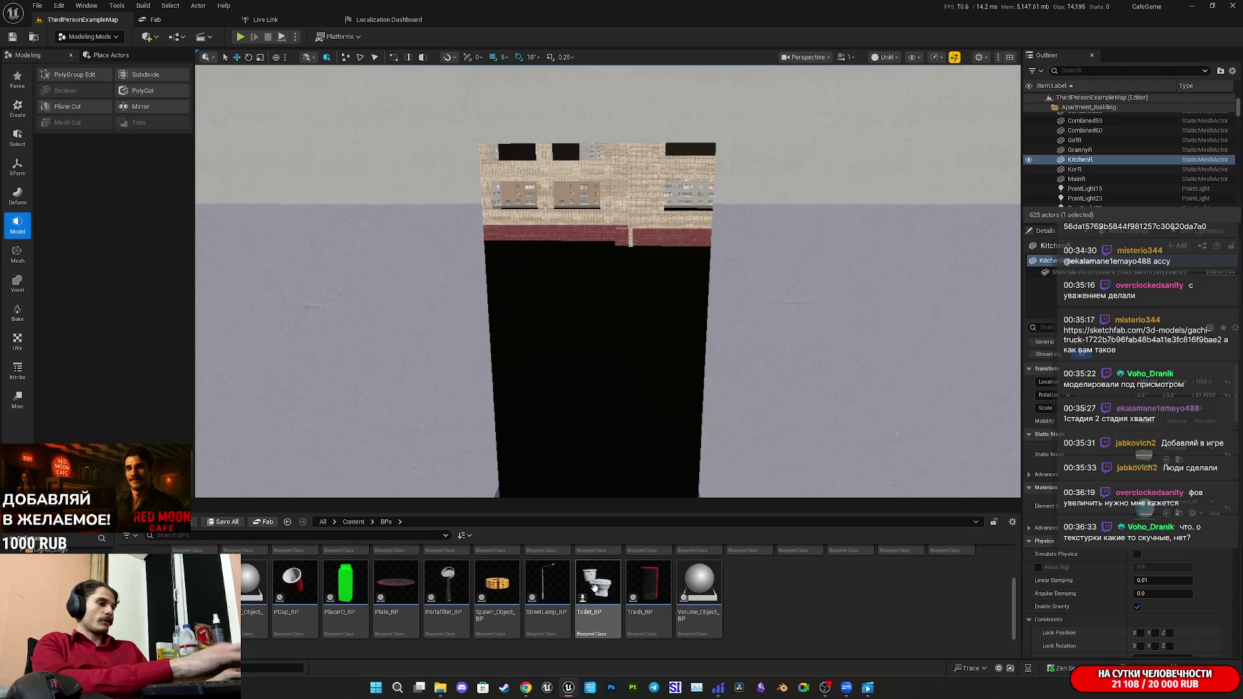
{"action": "scroll", "coordinate": [594, 588], "scroll_direction": "up", "scroll_amount": 2}
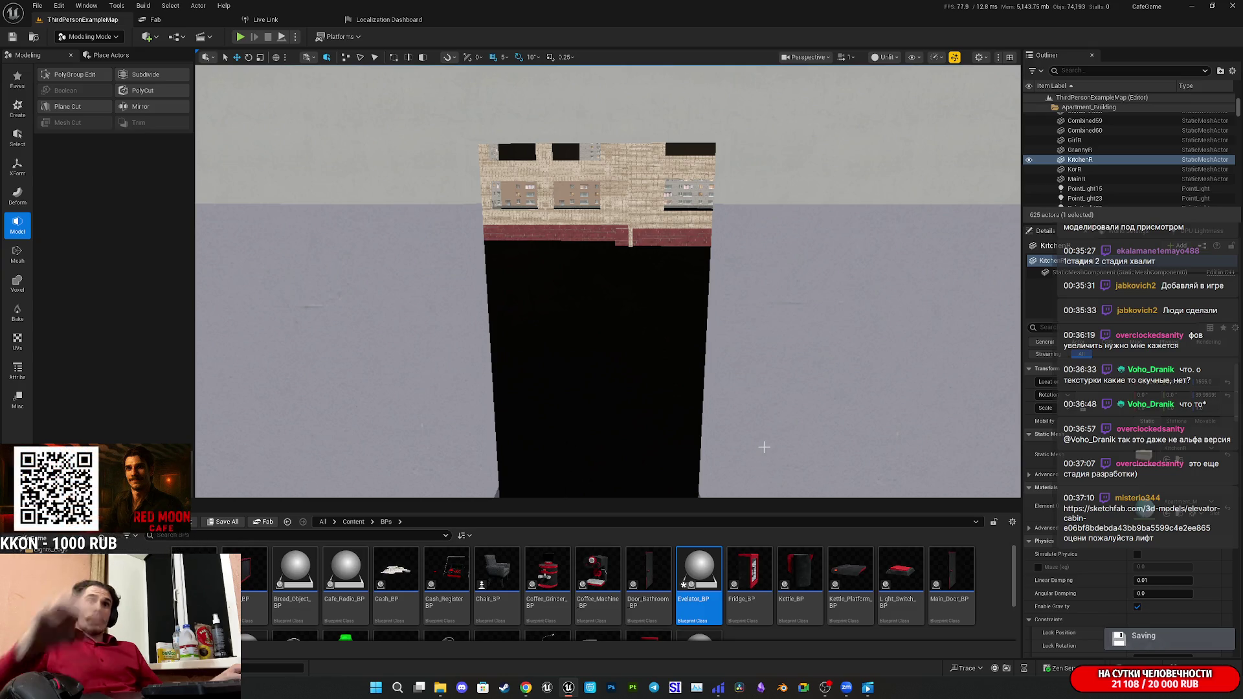
Switch to the browser showing the Sketchfab Elevator cabin model page.
{"action": "key", "text": "alt+Tab"}
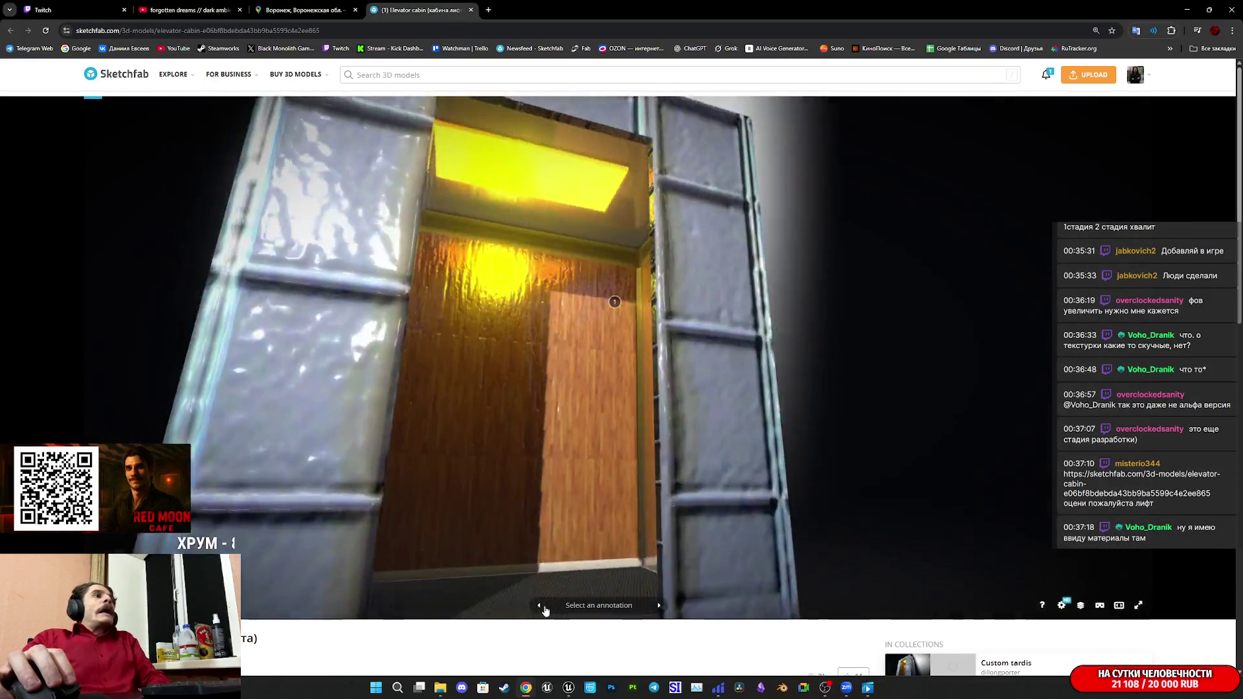
Orbit out over the elevator cabin and turn on Wireframe and Albedo in Model Inspector.
{"action": "scroll", "coordinate": [545, 611], "scroll_direction": "down", "scroll_amount": 5}
{"action": "mouse_move", "coordinate": [551, 603]}
{"action": "left_mouse_down"}
{"action": "mouse_move", "coordinate": [607, 499]}
{"action": "mouse_move", "coordinate": [624, 518]}
{"action": "left_mouse_up"}
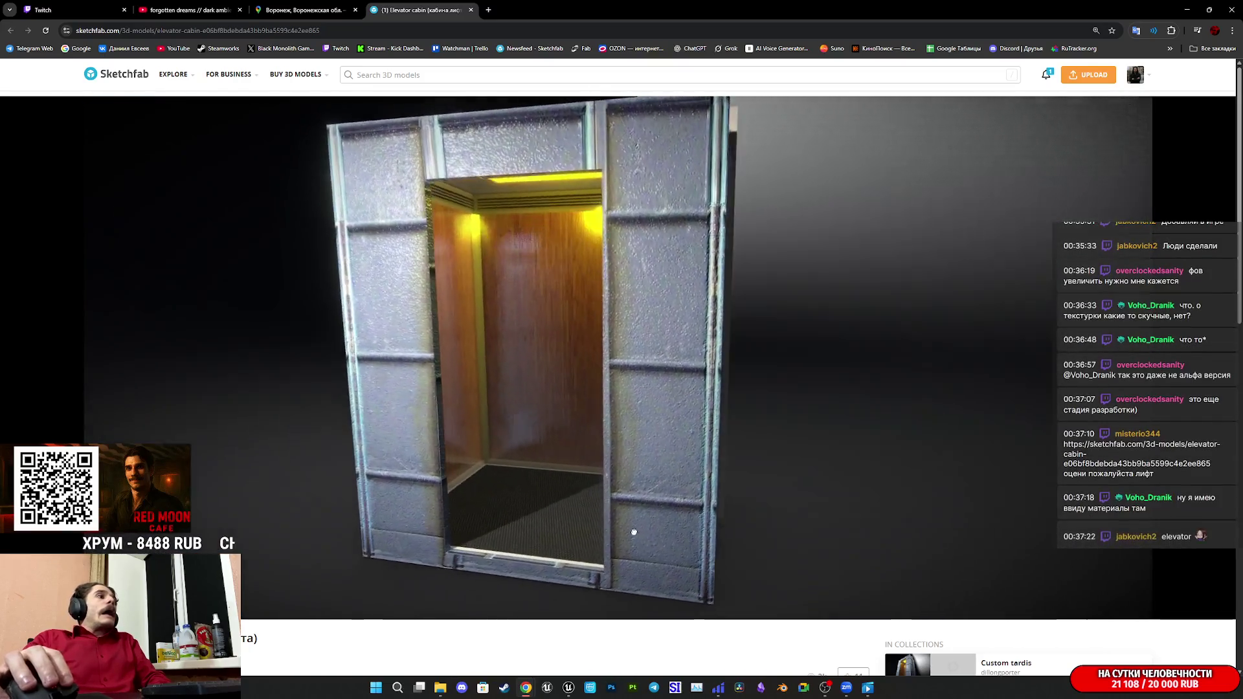
{"action": "scroll", "coordinate": [485, 626], "scroll_direction": "down", "scroll_amount": 4}
{"action": "scroll", "coordinate": [230, 490], "scroll_direction": "up", "scroll_amount": 4}
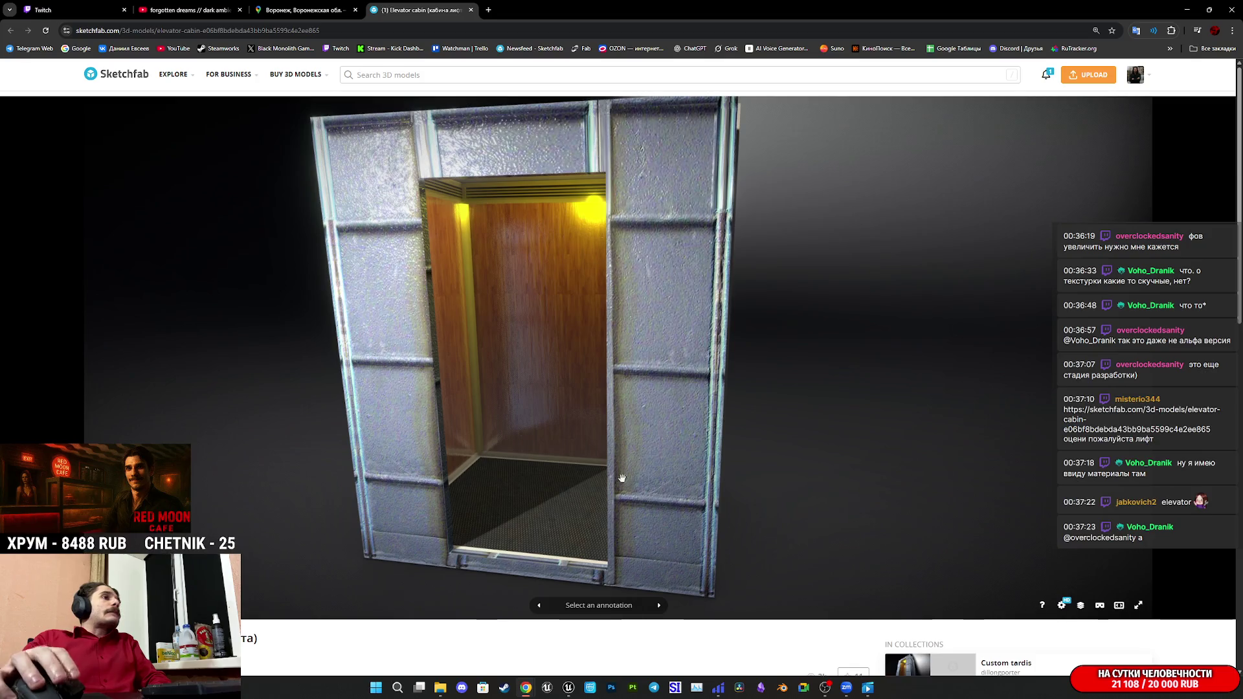
{"action": "left_click", "coordinate": [1080, 607]}
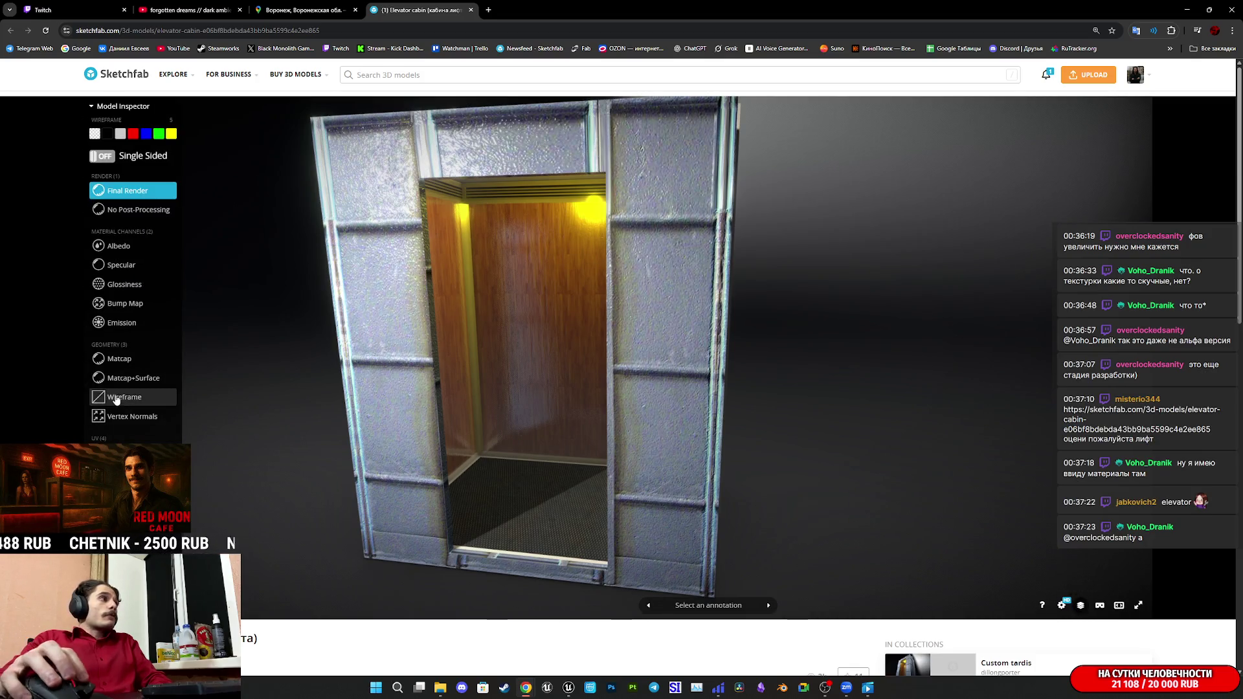
{"action": "left_click", "coordinate": [117, 399]}
{"action": "scroll", "coordinate": [583, 411], "scroll_direction": "up", "scroll_amount": 10}
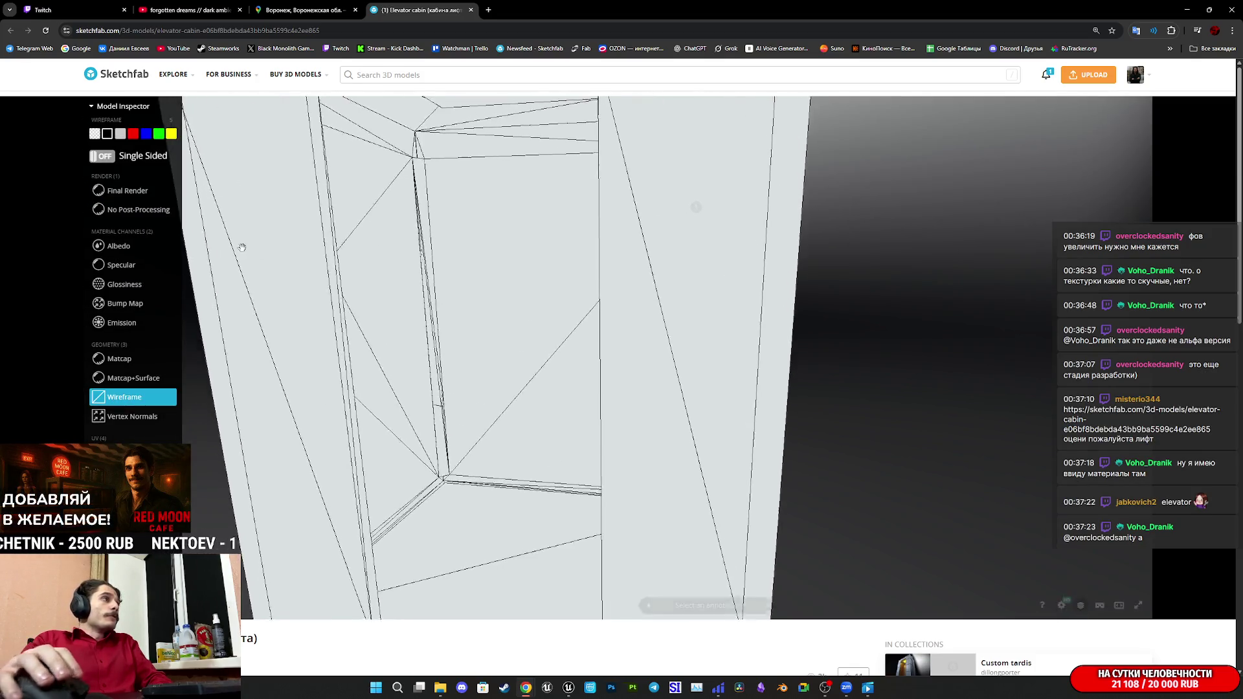
{"action": "left_click", "coordinate": [119, 246]}
Inspect the wood wall, door and button panel, revert to plain wireframe, then close the page.
{"action": "mouse_move", "coordinate": [453, 333]}
{"action": "left_mouse_down"}
{"action": "mouse_move", "coordinate": [586, 347]}
{"action": "mouse_move", "coordinate": [658, 330]}
{"action": "mouse_move", "coordinate": [391, 311]}
{"action": "mouse_move", "coordinate": [522, 383]}
{"action": "left_mouse_up"}
{"action": "scroll", "coordinate": [589, 345], "scroll_direction": "up", "scroll_amount": 5}
{"action": "scroll", "coordinate": [544, 355], "scroll_direction": "up", "scroll_amount": 3}
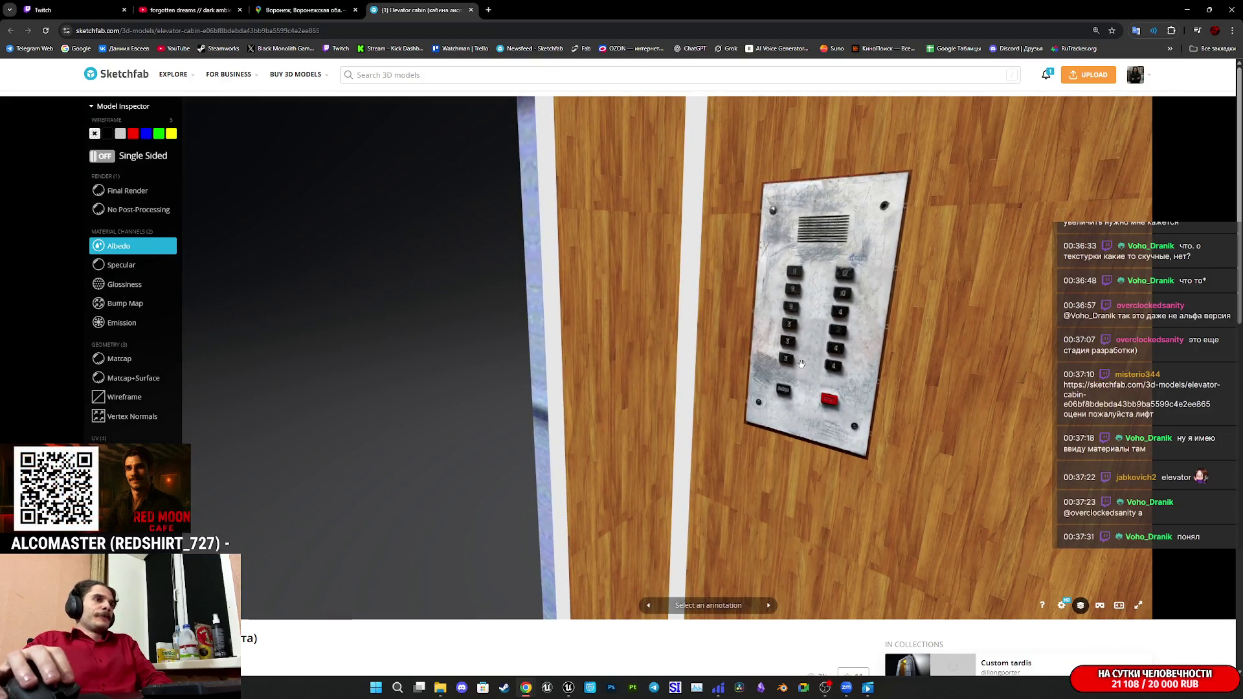
{"action": "mouse_move", "coordinate": [892, 387]}
{"action": "left_mouse_down"}
{"action": "mouse_move", "coordinate": [818, 376]}
{"action": "mouse_move", "coordinate": [896, 349]}
{"action": "mouse_move", "coordinate": [885, 358]}
{"action": "mouse_move", "coordinate": [909, 327]}
{"action": "left_mouse_up"}
{"action": "left_click", "coordinate": [868, 280]}
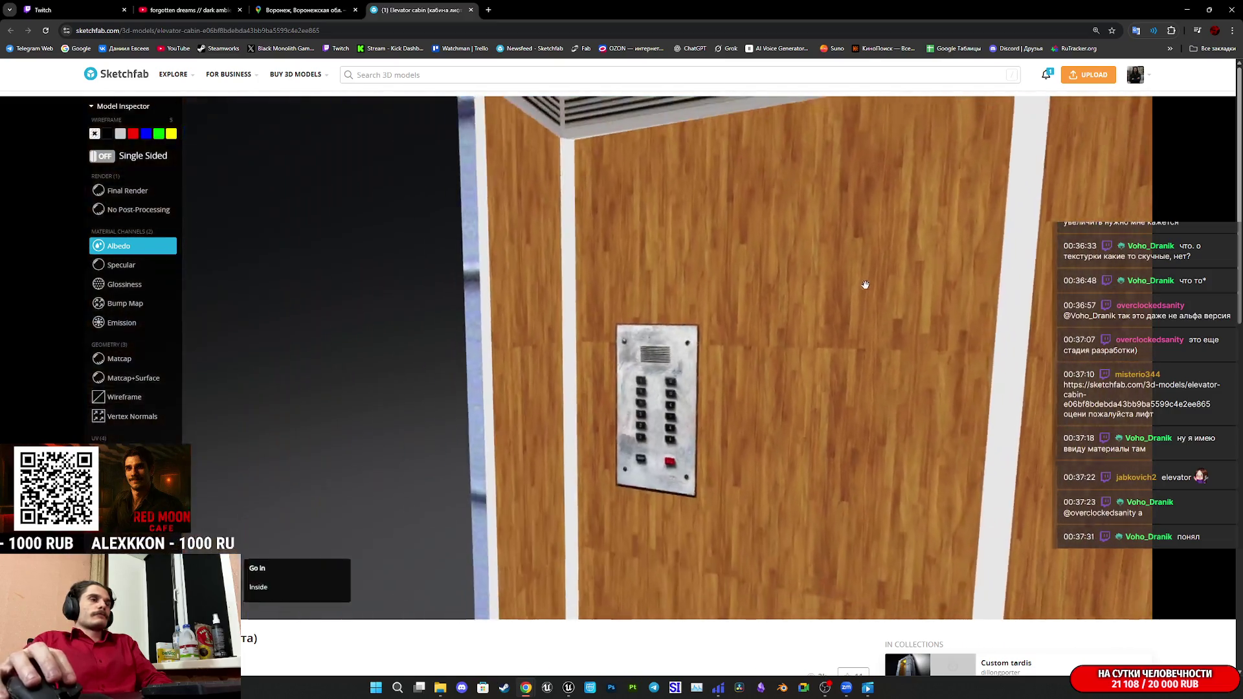
{"action": "left_click", "coordinate": [127, 399]}
{"action": "mouse_move", "coordinate": [628, 409]}
{"action": "left_mouse_down"}
{"action": "mouse_move", "coordinate": [605, 416]}
{"action": "mouse_move", "coordinate": [771, 375]}
{"action": "mouse_move", "coordinate": [737, 359]}
{"action": "mouse_move", "coordinate": [762, 353]}
{"action": "left_mouse_up"}
{"action": "mouse_move", "coordinate": [301, 351]}
{"action": "left_mouse_down"}
{"action": "mouse_move", "coordinate": [644, 438]}
{"action": "mouse_move", "coordinate": [647, 486]}
{"action": "mouse_move", "coordinate": [628, 499]}
{"action": "mouse_move", "coordinate": [610, 498]}
{"action": "mouse_move", "coordinate": [597, 367]}
{"action": "mouse_move", "coordinate": [608, 324]}
{"action": "left_mouse_up"}
{"action": "left_click", "coordinate": [471, 10]}
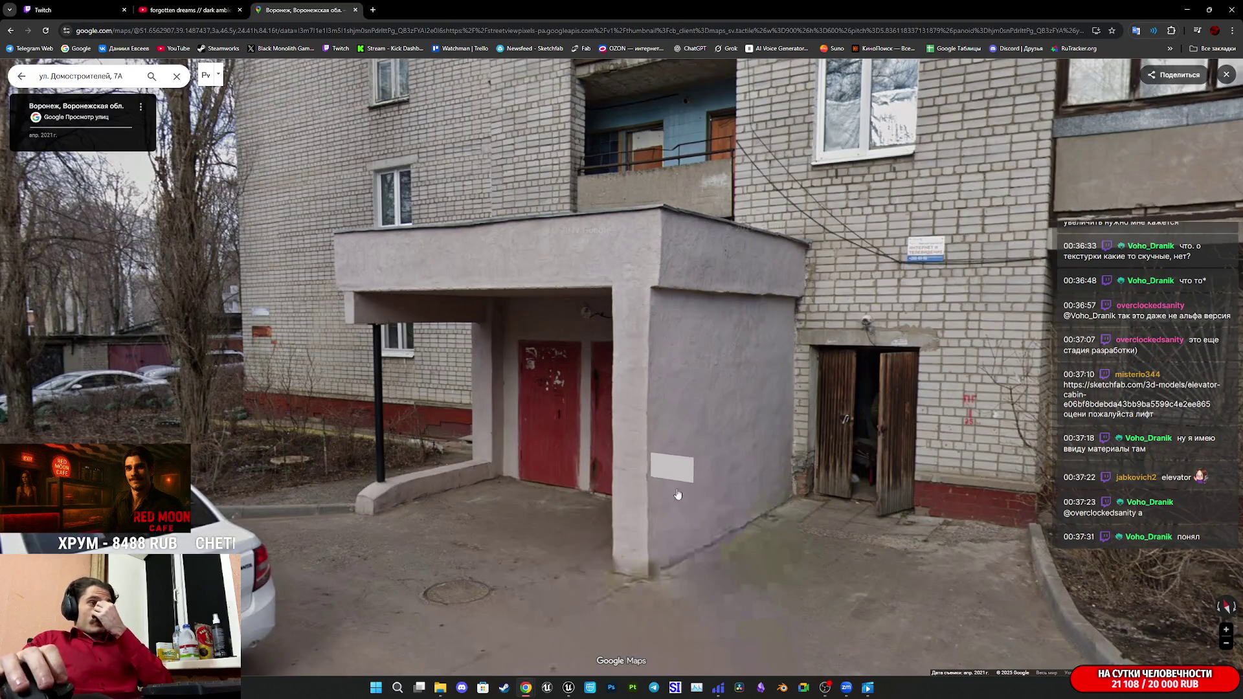
In Unreal Editor, save Evelator_BP through Save All and Save Selected in the Save Content dialog.
{"action": "left_click", "coordinate": [569, 687]}
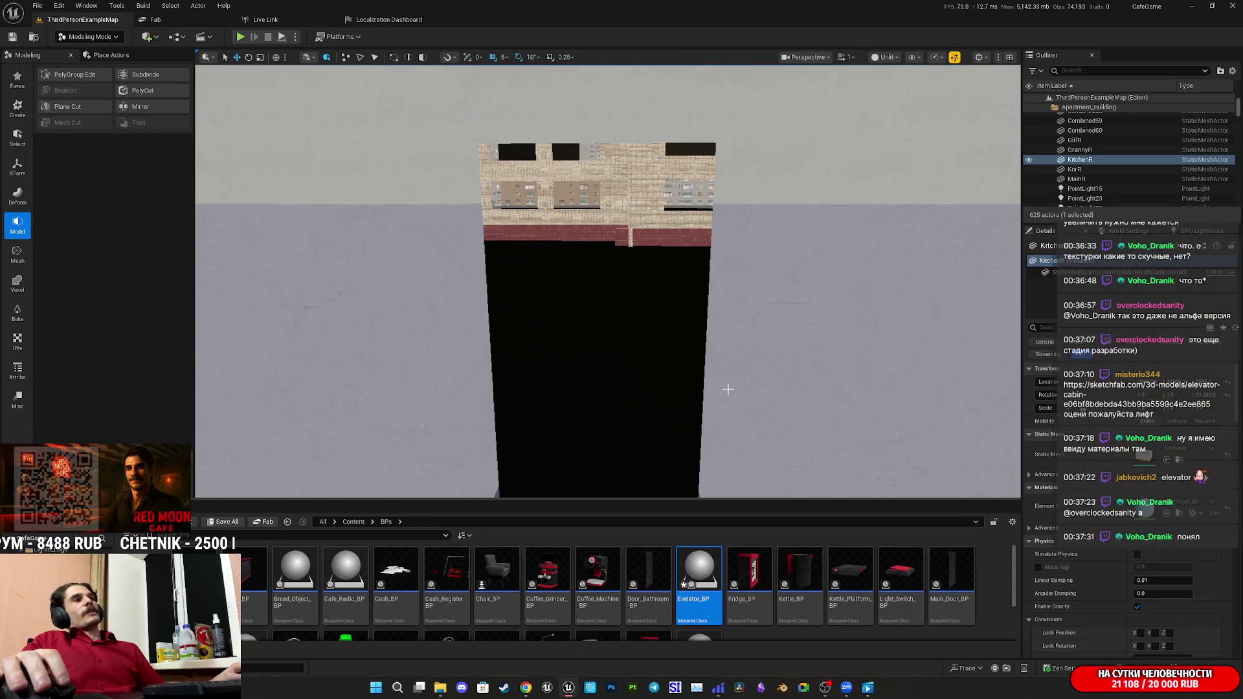
{"action": "scroll", "coordinate": [730, 386], "scroll_direction": "up", "scroll_amount": 5}
{"action": "scroll", "coordinate": [730, 386], "scroll_direction": "down", "scroll_amount": 8}
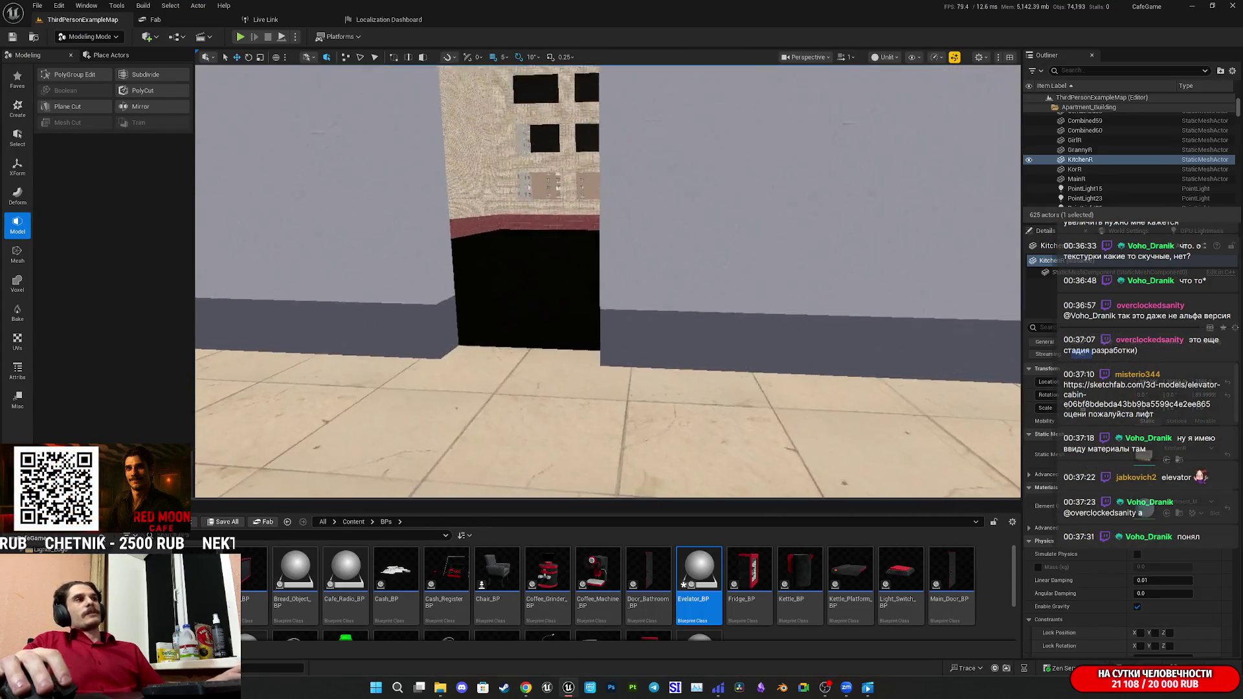
{"action": "scroll", "coordinate": [608, 282], "scroll_direction": "up", "scroll_amount": 4}
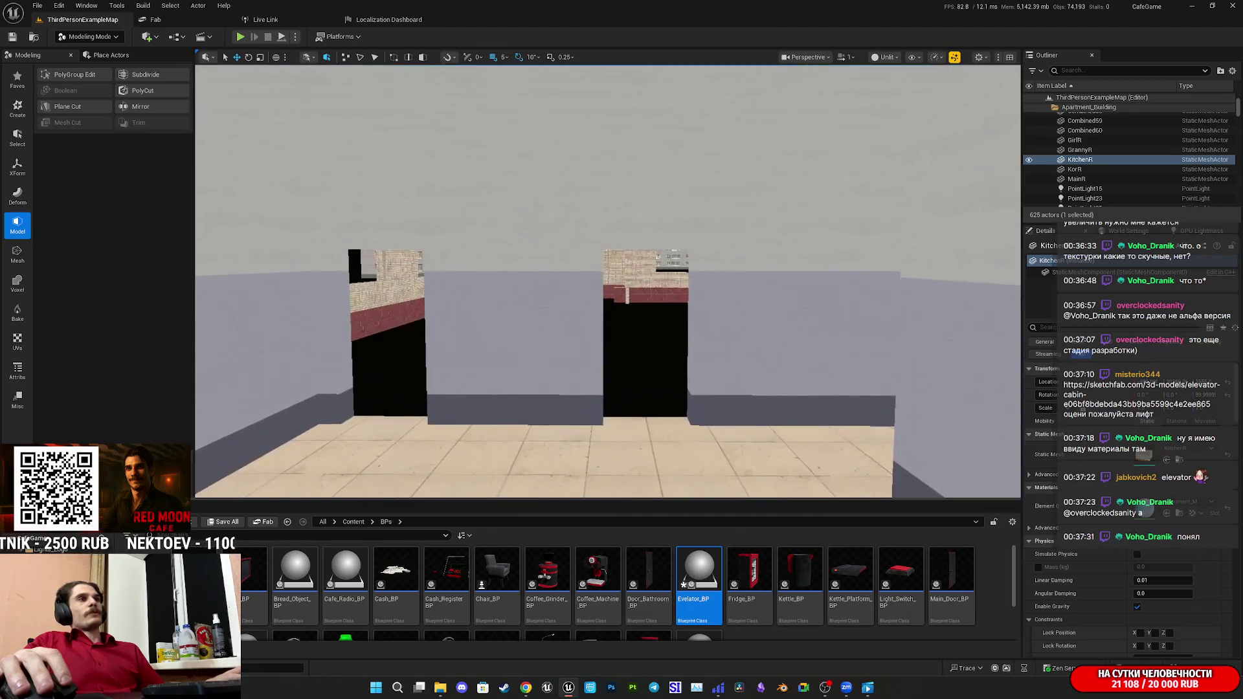
{"action": "scroll", "coordinate": [608, 281], "scroll_direction": "up", "scroll_amount": 1}
{"action": "left_click", "coordinate": [226, 523]}
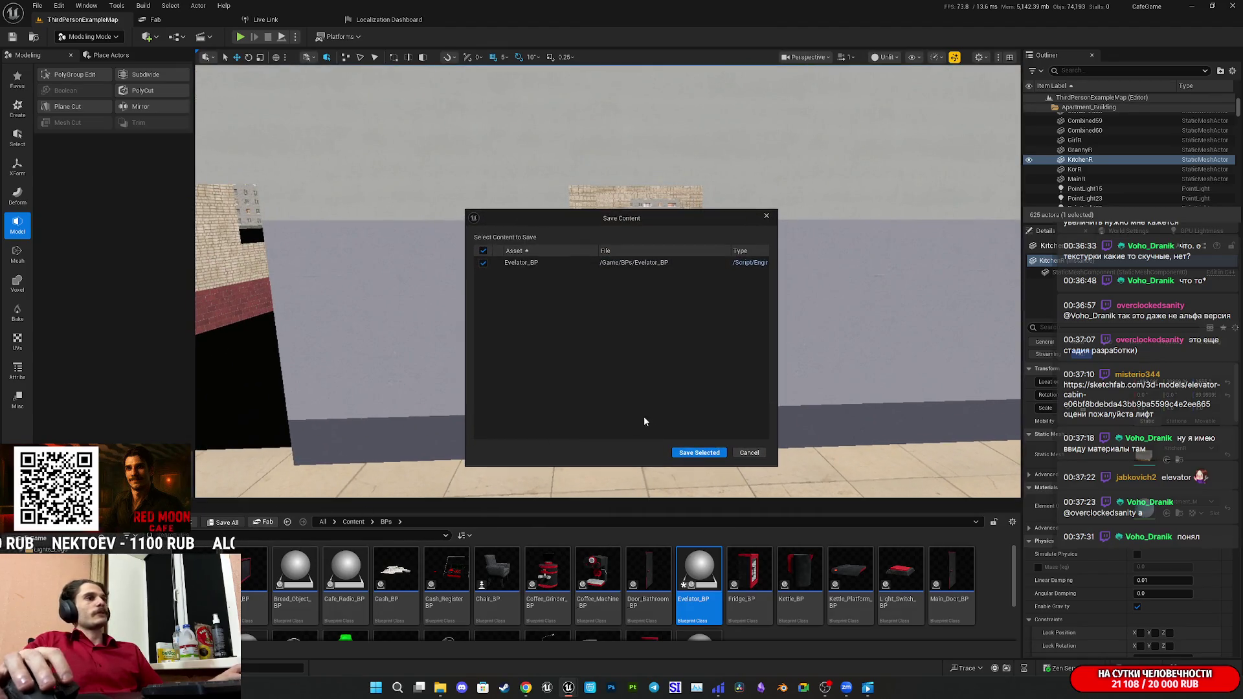
{"action": "left_click", "coordinate": [709, 455]}
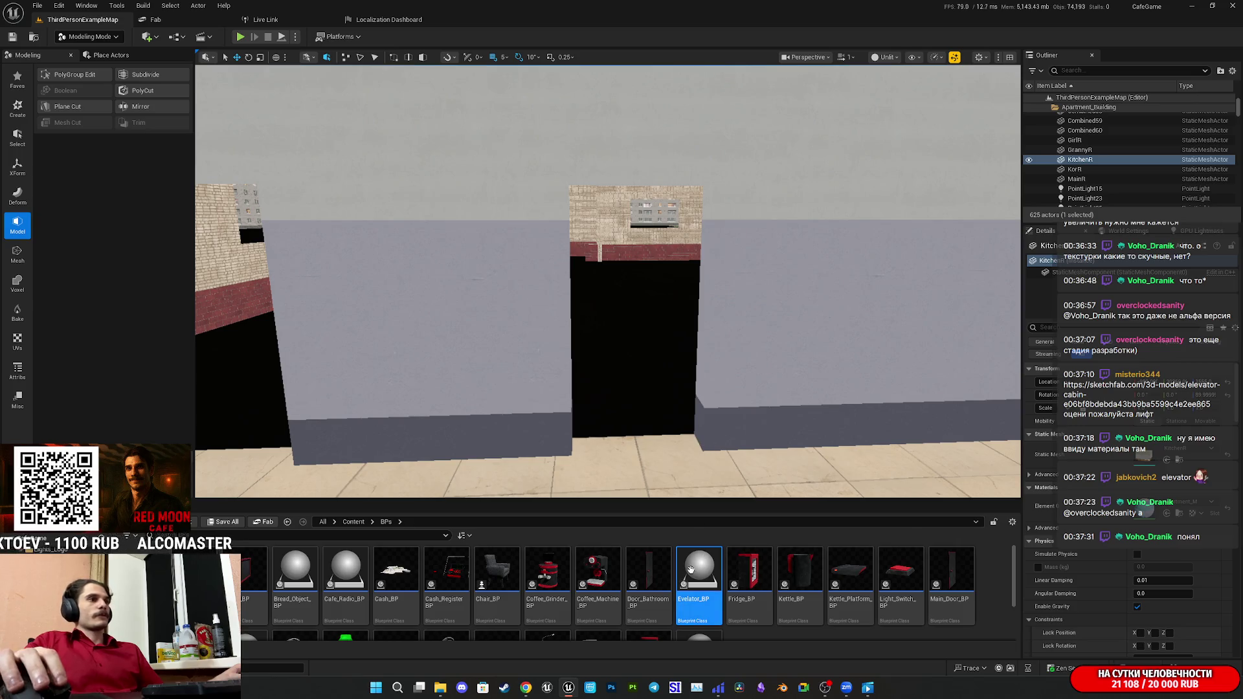
{"action": "right_click", "coordinate": [692, 570]}
{"action": "key", "text": "Escape"}
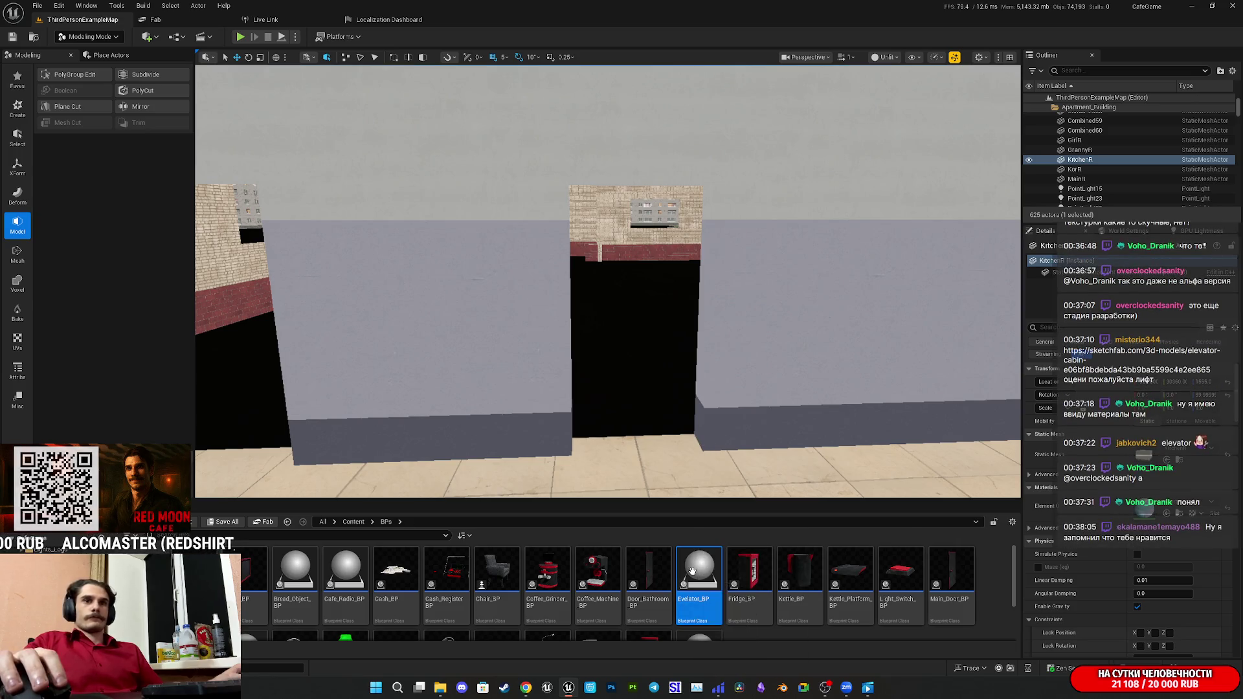
Briefly open Evelator_BP, browse the Entrance_MW folders, then return to the Content > BPs folder.
{"action": "double_click", "coordinate": [692, 570]}
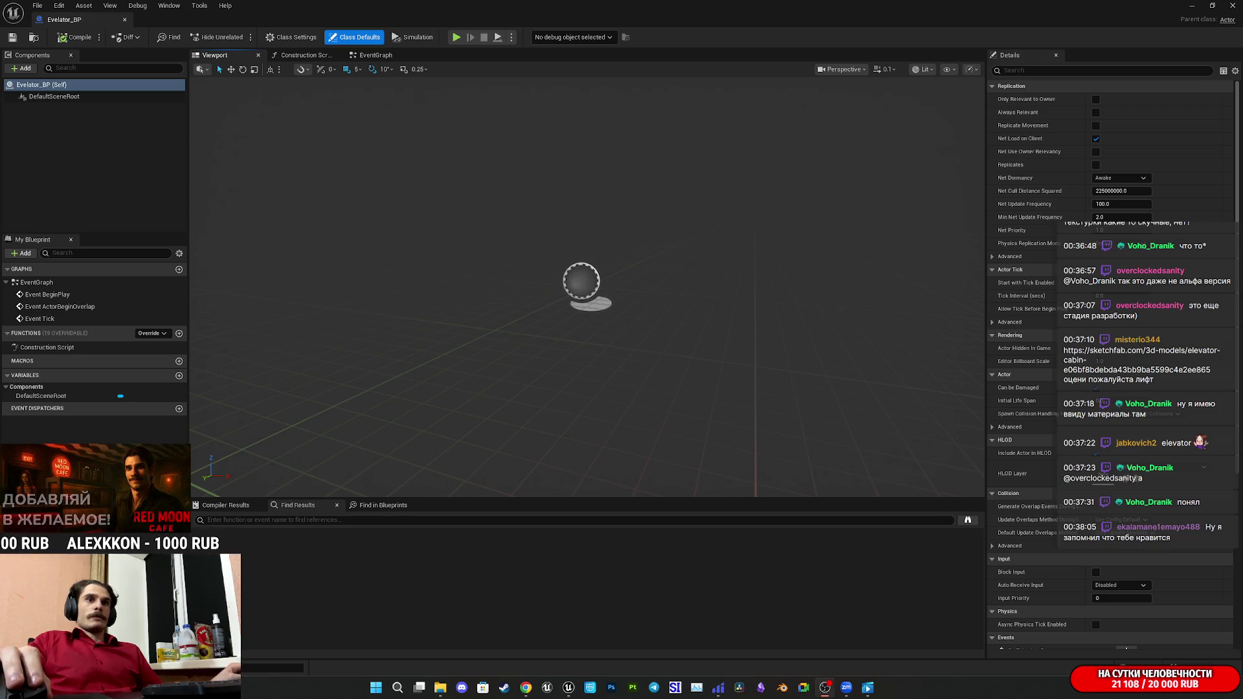
{"action": "left_click", "coordinate": [1192, 6]}
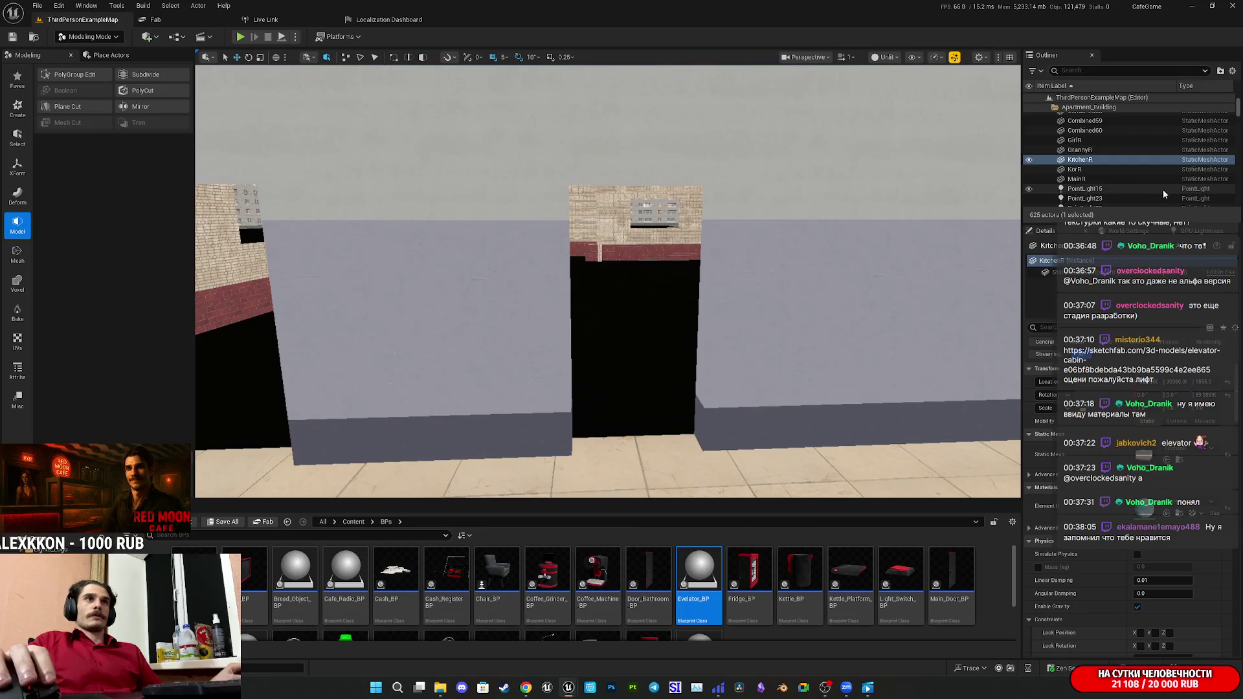
{"action": "left_click", "coordinate": [777, 293]}
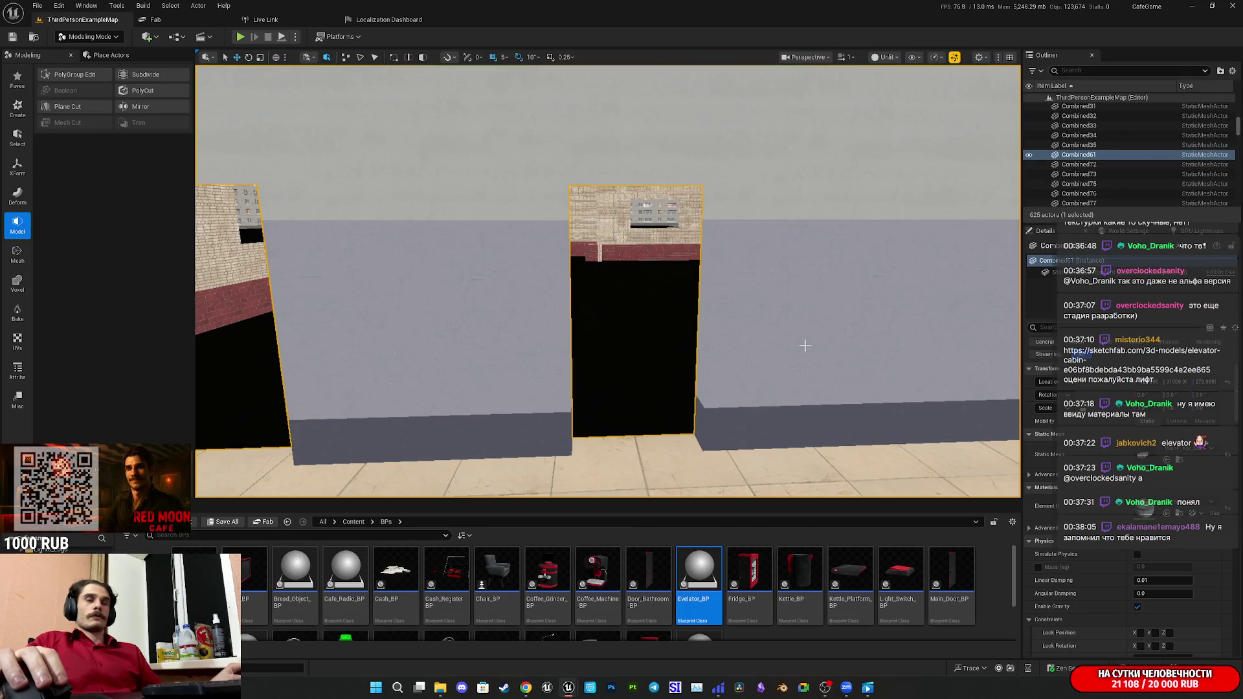
{"action": "left_click", "coordinate": [1184, 515]}
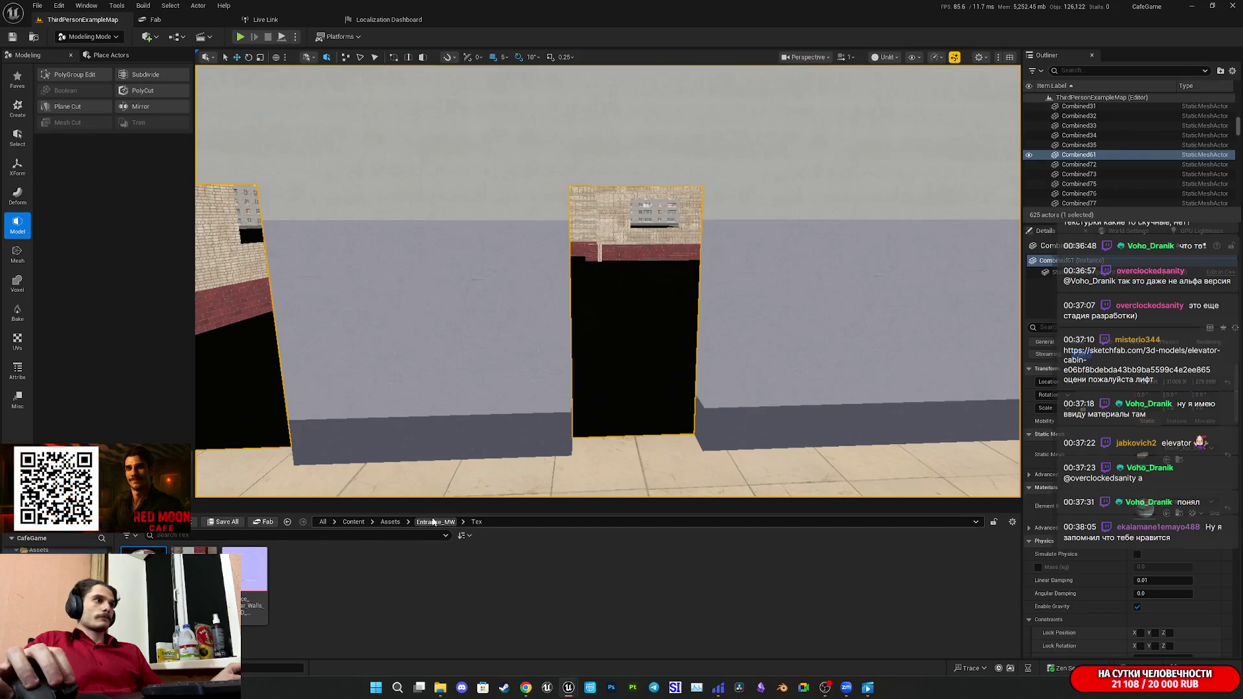
{"action": "left_click", "coordinate": [432, 522]}
{"action": "scroll", "coordinate": [649, 604], "scroll_direction": "down", "scroll_amount": 1}
{"action": "scroll", "coordinate": [650, 604], "scroll_direction": "up", "scroll_amount": 1}
{"action": "mouse_move", "coordinate": [685, 368]}
{"action": "left_mouse_down"}
{"action": "mouse_move", "coordinate": [647, 453]}
{"action": "mouse_move", "coordinate": [398, 514]}
{"action": "left_mouse_up"}
{"action": "left_click", "coordinate": [353, 522]}
{"action": "double_click", "coordinate": [753, 581]}
Rename Evelator_BP to Elevator_BP, save it with Save All, and open it in the blueprint editor.
{"action": "left_click", "coordinate": [699, 580]}
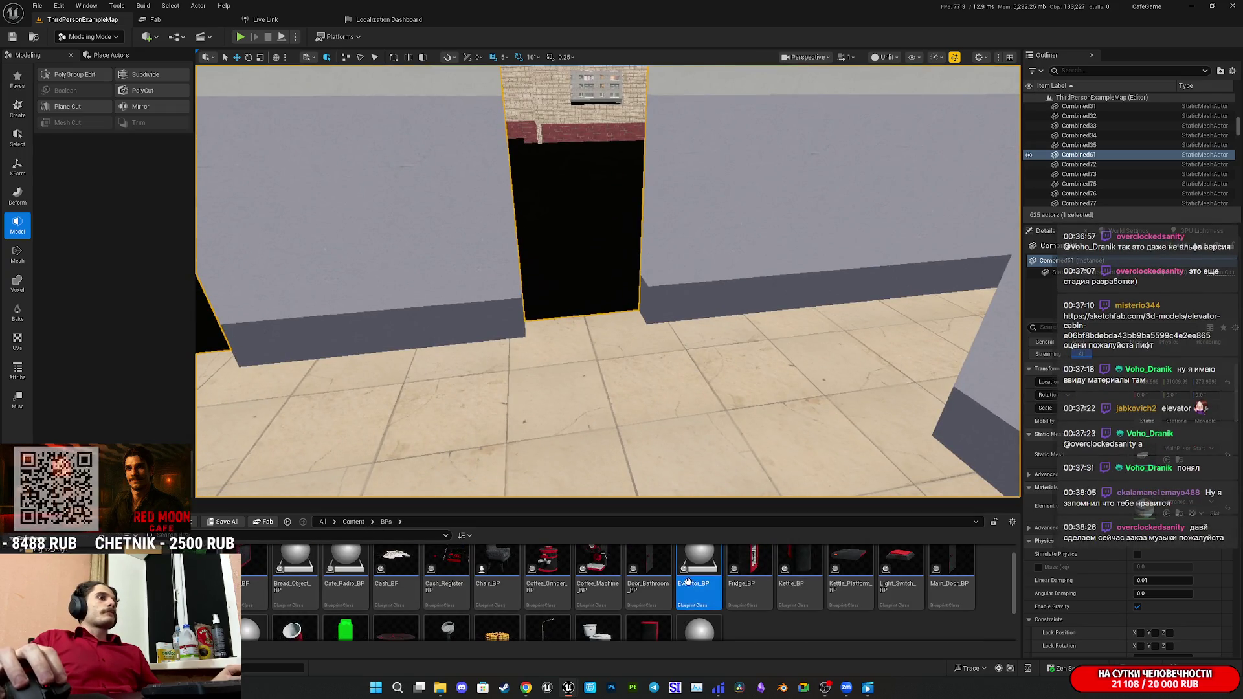
{"action": "right_click", "coordinate": [703, 584]}
{"action": "left_click", "coordinate": [704, 588]}
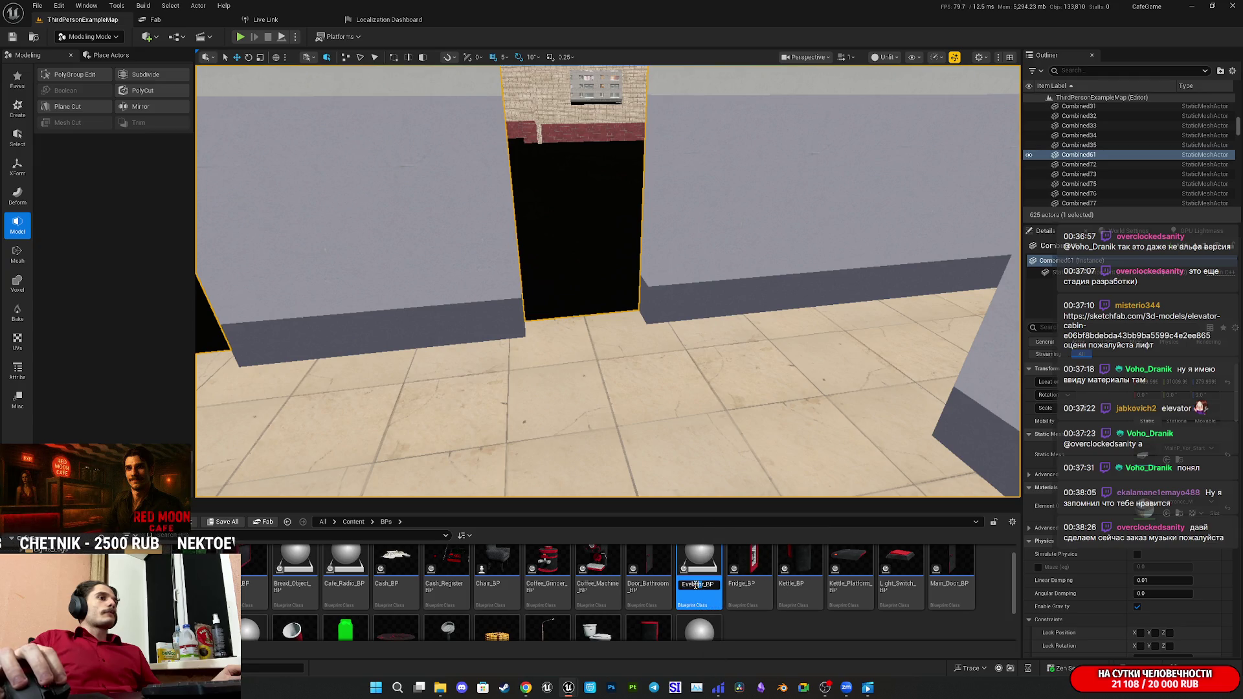
{"action": "type", "text": "elevator"}
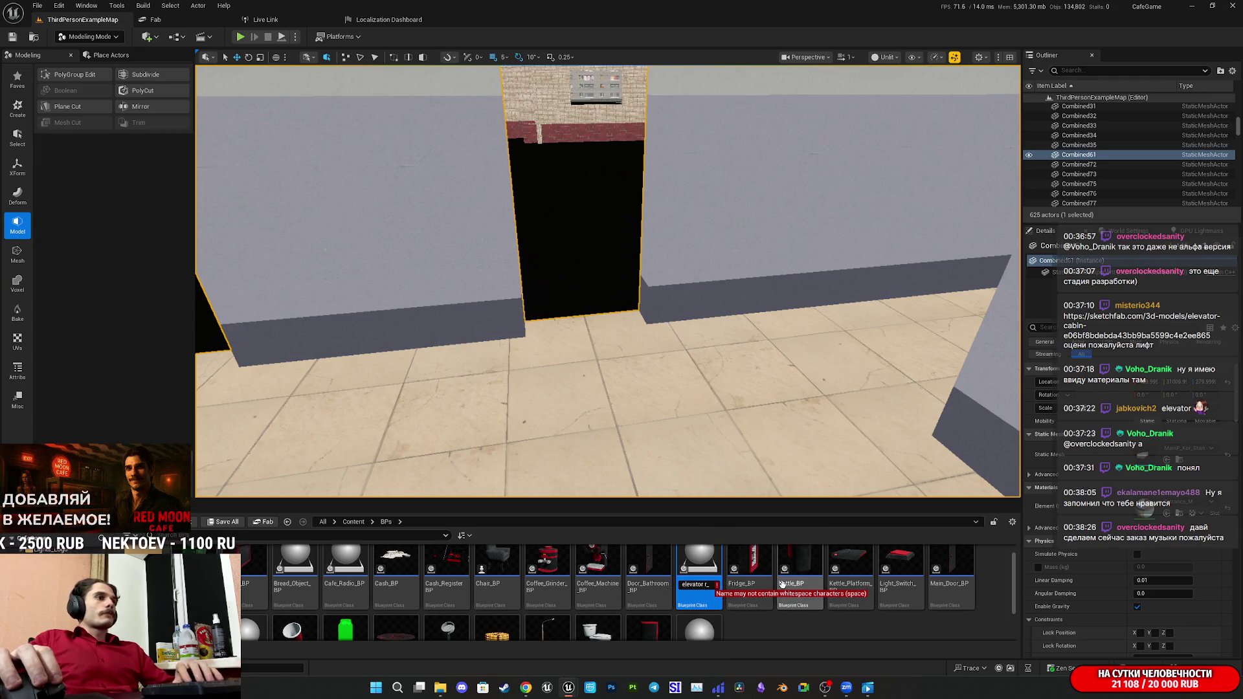
{"action": "key", "text": "Return"}
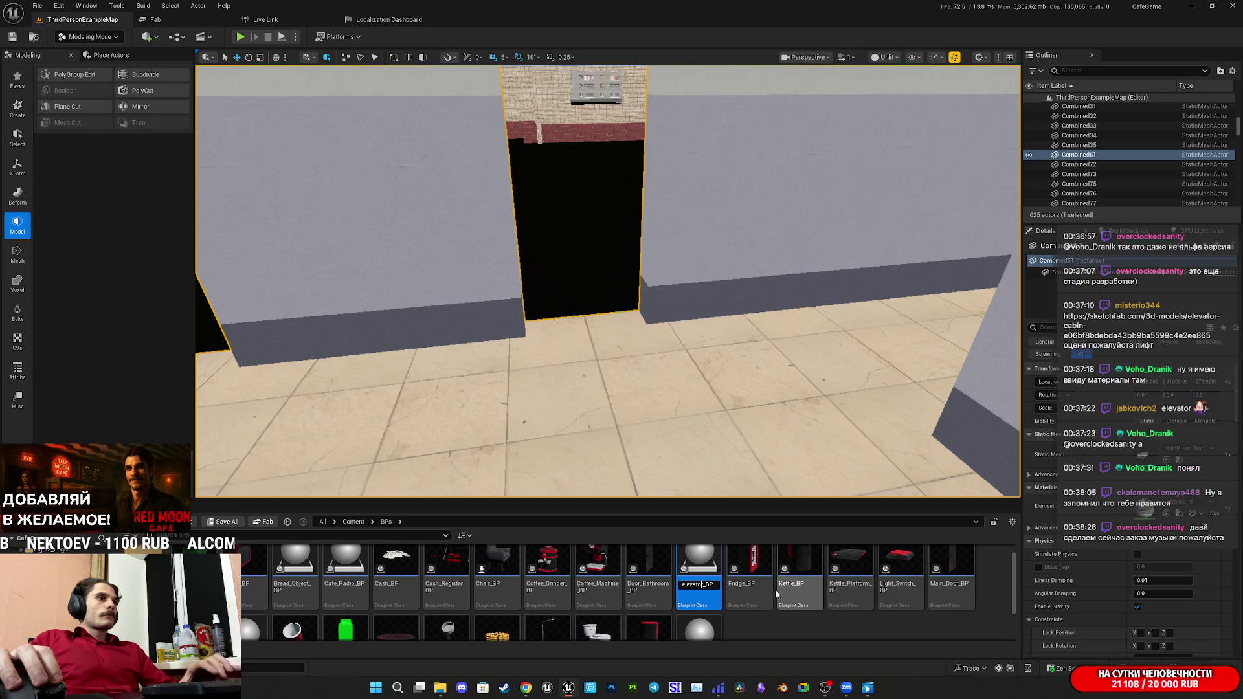
{"action": "left_click", "coordinate": [693, 599]}
{"action": "type", "text": "Elevator_BP"}
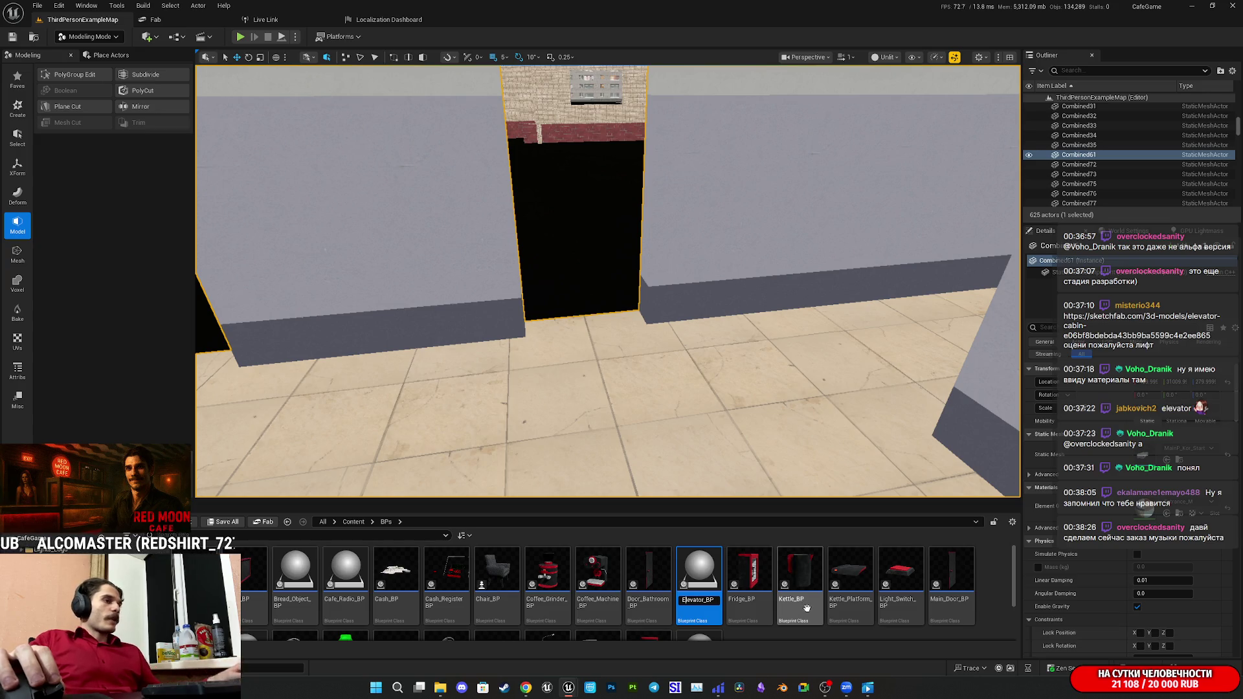
{"action": "key", "text": "Return"}
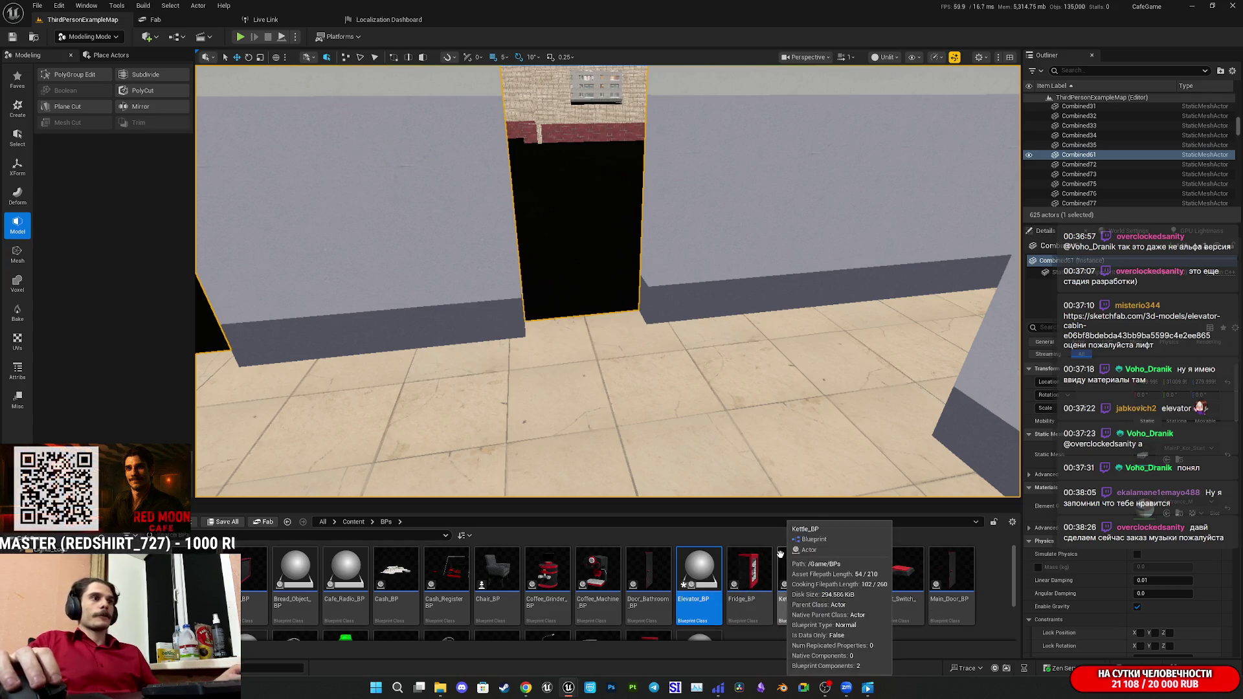
{"action": "left_click", "coordinate": [223, 522]}
{"action": "left_click", "coordinate": [699, 456]}
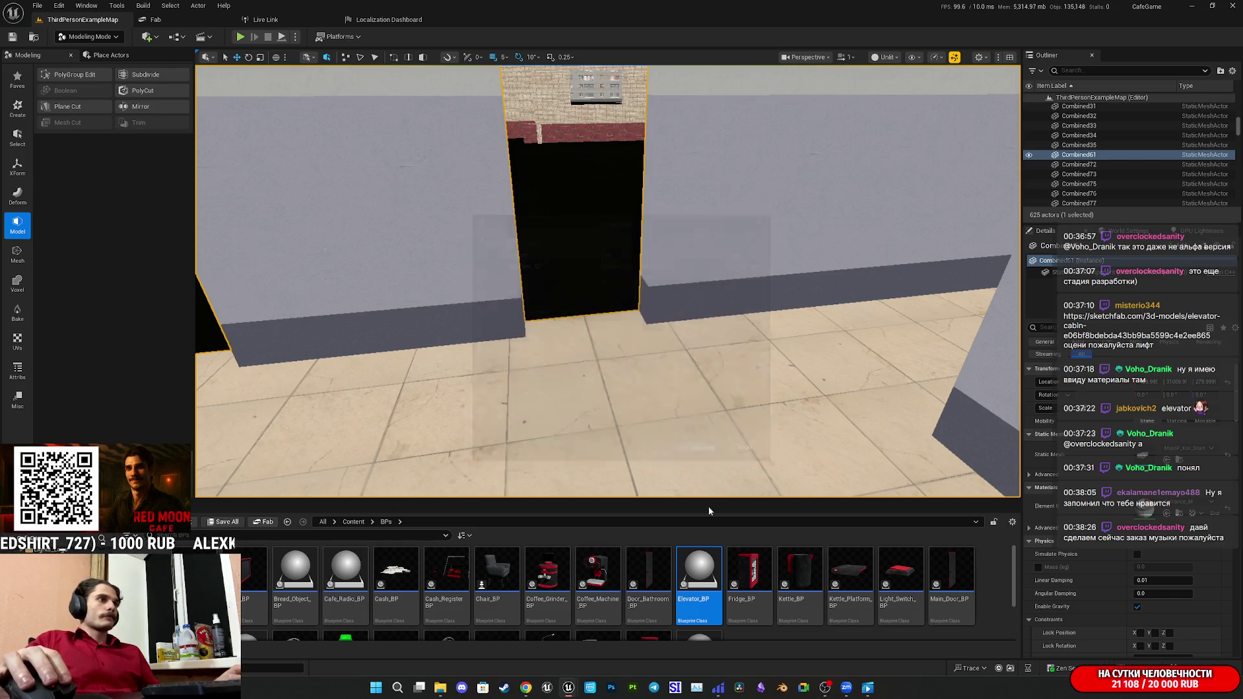
{"action": "double_click", "coordinate": [699, 572]}
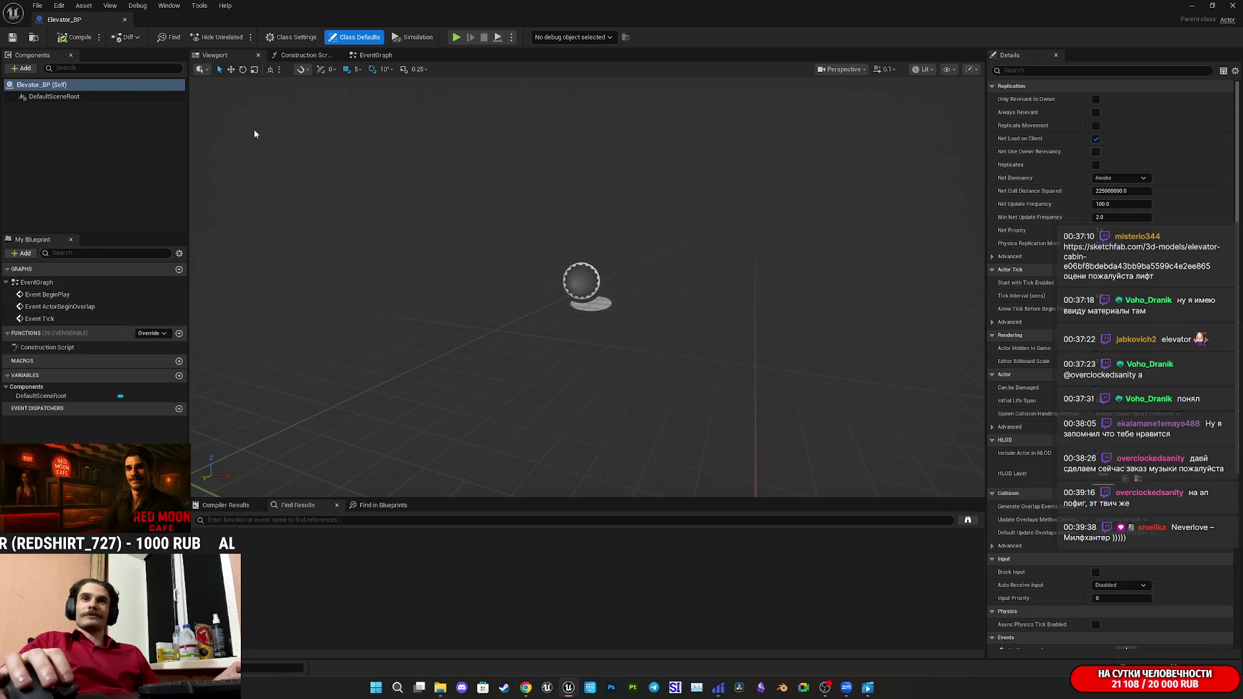
{"action": "double_click", "coordinate": [943, 4]}
{"action": "left_click_drag", "start_coordinate": [493, 192], "coordinate": [918, 461]}
{"action": "left_click", "coordinate": [877, 178]}
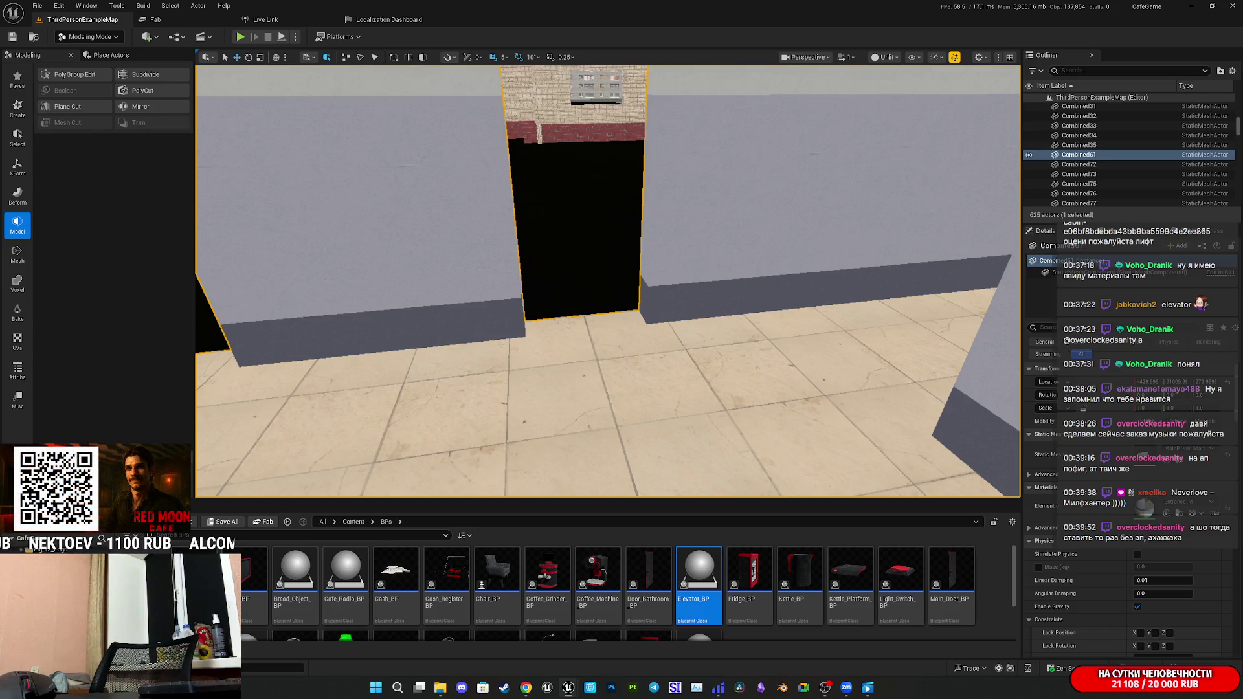
{"action": "key", "text": "ctrl+b"}
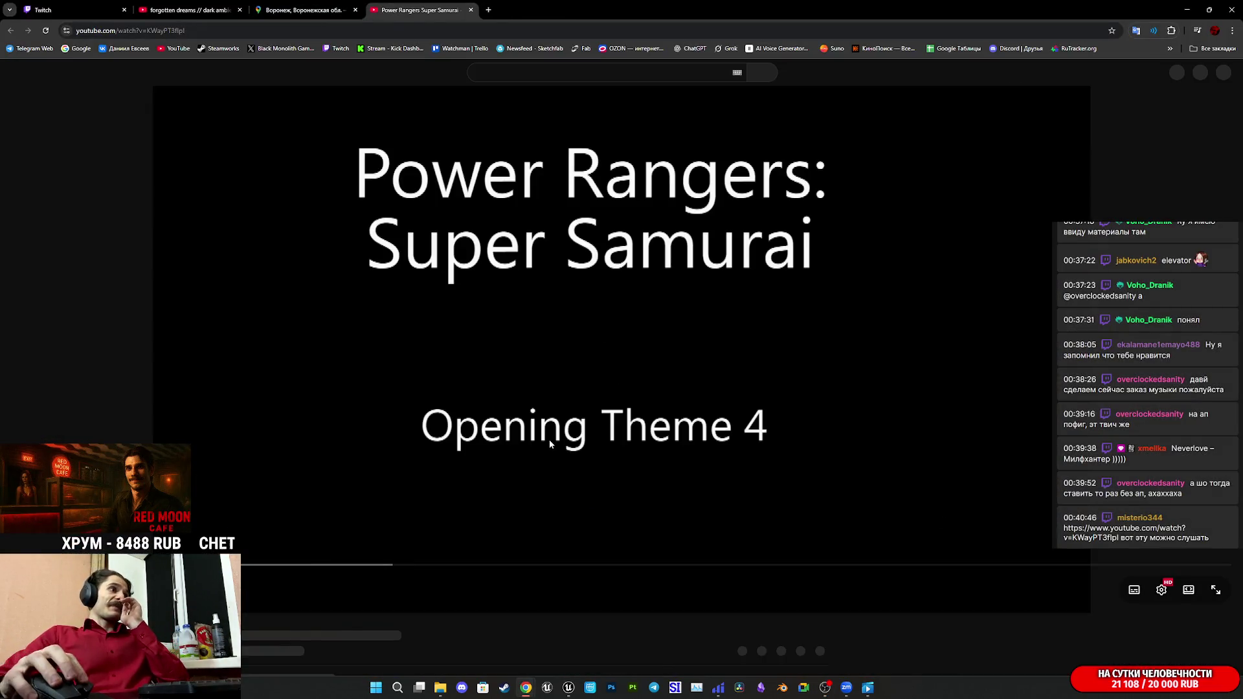
Play the Power Rangers Super Samurai theme, seek to about 0:24, then go to the Street View tab.
{"action": "left_click", "coordinate": [549, 440]}
{"action": "scroll", "coordinate": [549, 439], "scroll_direction": "down", "scroll_amount": 4}
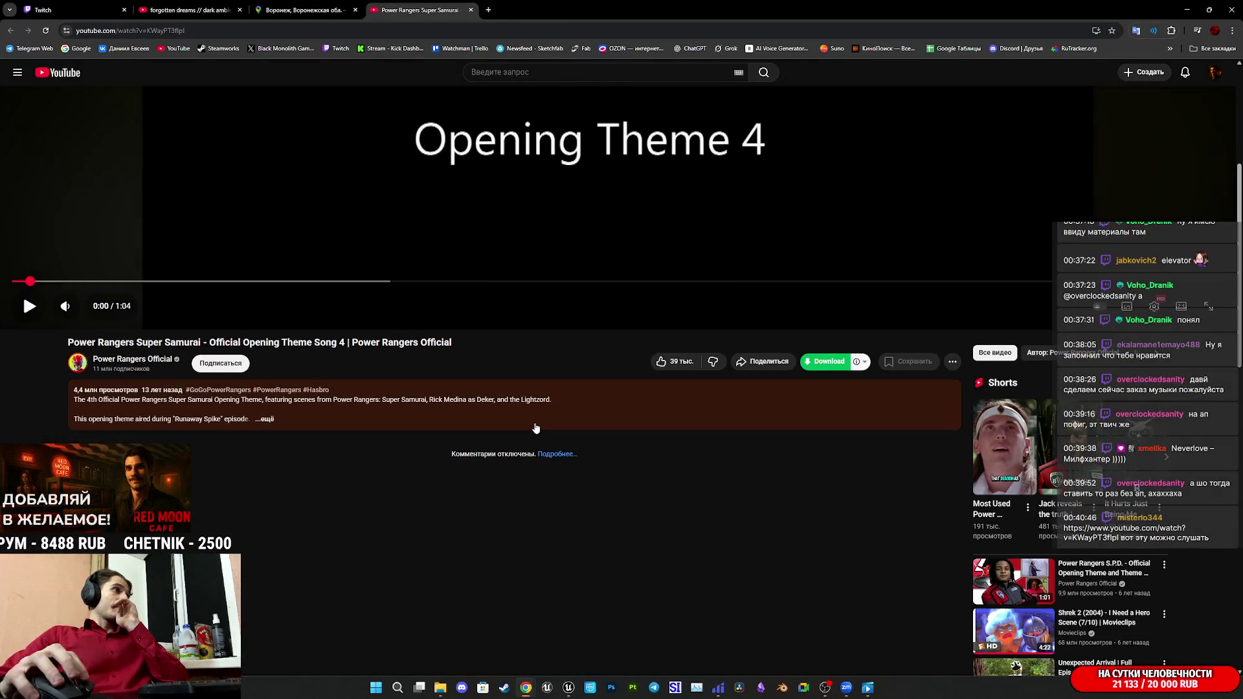
{"action": "scroll", "coordinate": [549, 440], "scroll_direction": "up", "scroll_amount": 3}
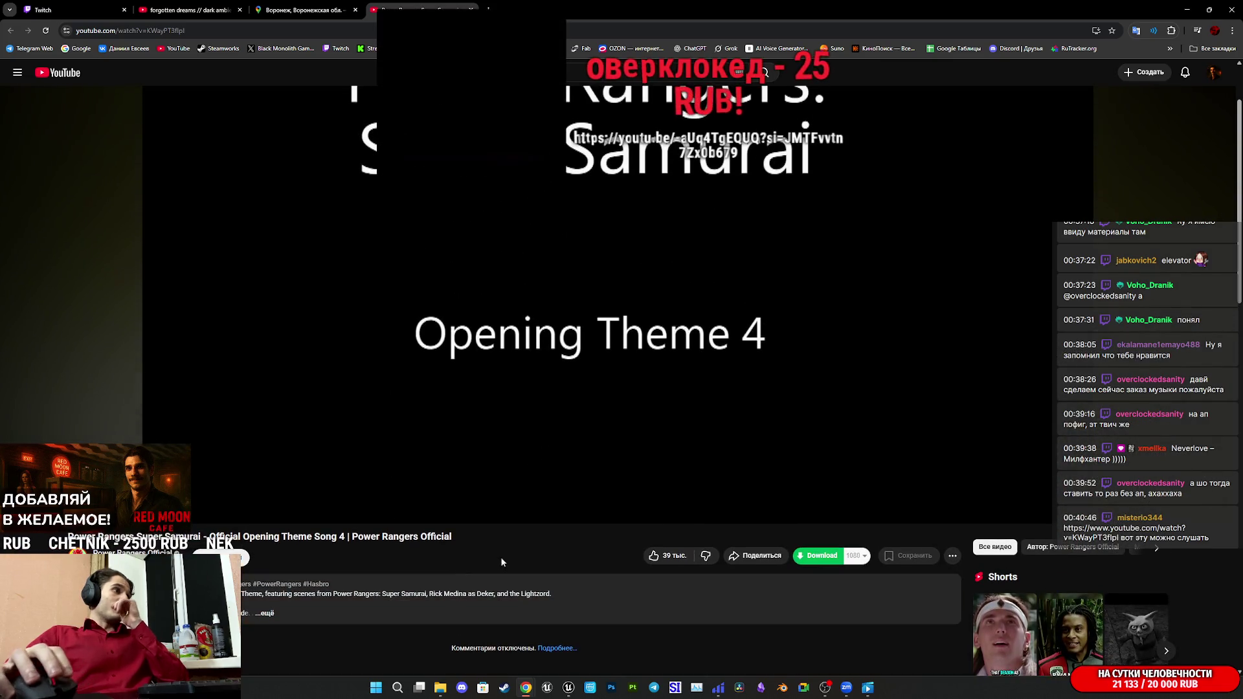
{"action": "left_click_drag", "start_coordinate": [485, 477], "coordinate": [600, 294]}
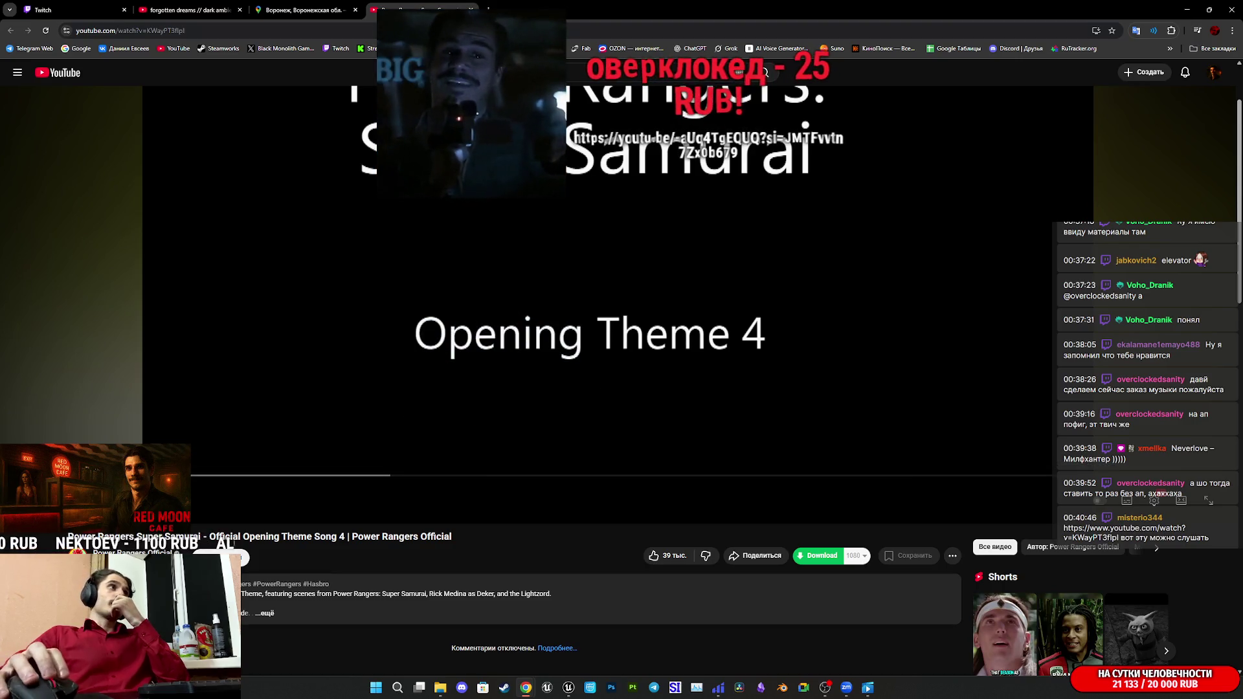
{"action": "key", "text": "ctrl+shift+Tab"}
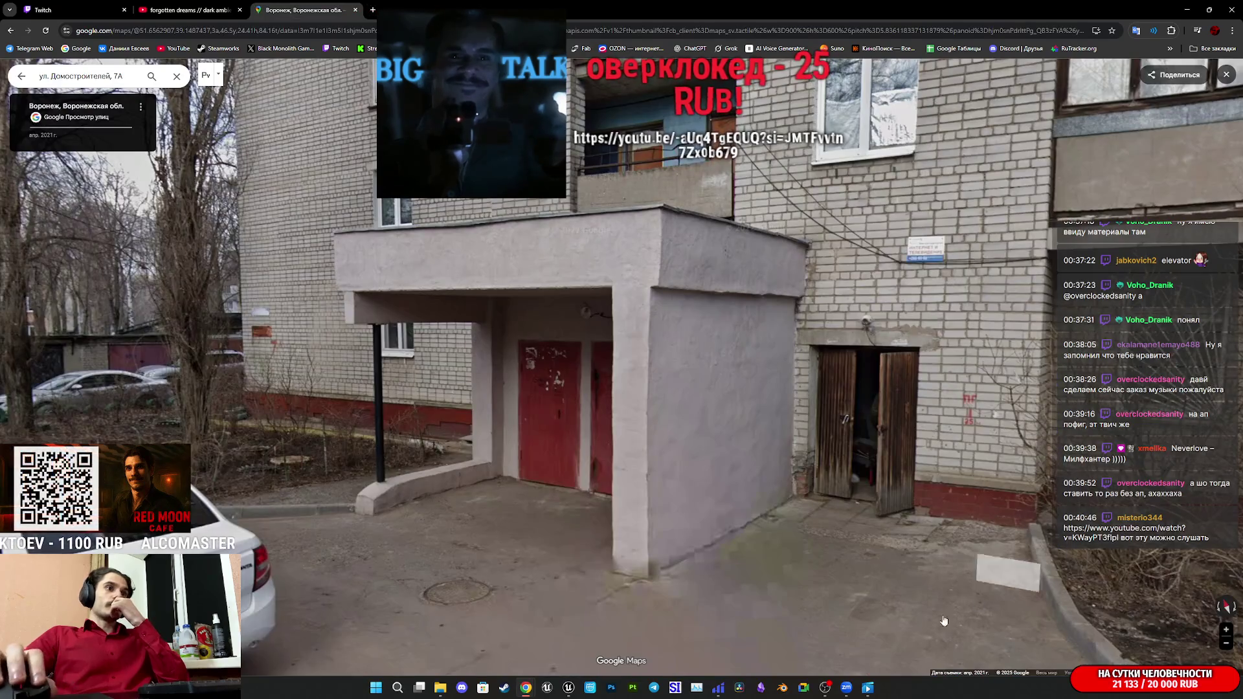
{"action": "mouse_move", "coordinate": [526, 688]}
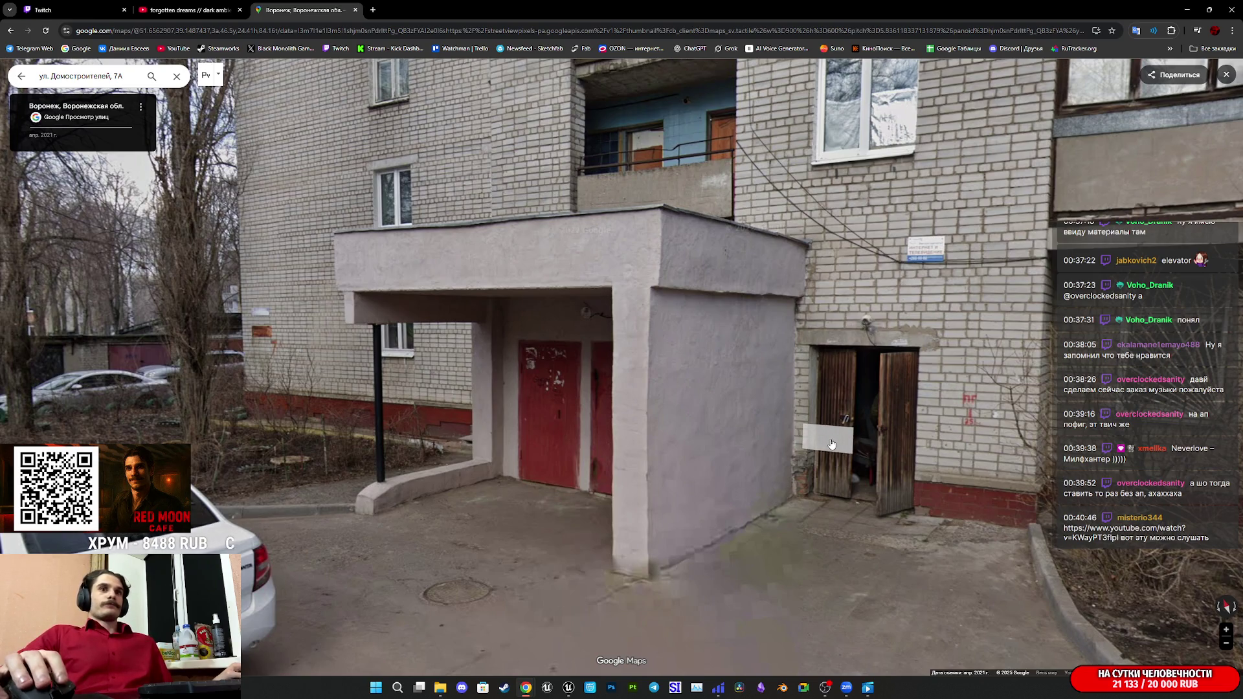
{"action": "mouse_move", "coordinate": [569, 693]}
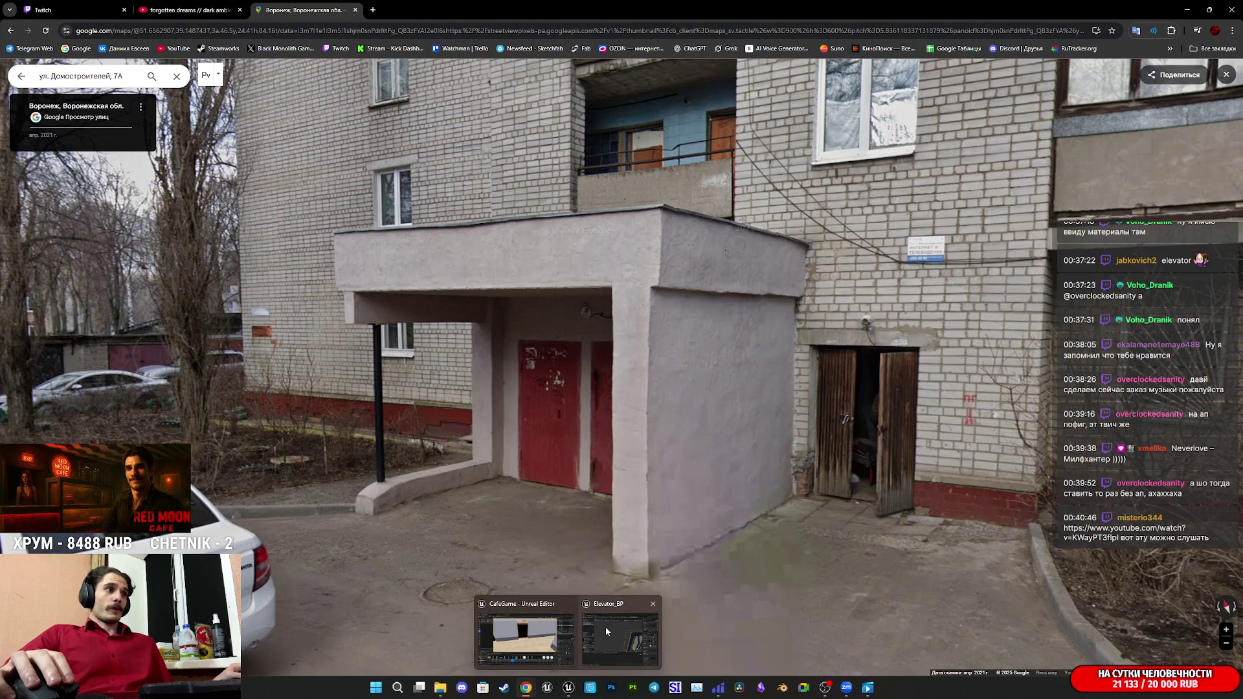
In Unreal Editor, drag Elevator_BP from Content > BPs into the viewport near the dark doorway.
{"action": "left_click", "coordinate": [524, 638]}
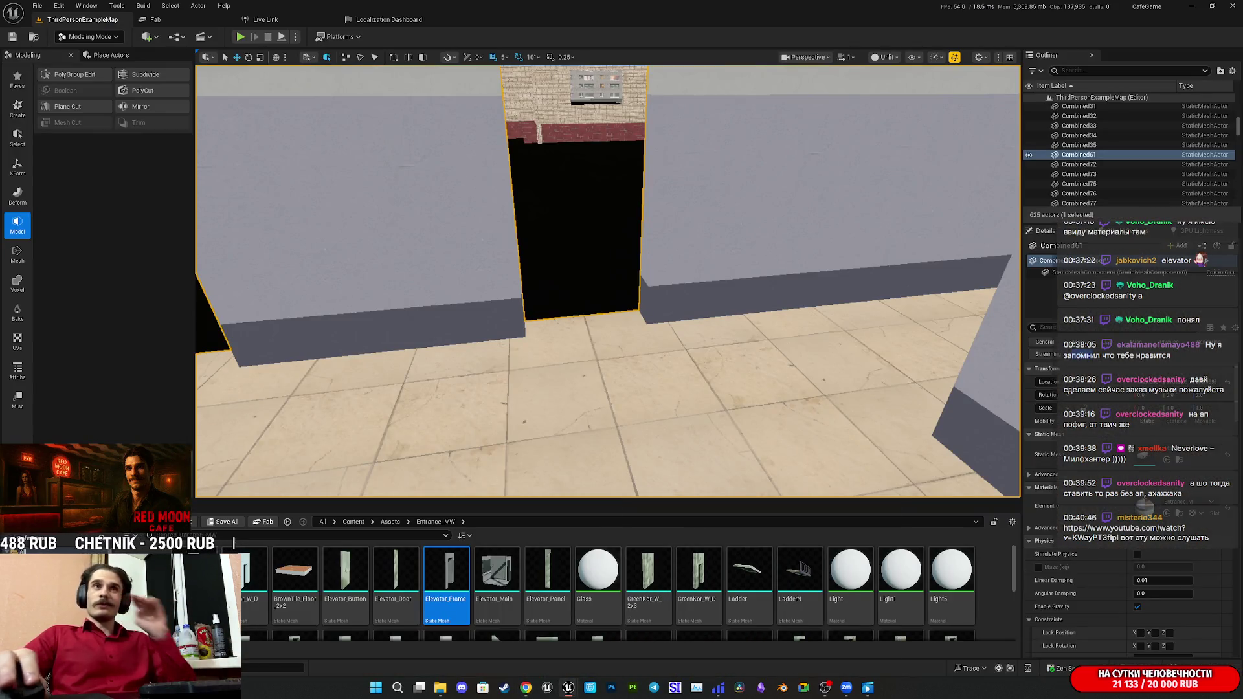
{"action": "left_click", "coordinate": [348, 523]}
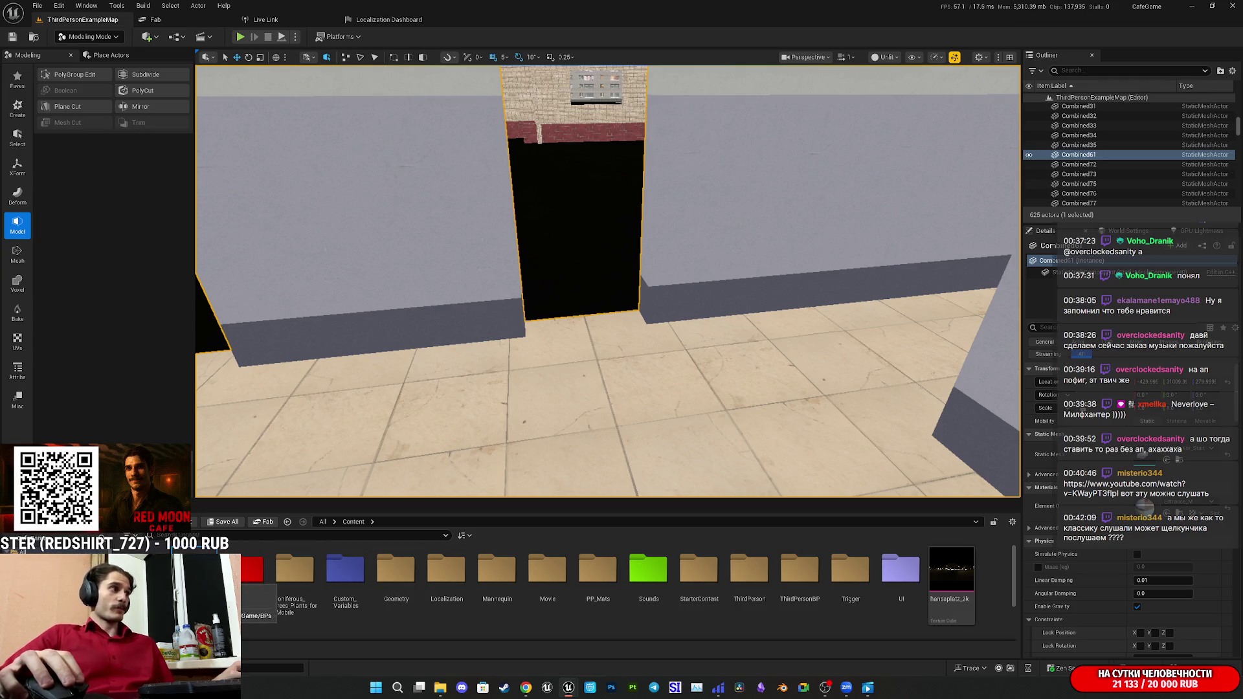
{"action": "double_click", "coordinate": [252, 569]}
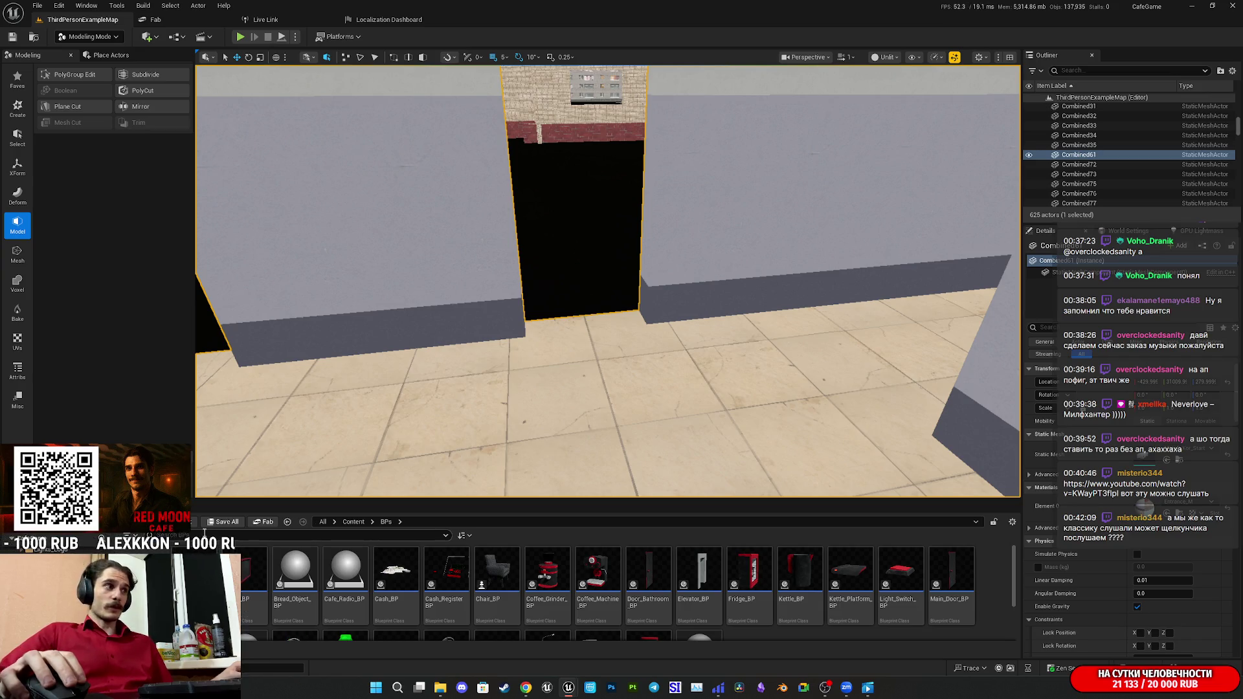
{"action": "left_click", "coordinate": [703, 577]}
{"action": "mouse_move", "coordinate": [682, 520]}
{"action": "left_mouse_down"}
{"action": "mouse_move", "coordinate": [654, 344]}
{"action": "mouse_move", "coordinate": [671, 343]}
{"action": "left_mouse_up"}
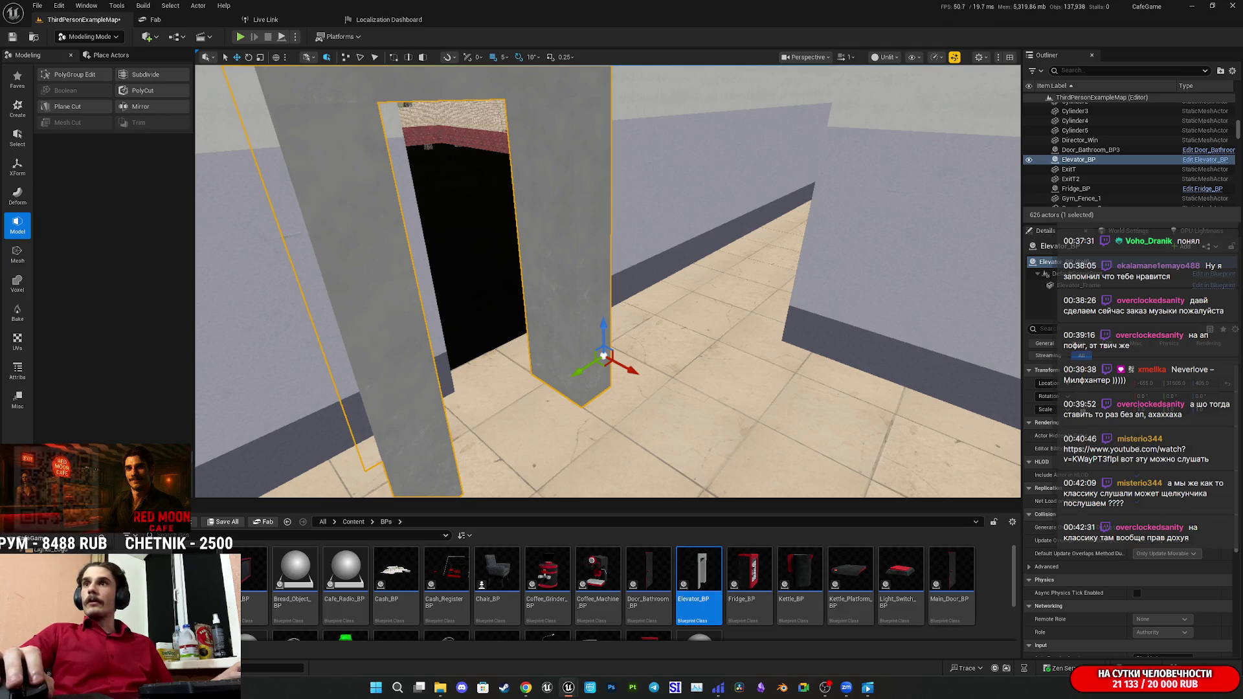
Locate its Elevator_Frame mesh, then focus and orbit the camera to face the frame squarely.
{"action": "key", "text": "ctrl+b"}
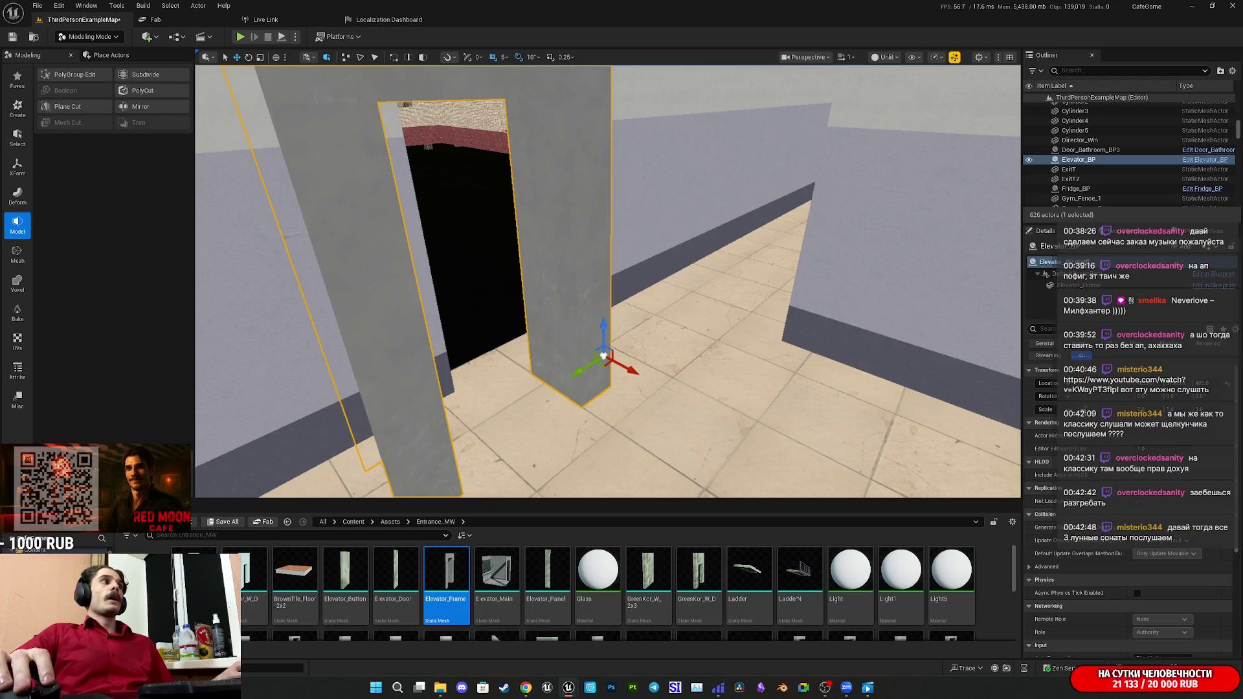
{"action": "scroll", "coordinate": [609, 282], "scroll_direction": "up", "scroll_amount": 5}
{"action": "key", "text": "f"}
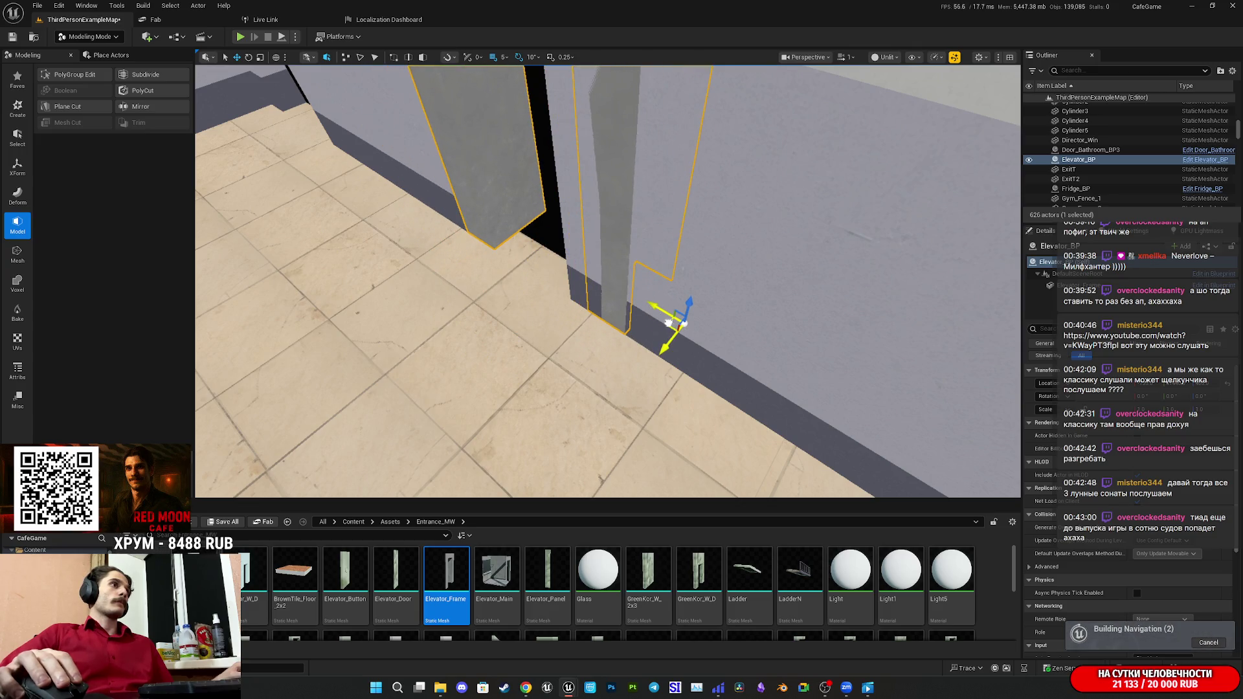
{"action": "mouse_move", "coordinate": [655, 314]}
{"action": "left_mouse_down"}
{"action": "mouse_move", "coordinate": [852, 318]}
{"action": "mouse_move", "coordinate": [648, 330]}
{"action": "mouse_move", "coordinate": [700, 333]}
{"action": "left_mouse_up"}
{"action": "mouse_move", "coordinate": [782, 304]}
{"action": "left_mouse_down"}
{"action": "mouse_move", "coordinate": [702, 300]}
{"action": "mouse_move", "coordinate": [719, 292]}
{"action": "mouse_move", "coordinate": [705, 305]}
{"action": "mouse_move", "coordinate": [709, 279]}
{"action": "left_mouse_up"}
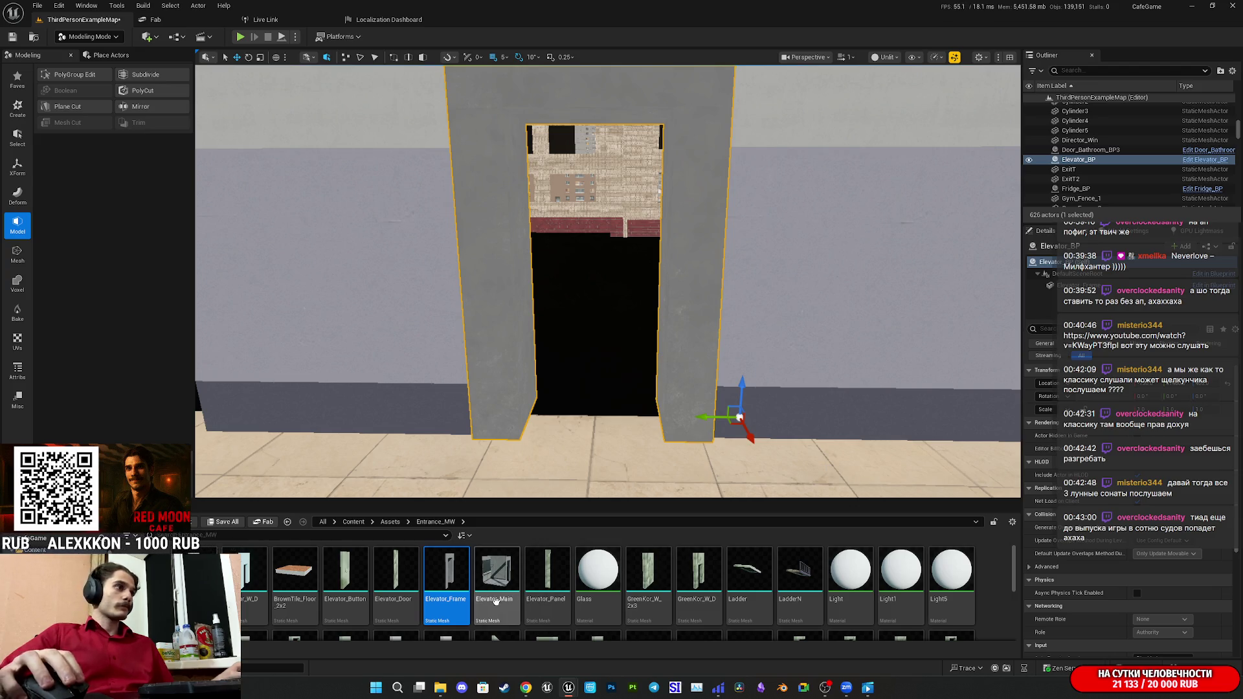
{"action": "scroll", "coordinate": [798, 576], "scroll_direction": "down", "scroll_amount": 5}
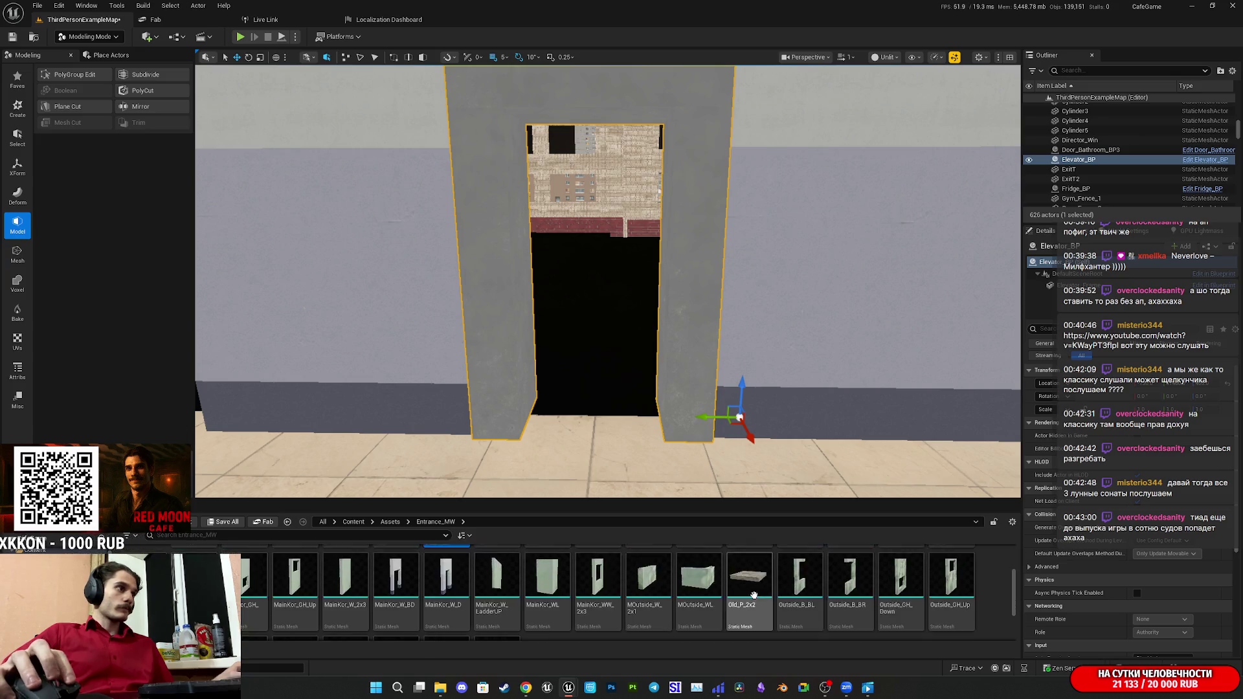
{"action": "scroll", "coordinate": [752, 603], "scroll_direction": "up", "scroll_amount": 5}
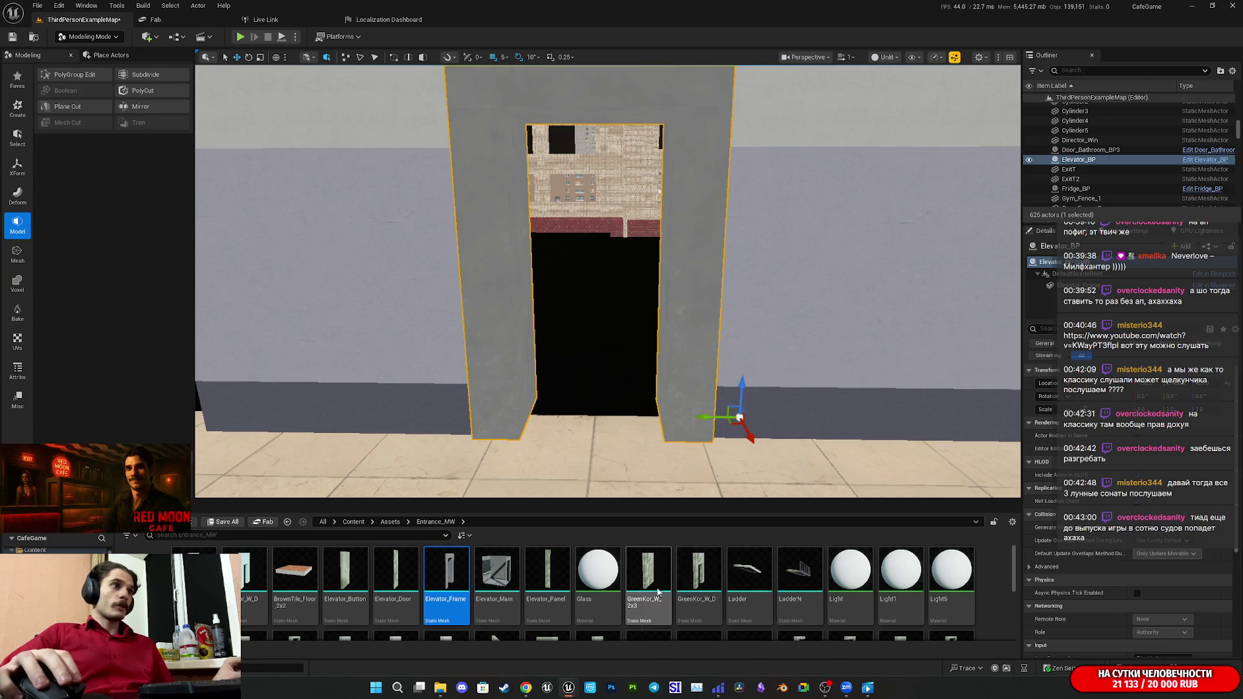
{"action": "mouse_move", "coordinate": [646, 588]}
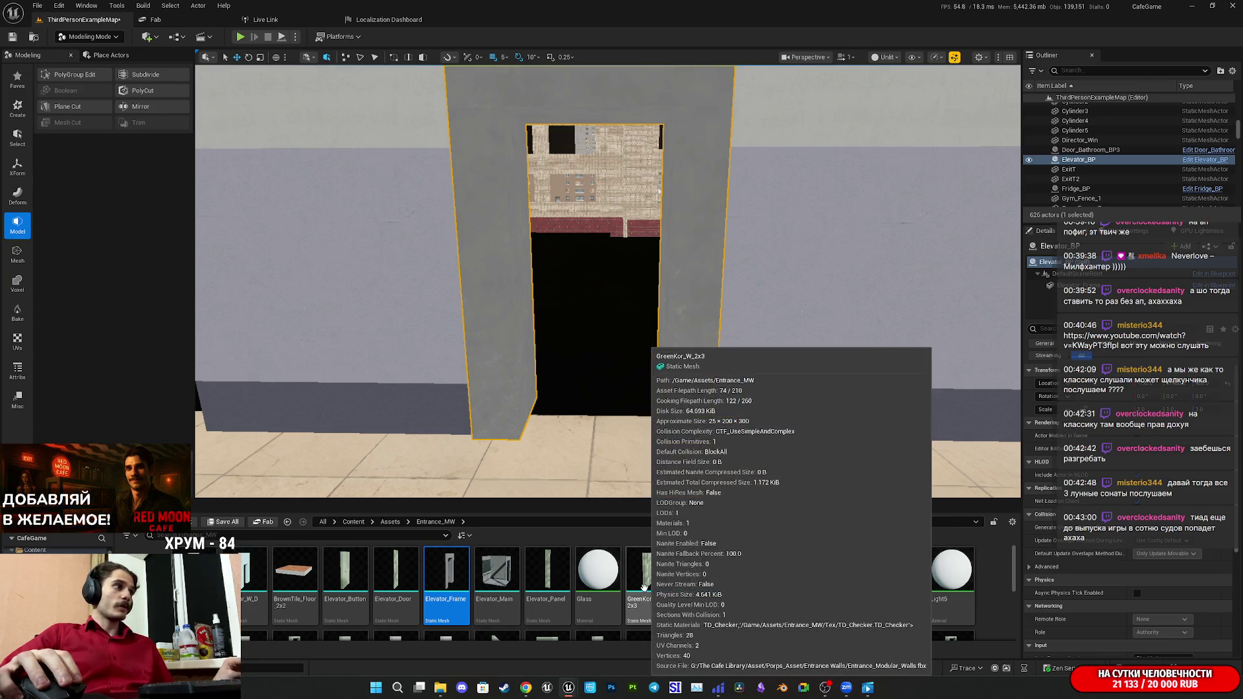
{"action": "mouse_move", "coordinate": [871, 584]}
{"action": "scroll", "coordinate": [867, 586], "scroll_direction": "down", "scroll_amount": 3}
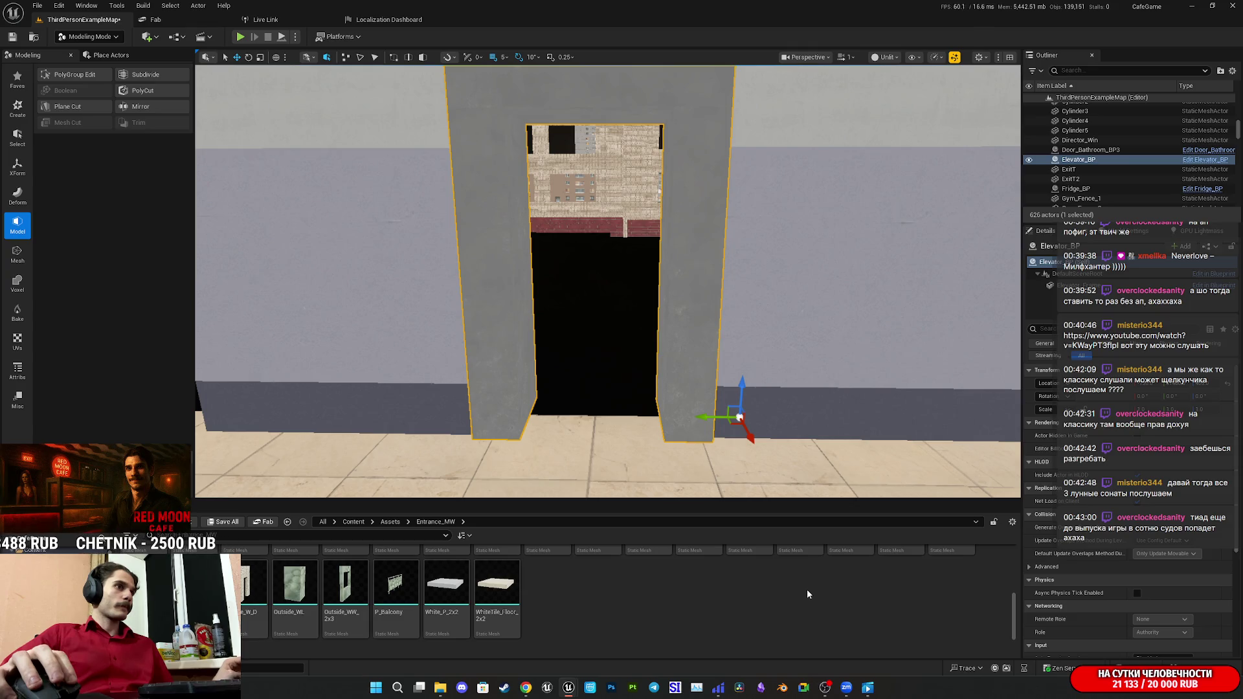
{"action": "scroll", "coordinate": [816, 592], "scroll_direction": "up", "scroll_amount": 2}
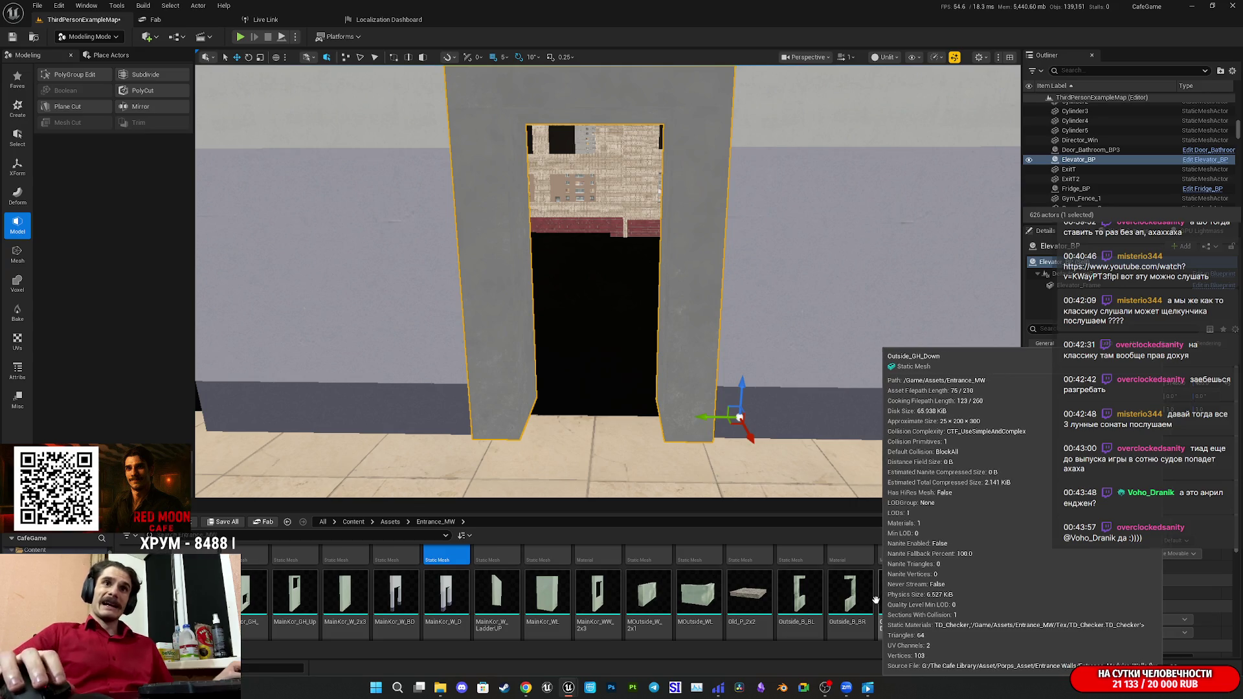
{"action": "scroll", "coordinate": [609, 282], "scroll_direction": "up", "scroll_amount": 3}
{"action": "scroll", "coordinate": [453, 453], "scroll_direction": "up", "scroll_amount": 1}
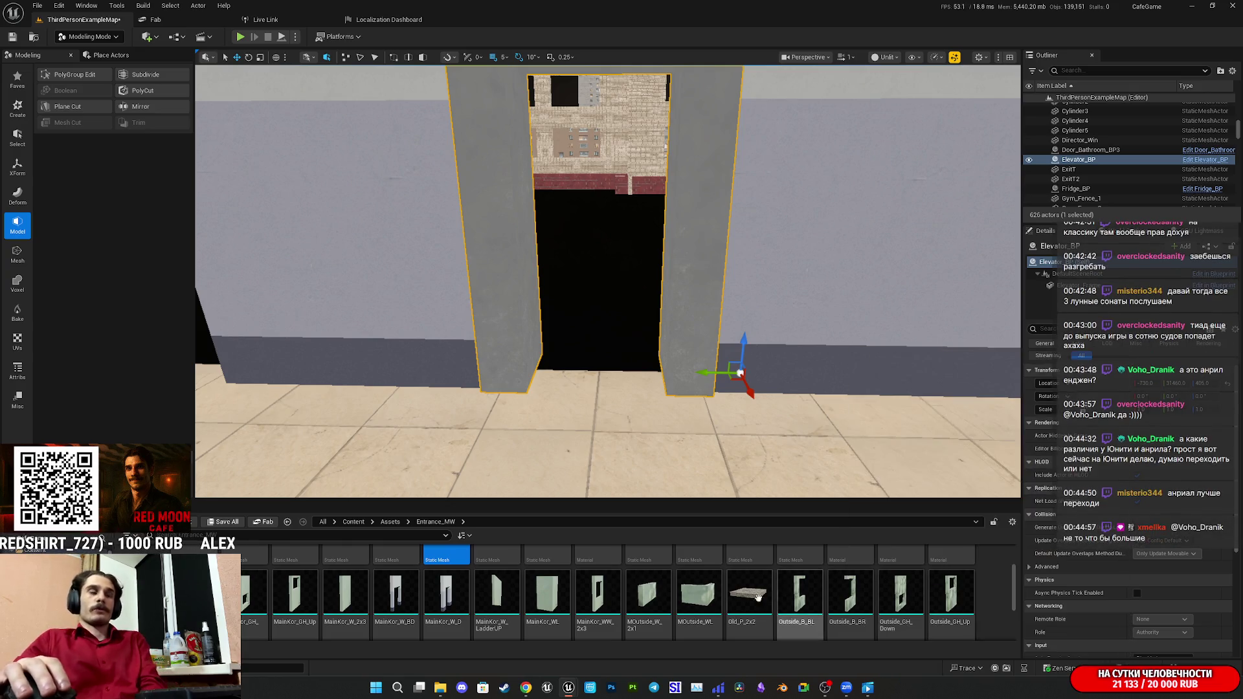
Save ThirdPersonExampleMap via Save All, confirming with Save Selected.
{"action": "left_click", "coordinate": [227, 523]}
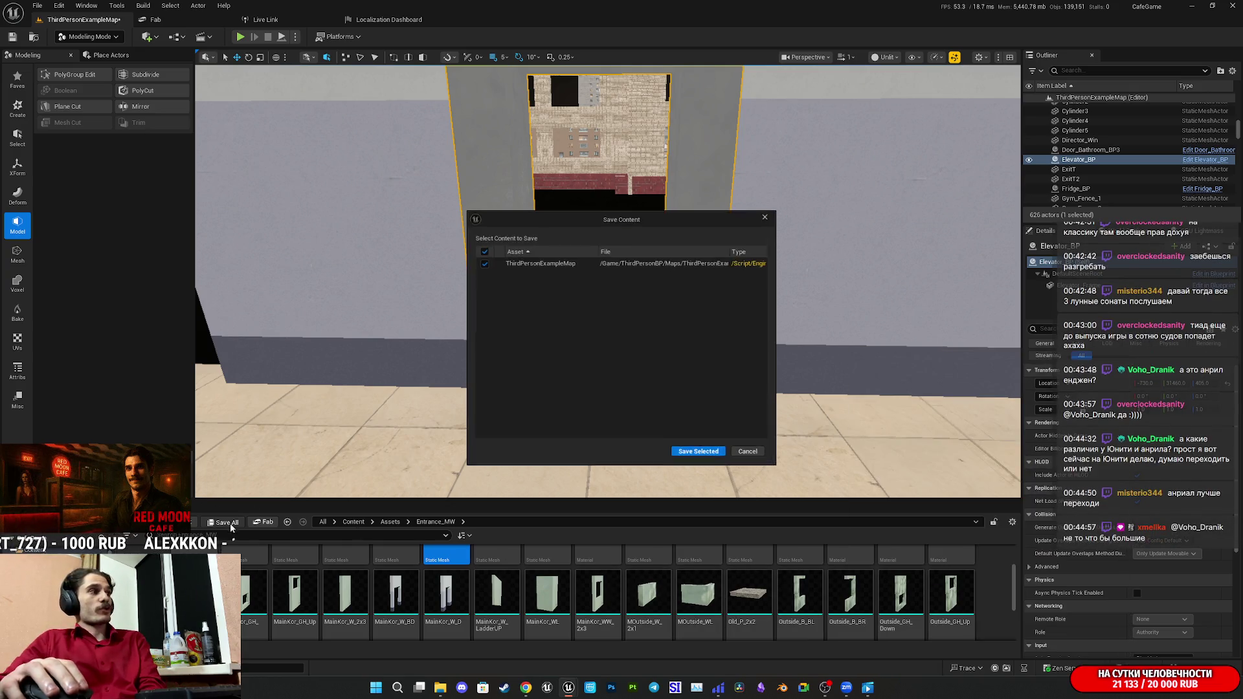
{"action": "left_click", "coordinate": [705, 453]}
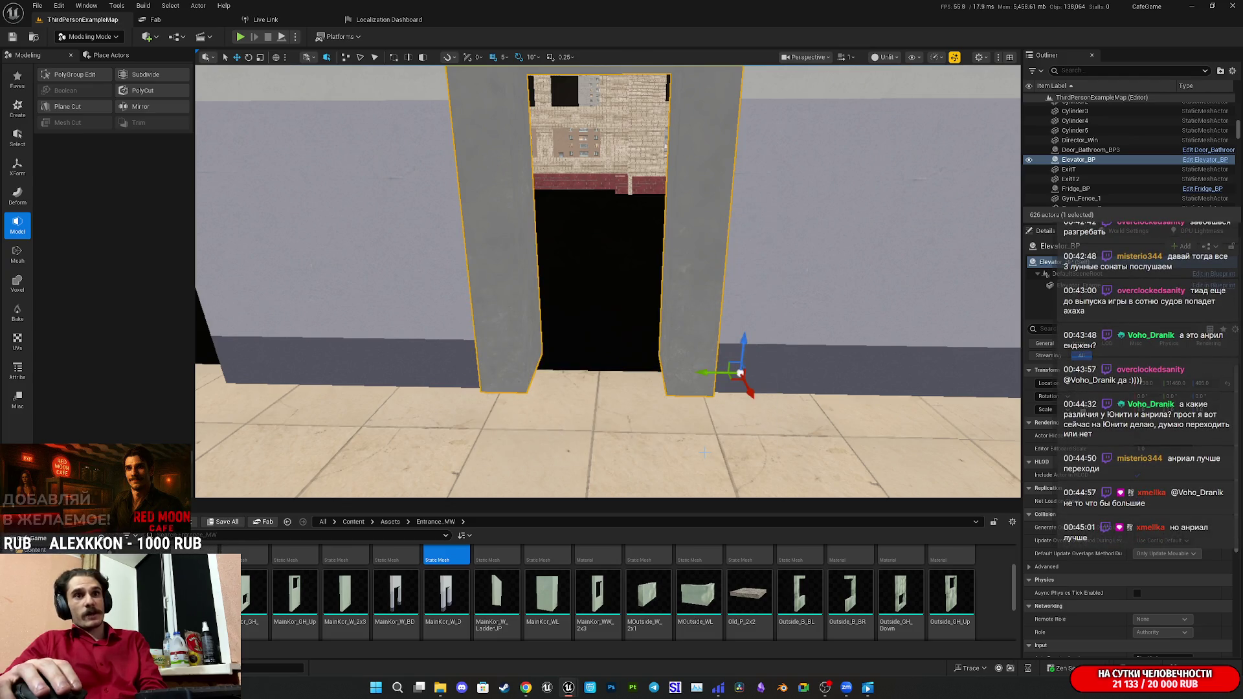
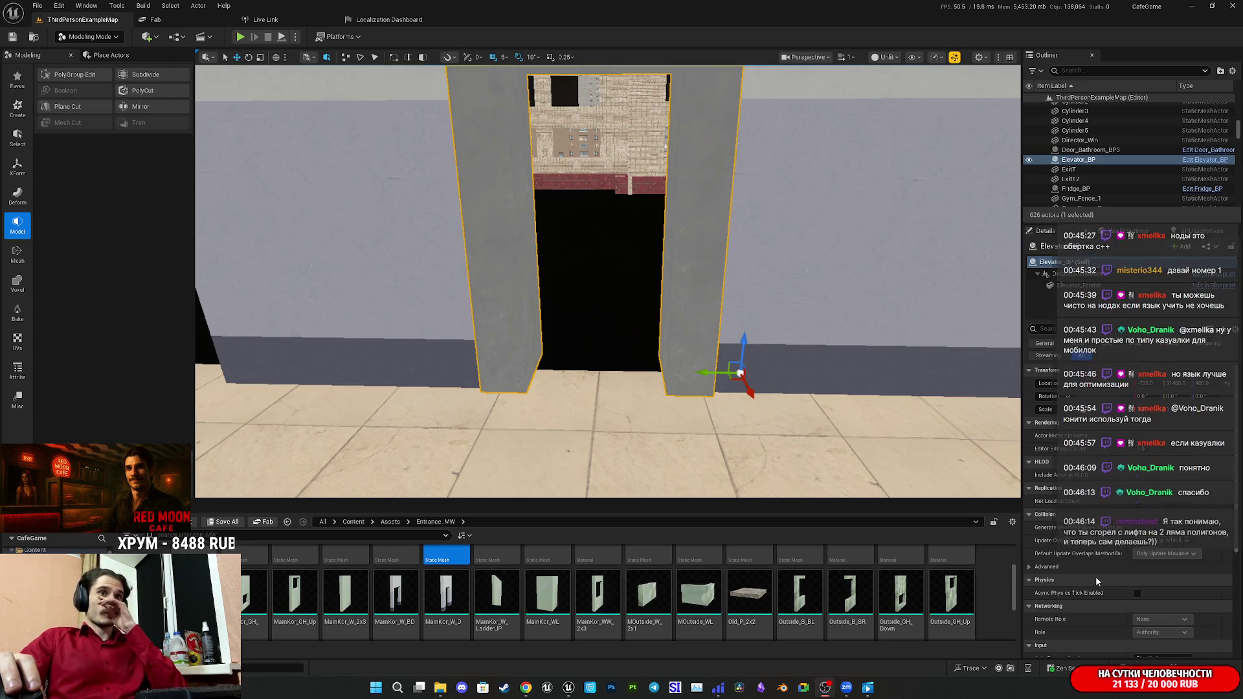
Cancel the accidental Elevator_Frame copy and select the small call-button panel beside the elevator.
{"action": "mouse_move", "coordinate": [1090, 555]}
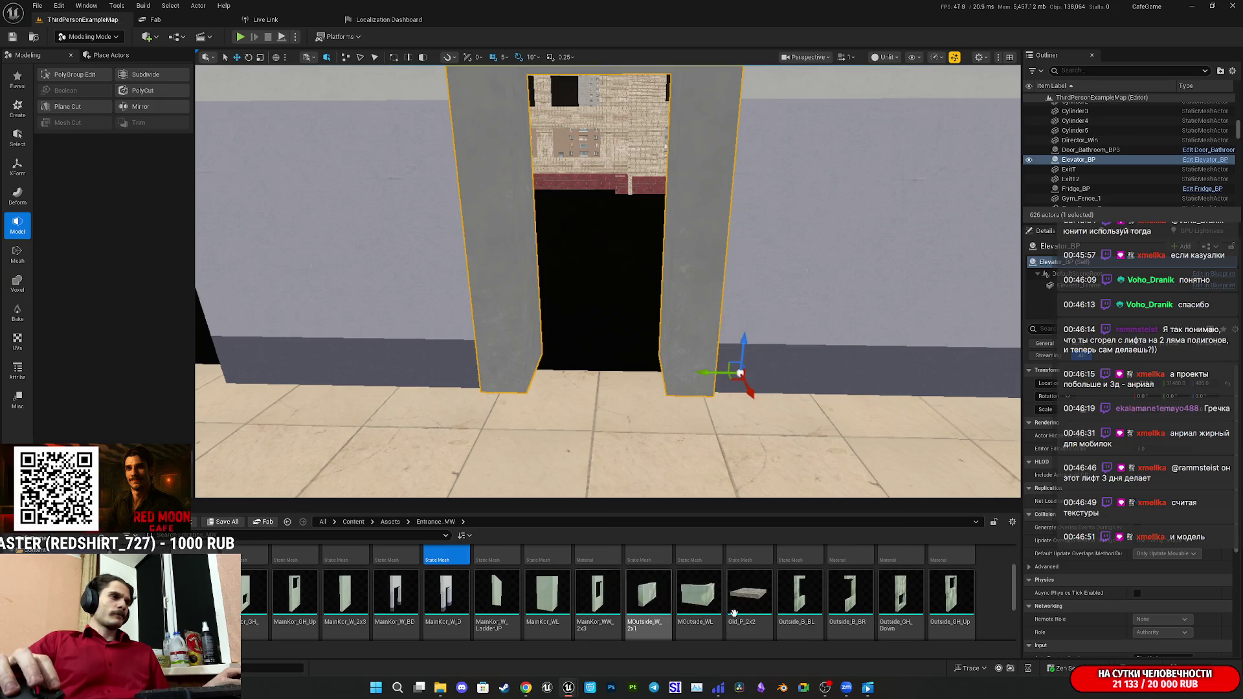
{"action": "scroll", "coordinate": [713, 612], "scroll_direction": "up", "scroll_amount": 2}
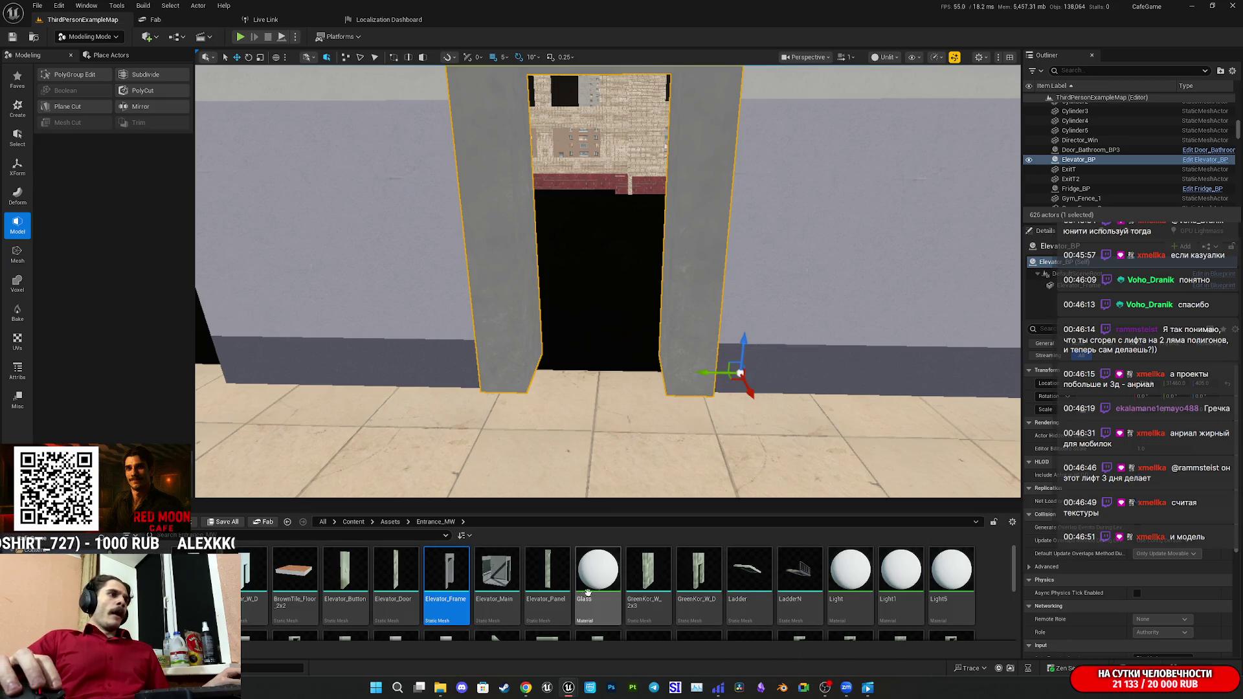
{"action": "left_click", "coordinate": [562, 573]}
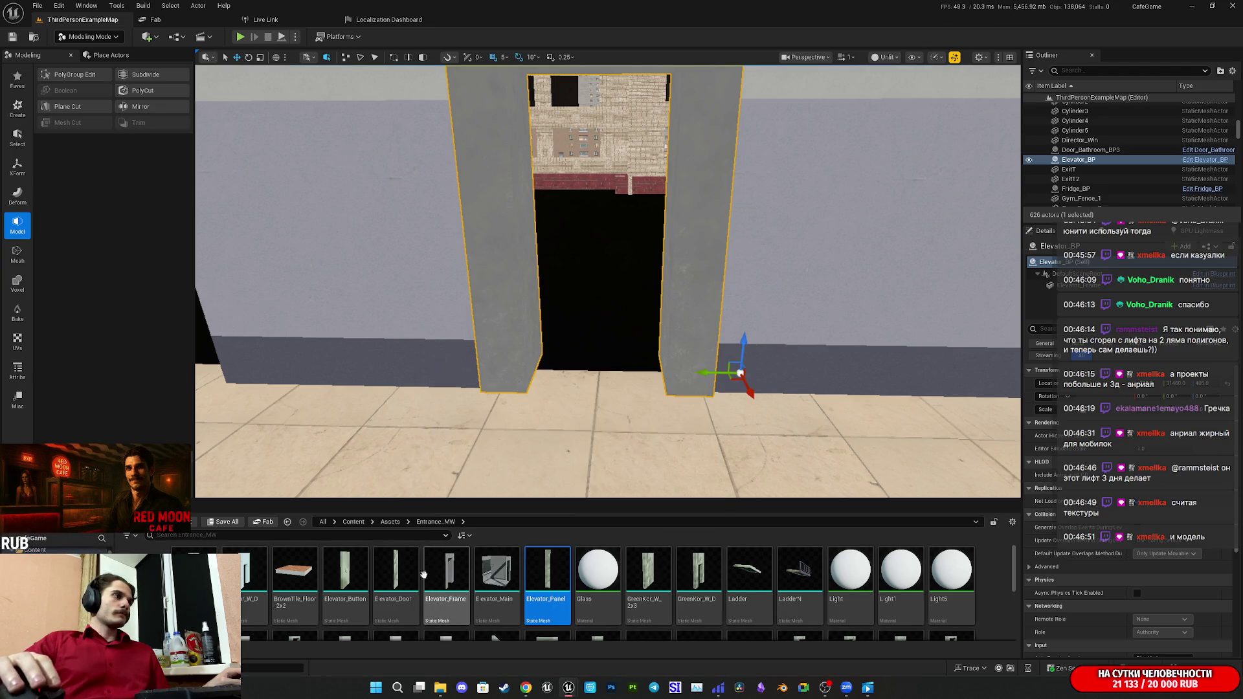
{"action": "mouse_move", "coordinate": [426, 573]}
{"action": "left_mouse_down"}
{"action": "mouse_move", "coordinate": [350, 570]}
{"action": "mouse_move", "coordinate": [365, 568]}
{"action": "left_mouse_up"}
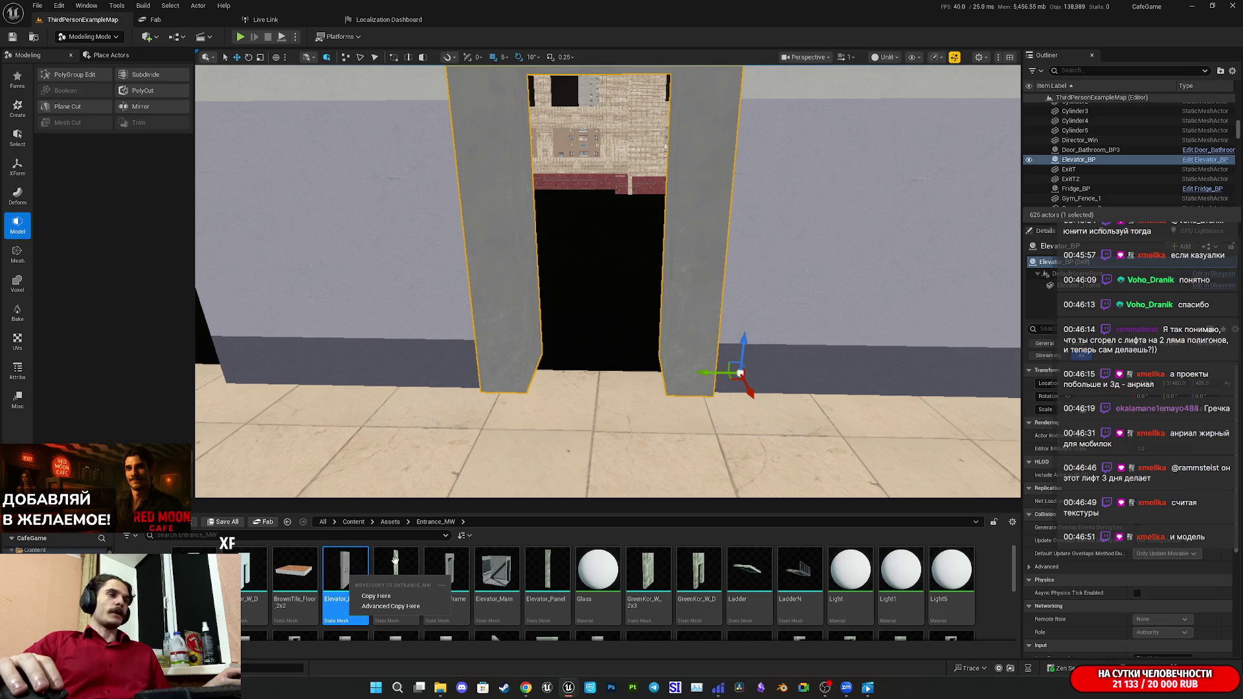
{"action": "key", "text": "Escape"}
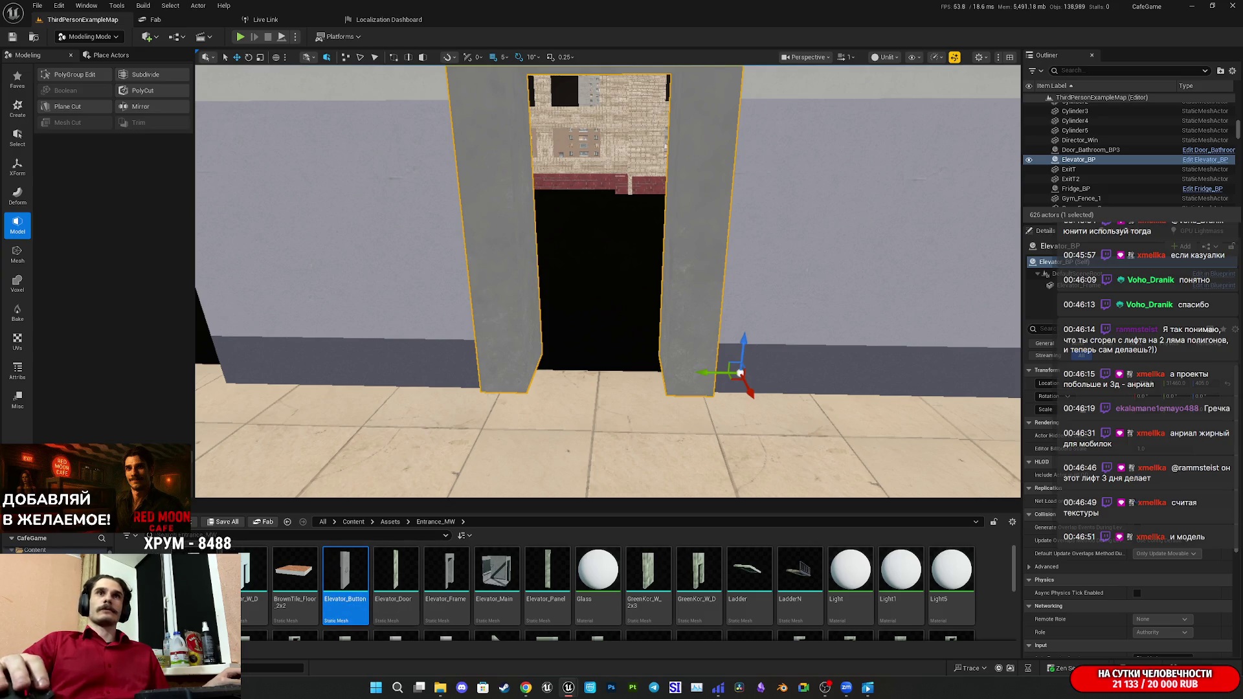
{"action": "left_click", "coordinate": [740, 374], "text": "ctrl"}
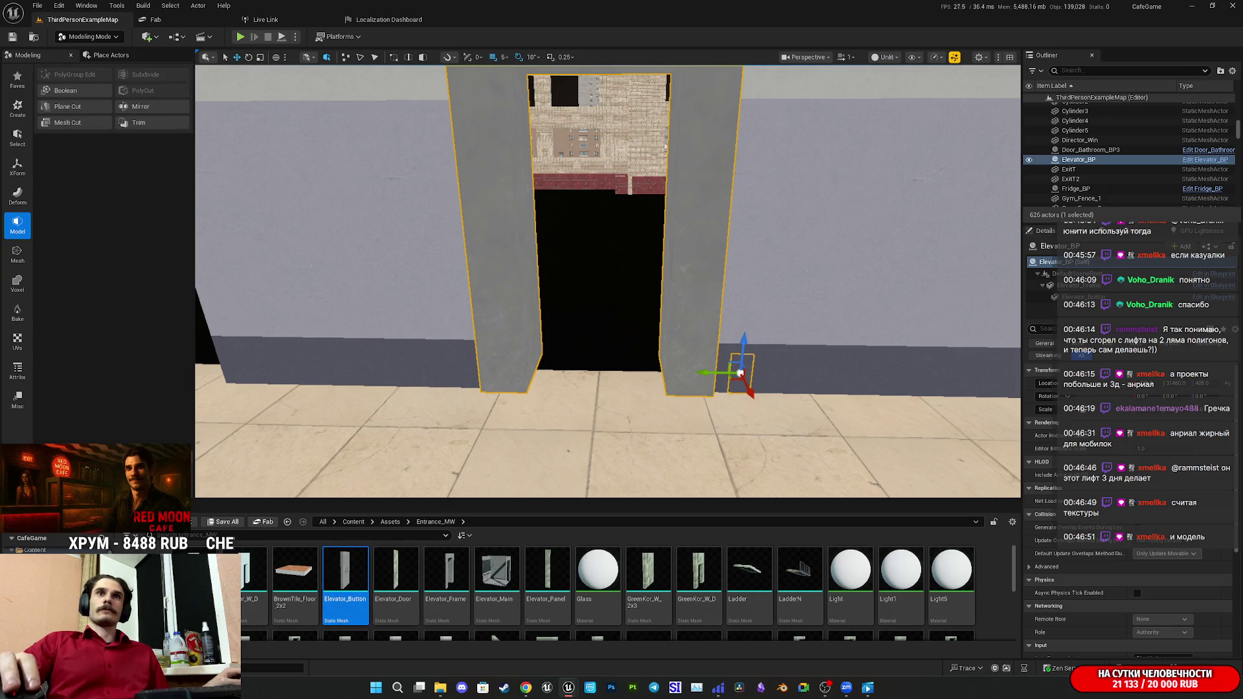
{"action": "left_click_drag", "start_coordinate": [919, 365], "coordinate": [862, 362]}
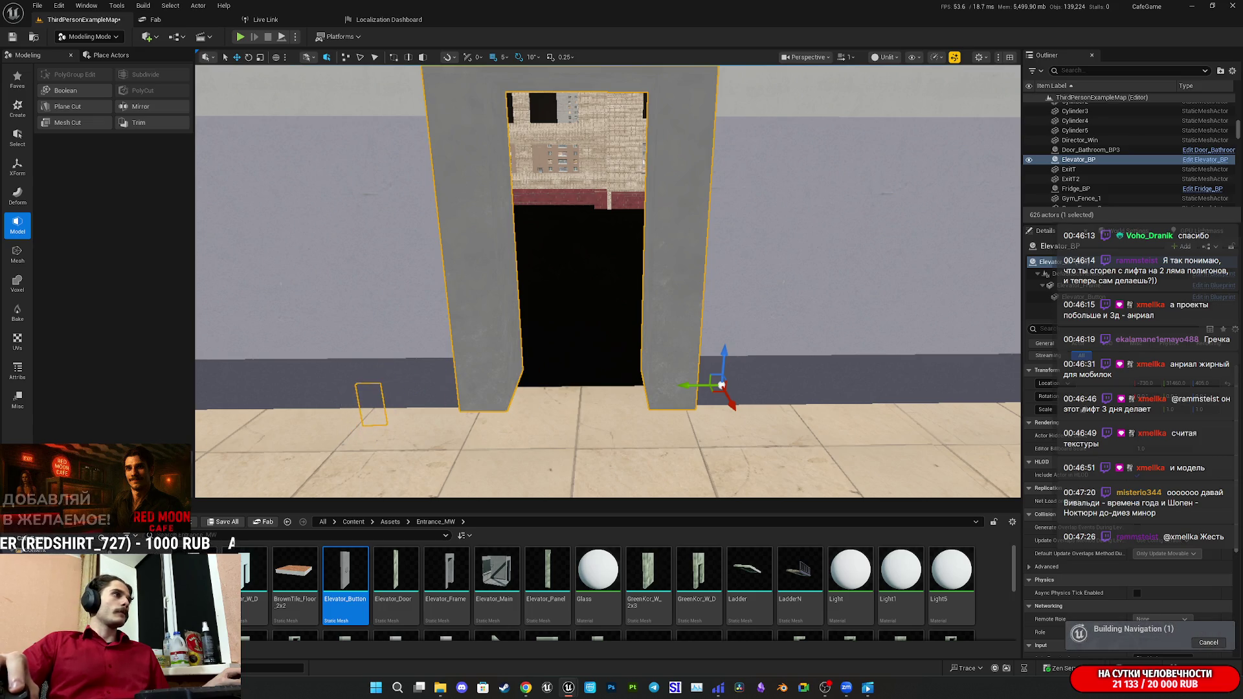
Fly to the call-button panel, frame it beside the elevator doors with F, and launch a Play test.
{"action": "key", "text": "w"}
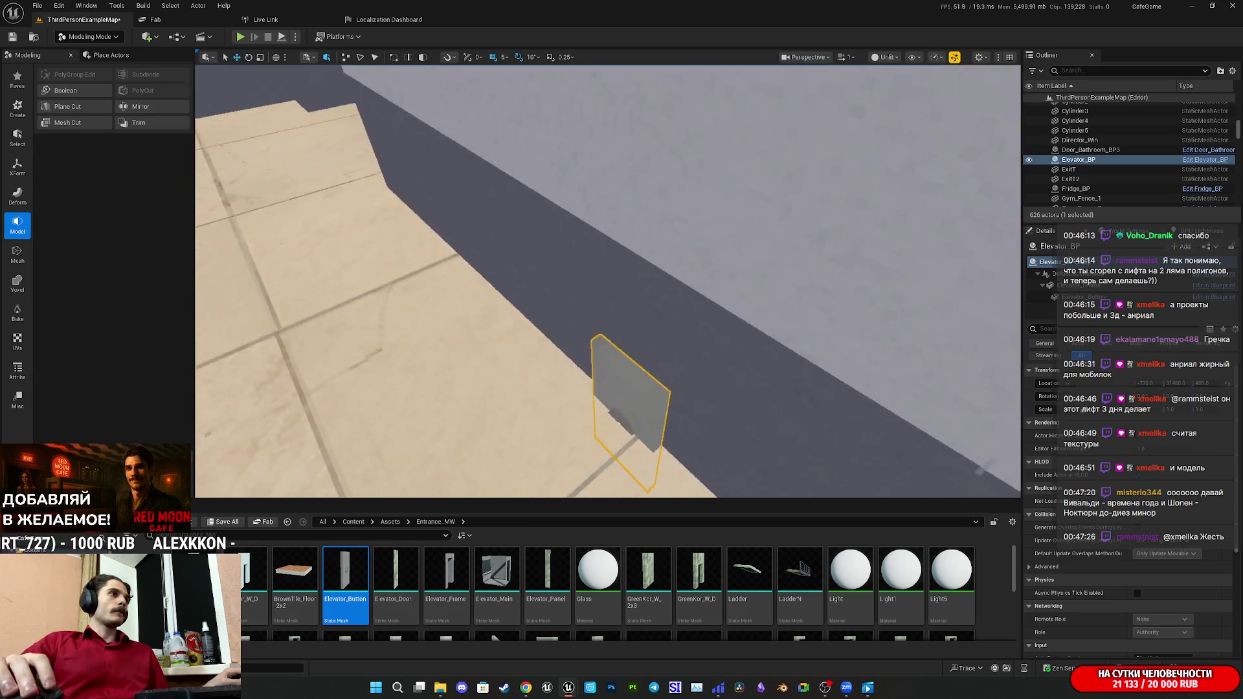
{"action": "key", "text": "w"}
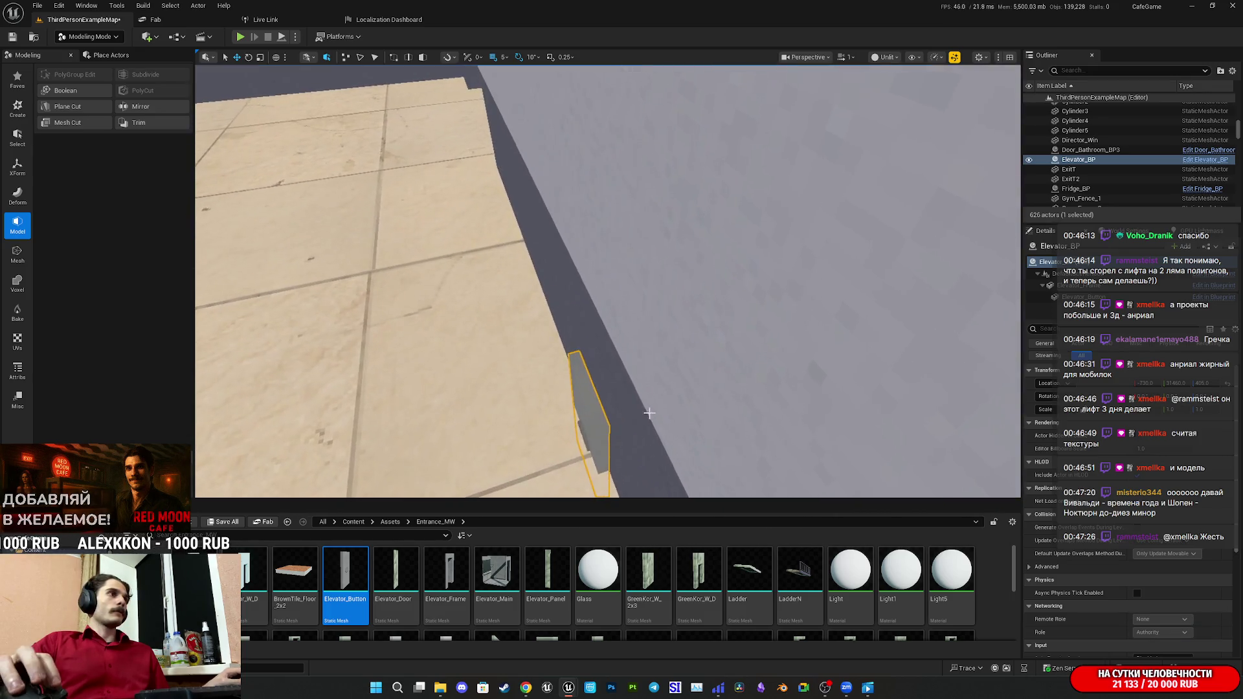
{"action": "key", "text": "w"}
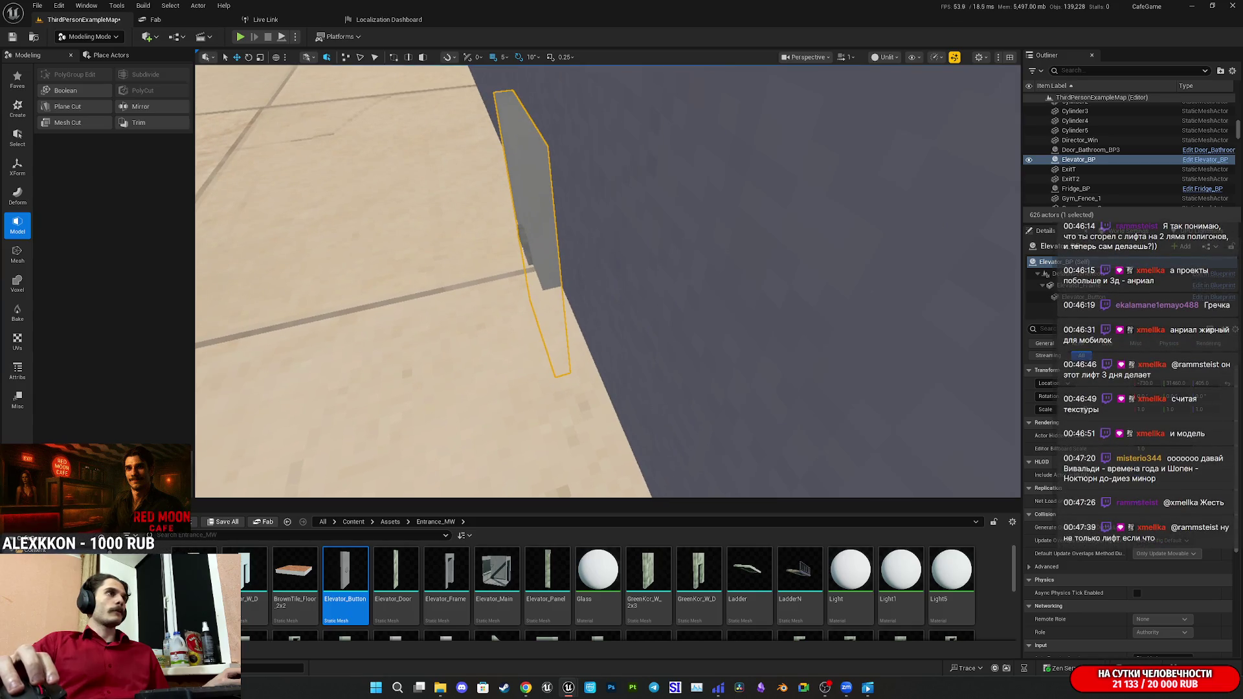
{"action": "key", "text": "f"}
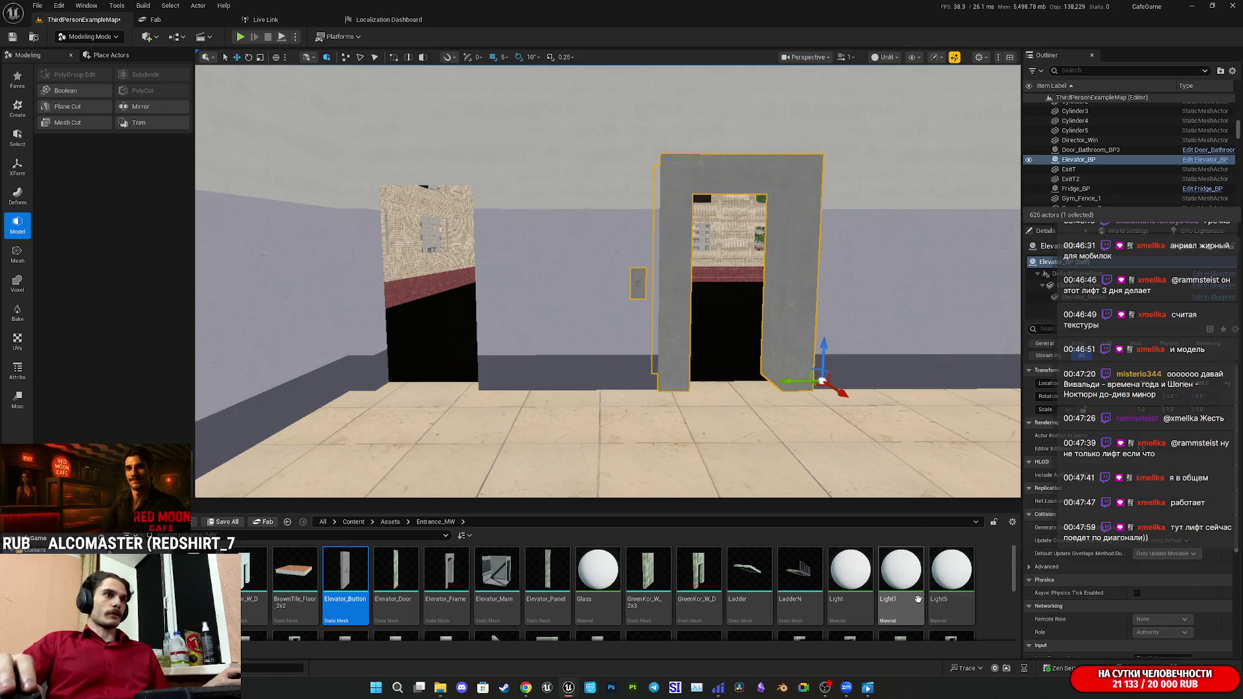
{"action": "mouse_move", "coordinate": [902, 604]}
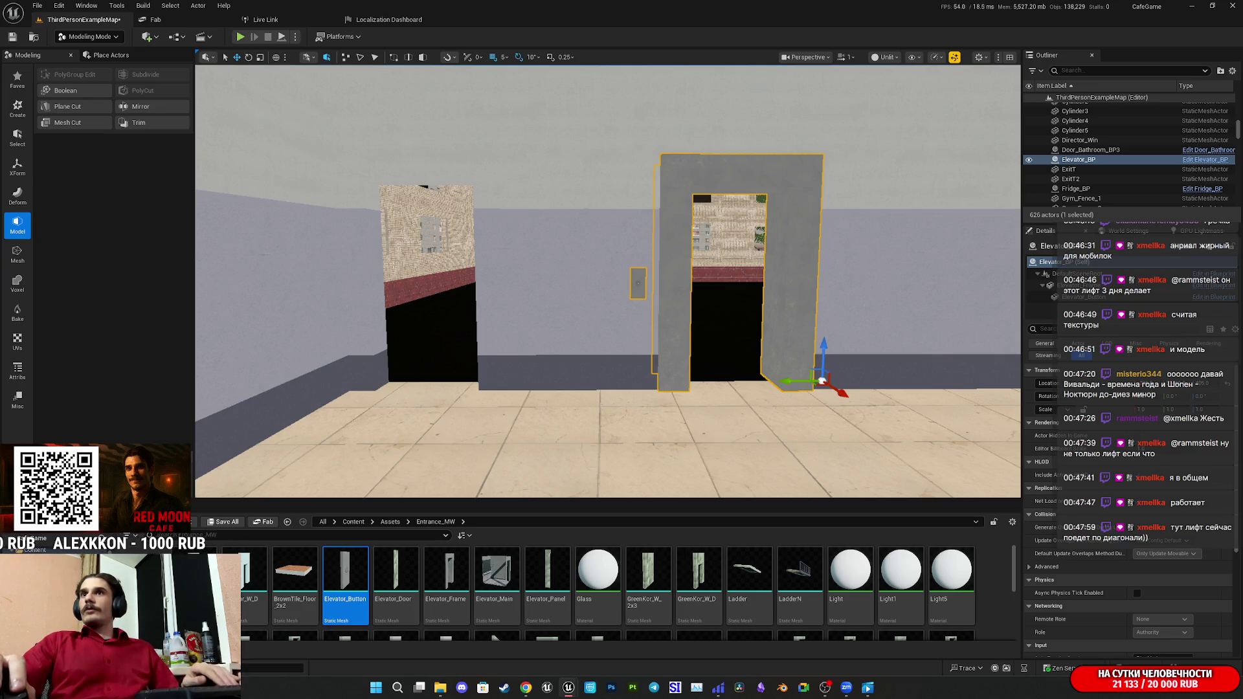
{"action": "key", "text": "Up"}
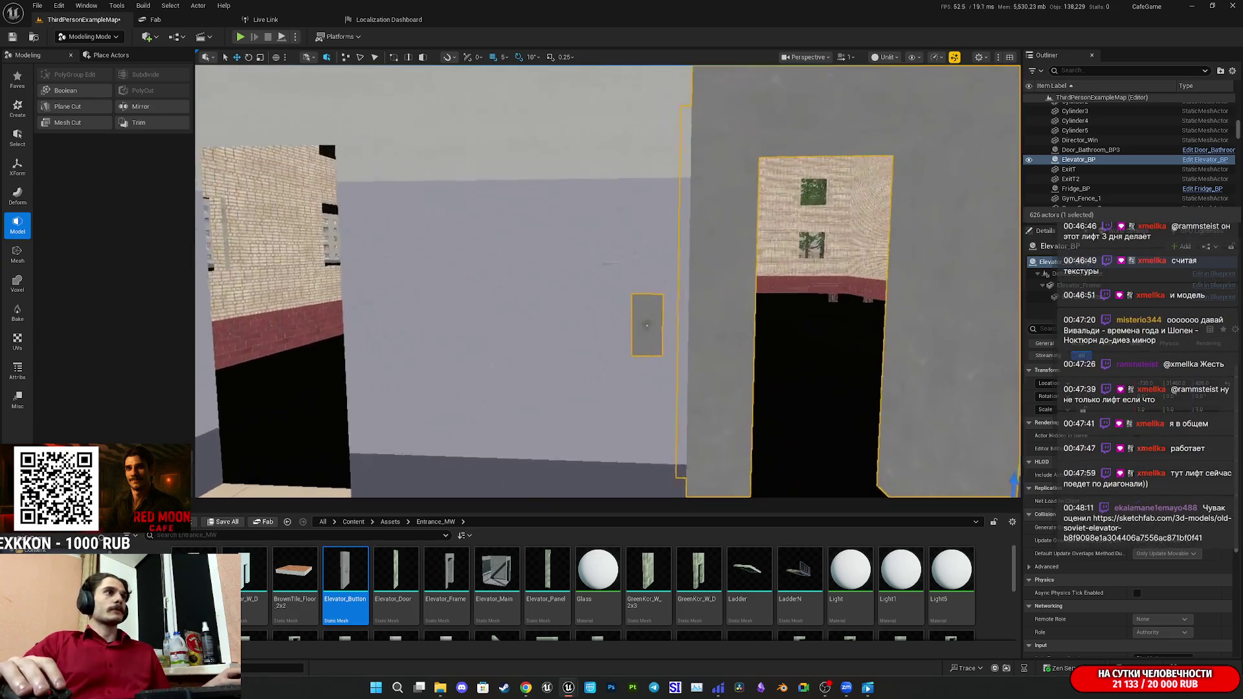
{"action": "left_click", "coordinate": [240, 37]}
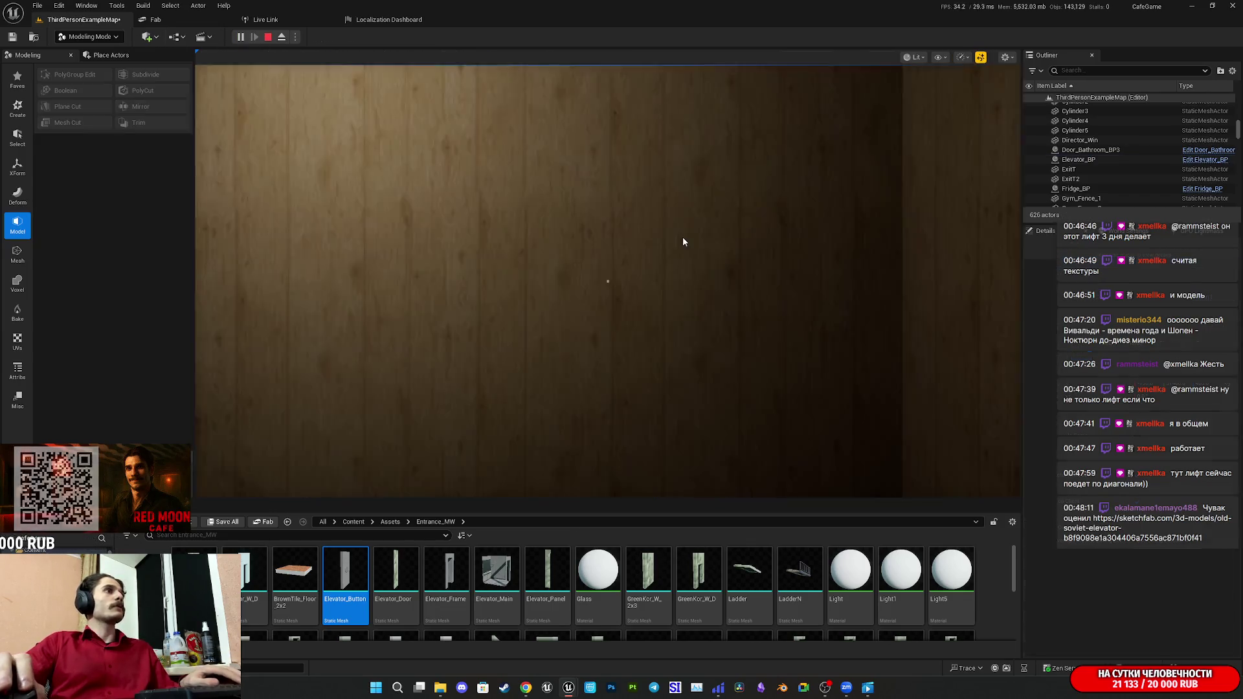
{"action": "key", "text": "w"}
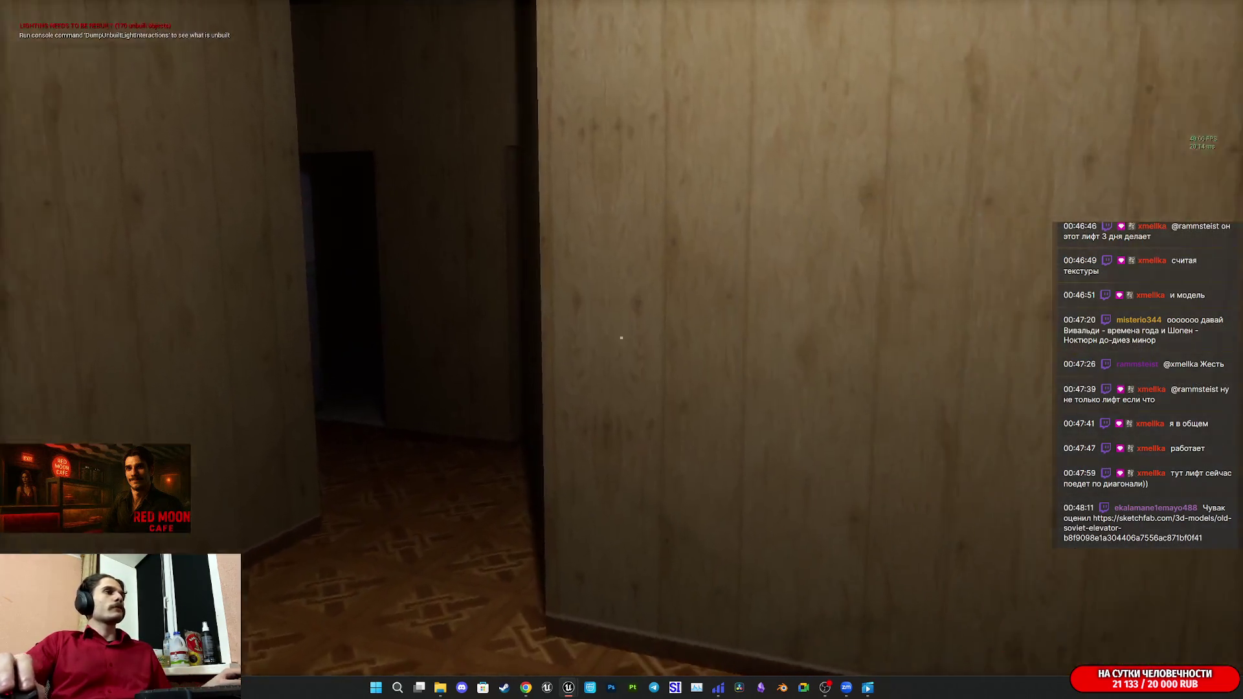
{"action": "key", "text": "w"}
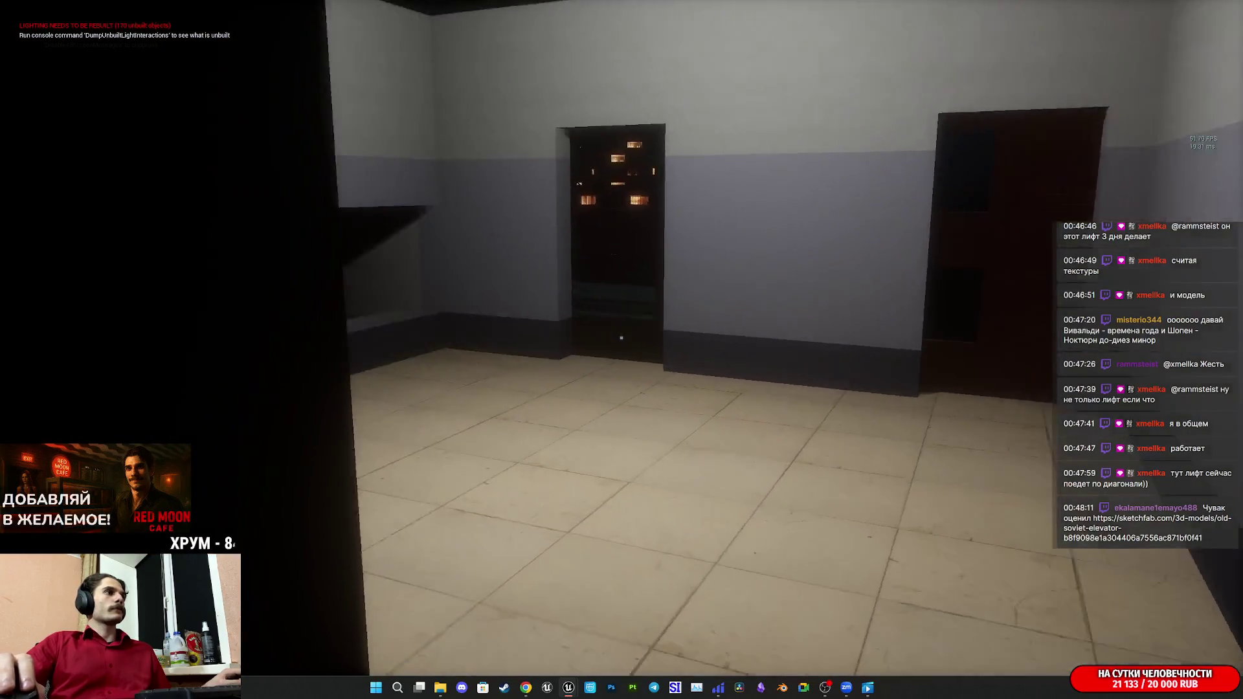
{"action": "key", "text": "w"}
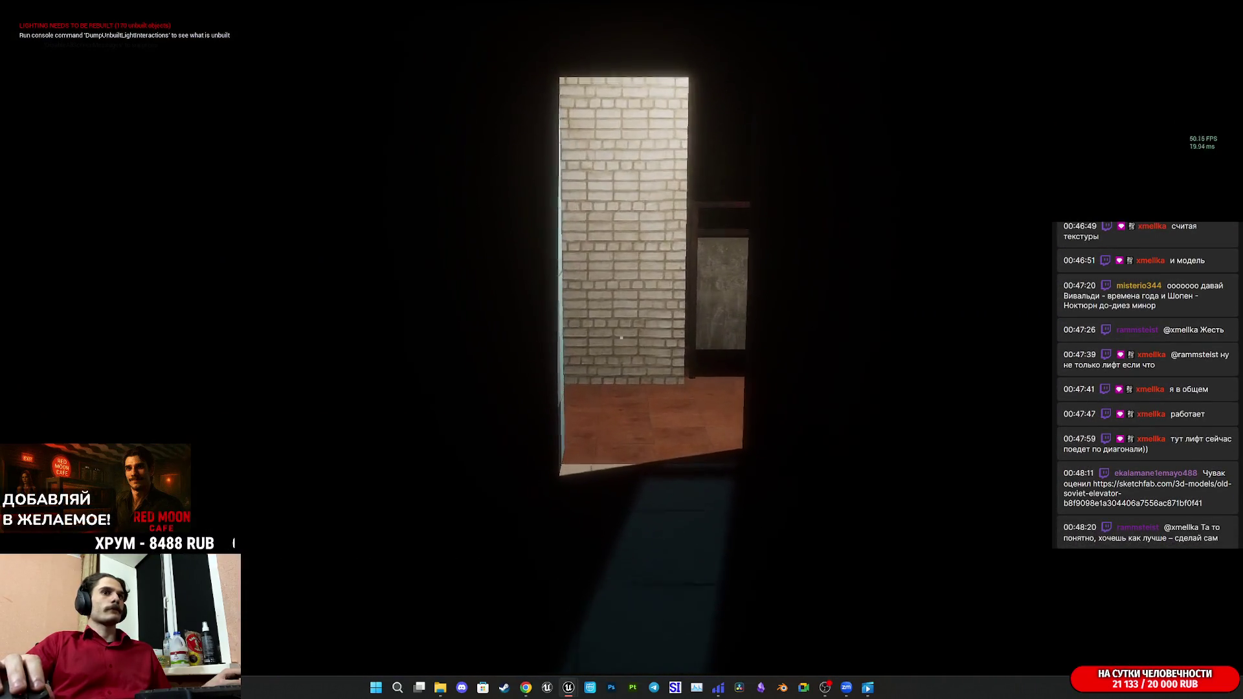
{"action": "key", "text": "w"}
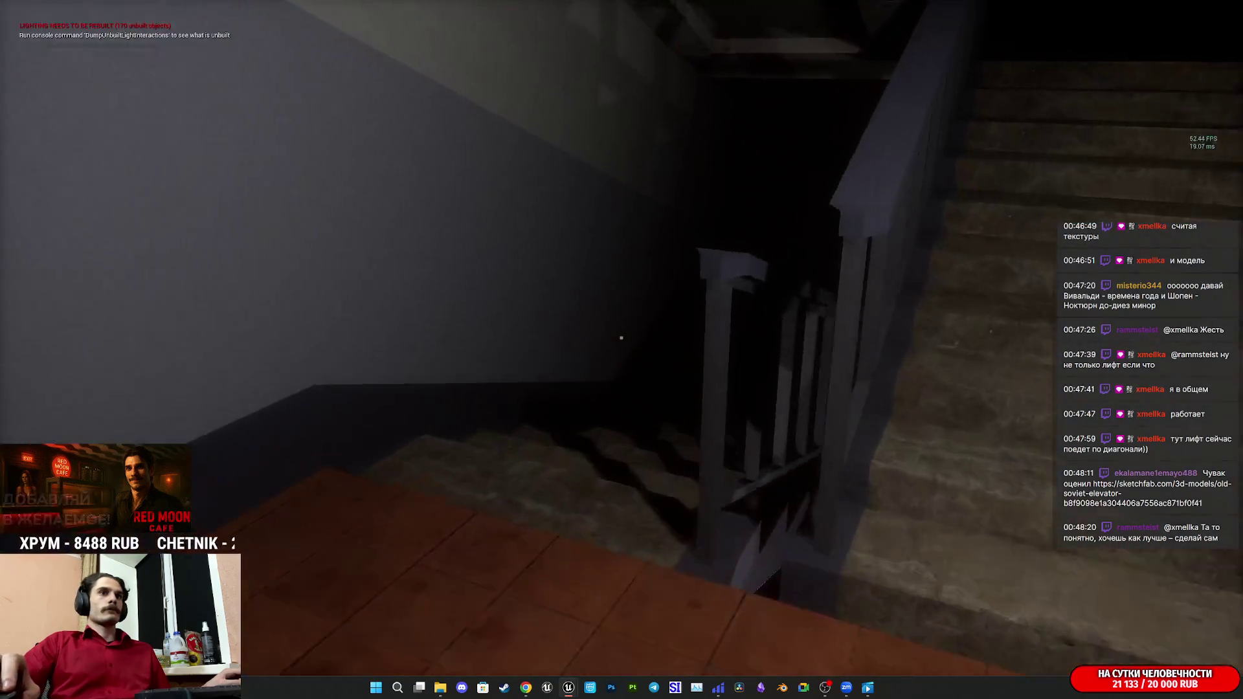
{"action": "key", "text": "w"}
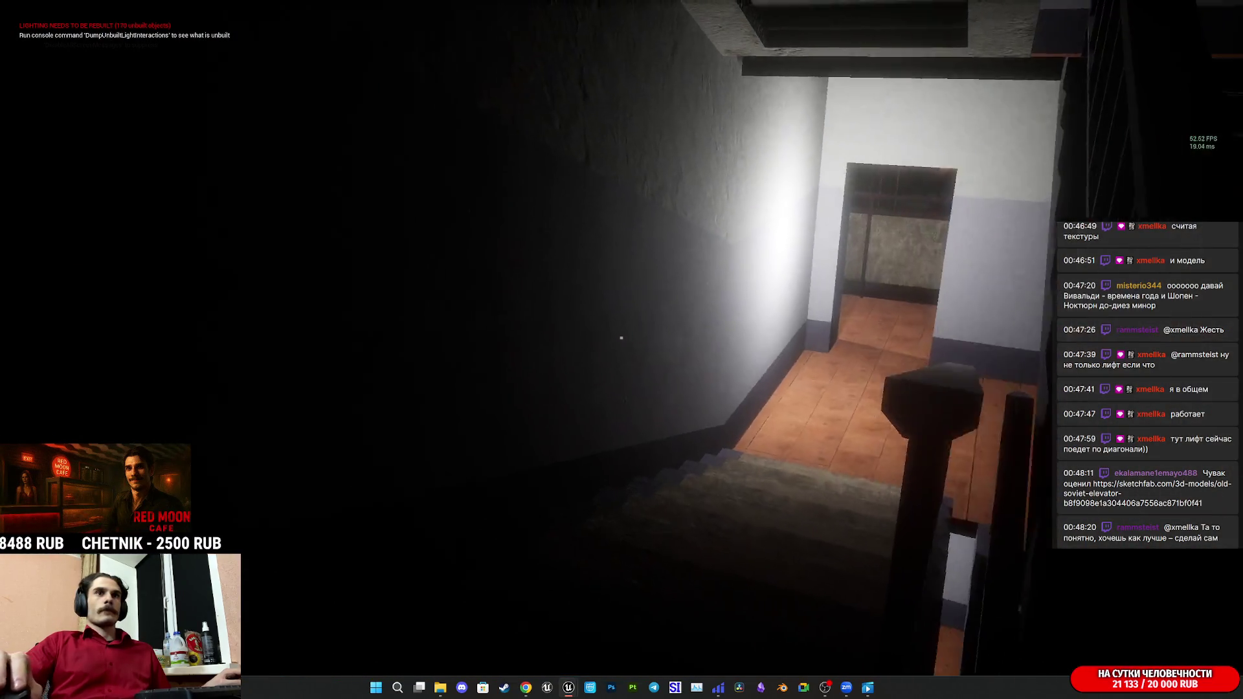
{"action": "key", "text": "w"}
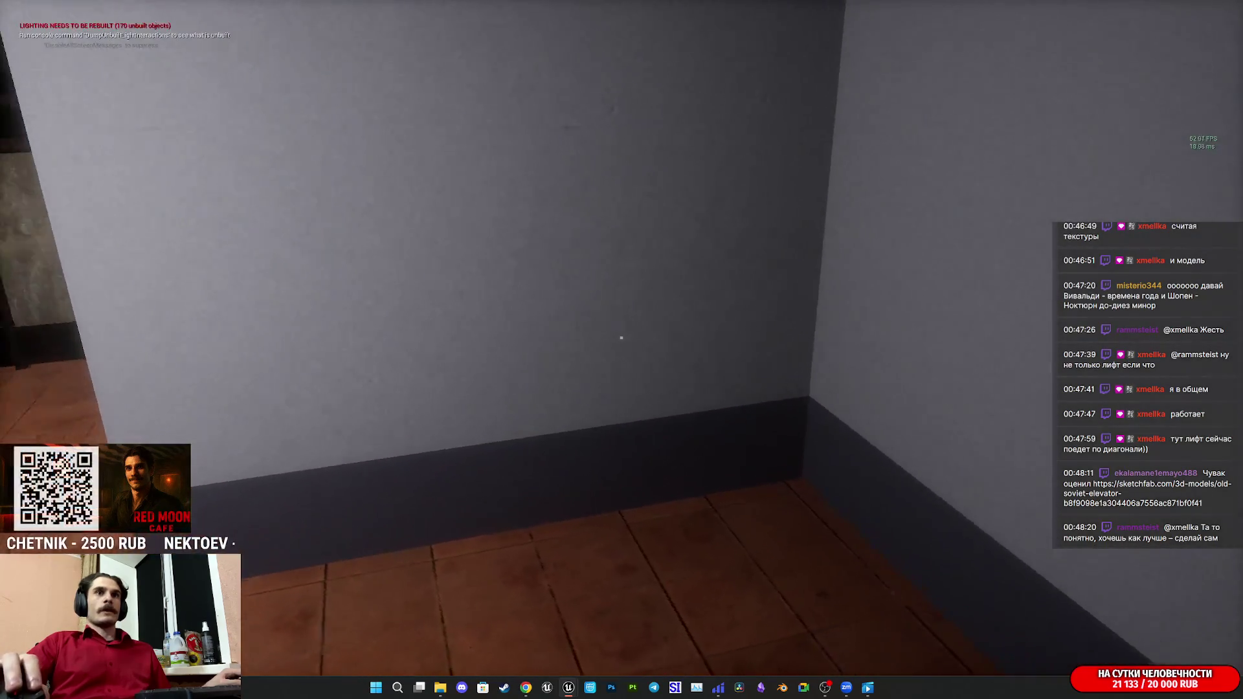
{"action": "key", "text": "w"}
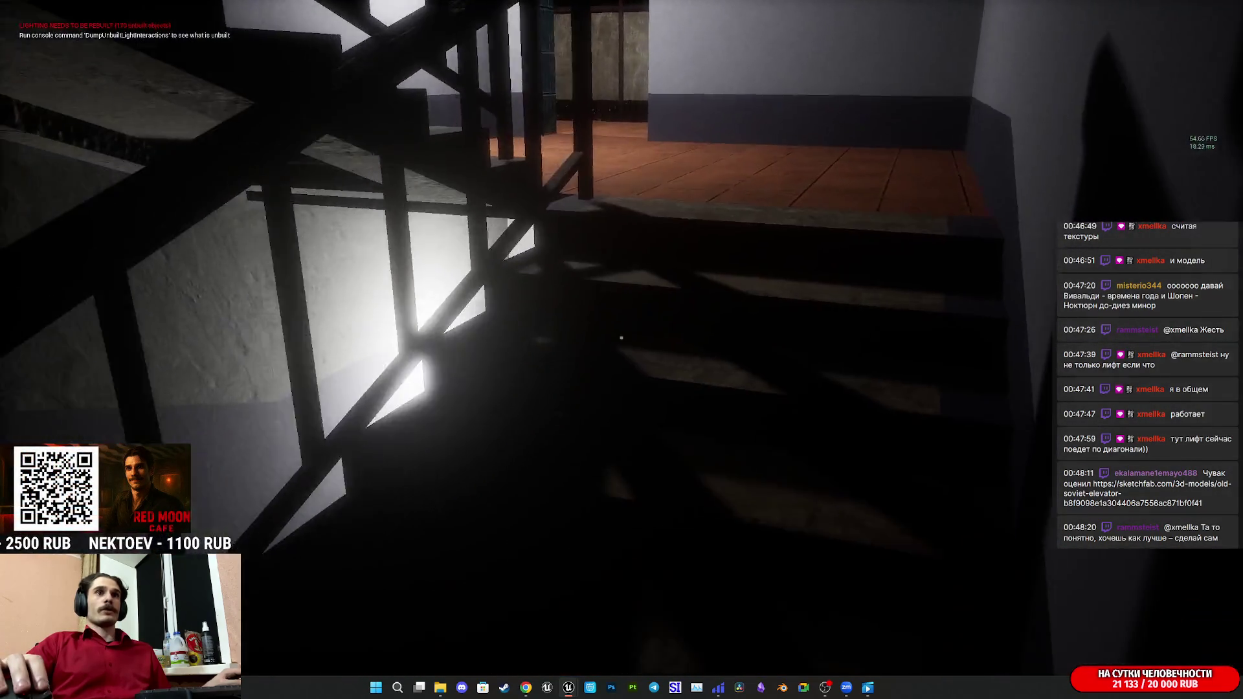
{"action": "key", "text": "w"}
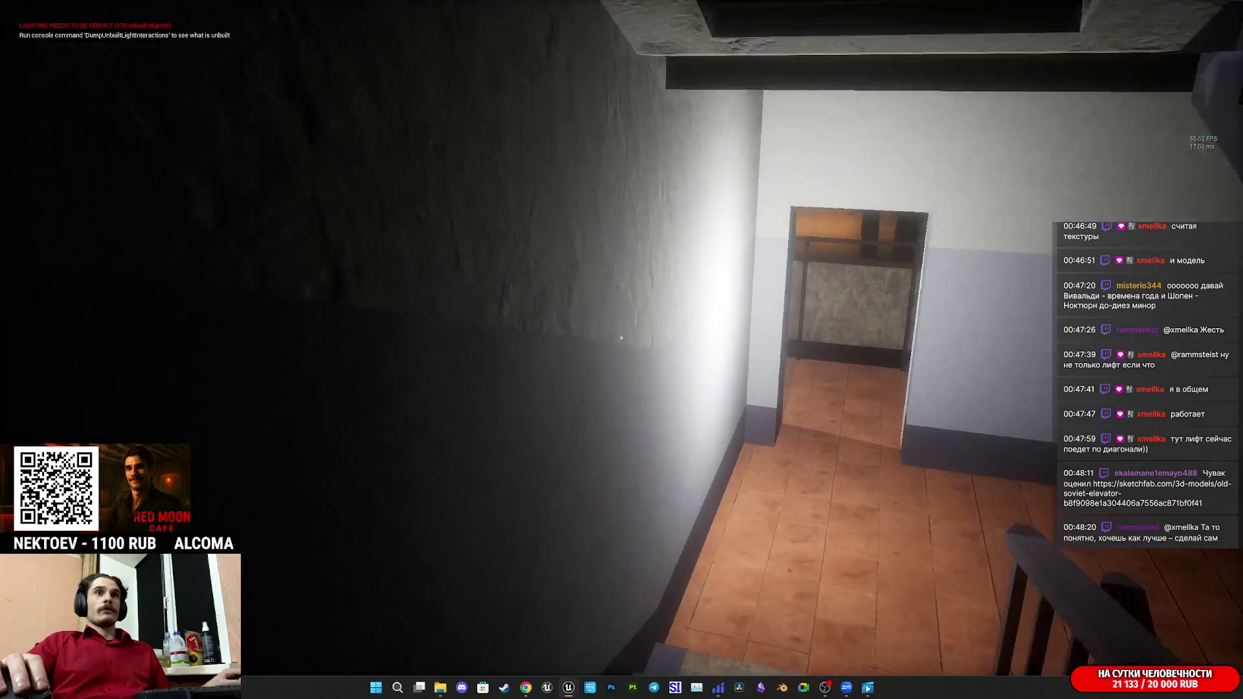
{"action": "key", "text": "w"}
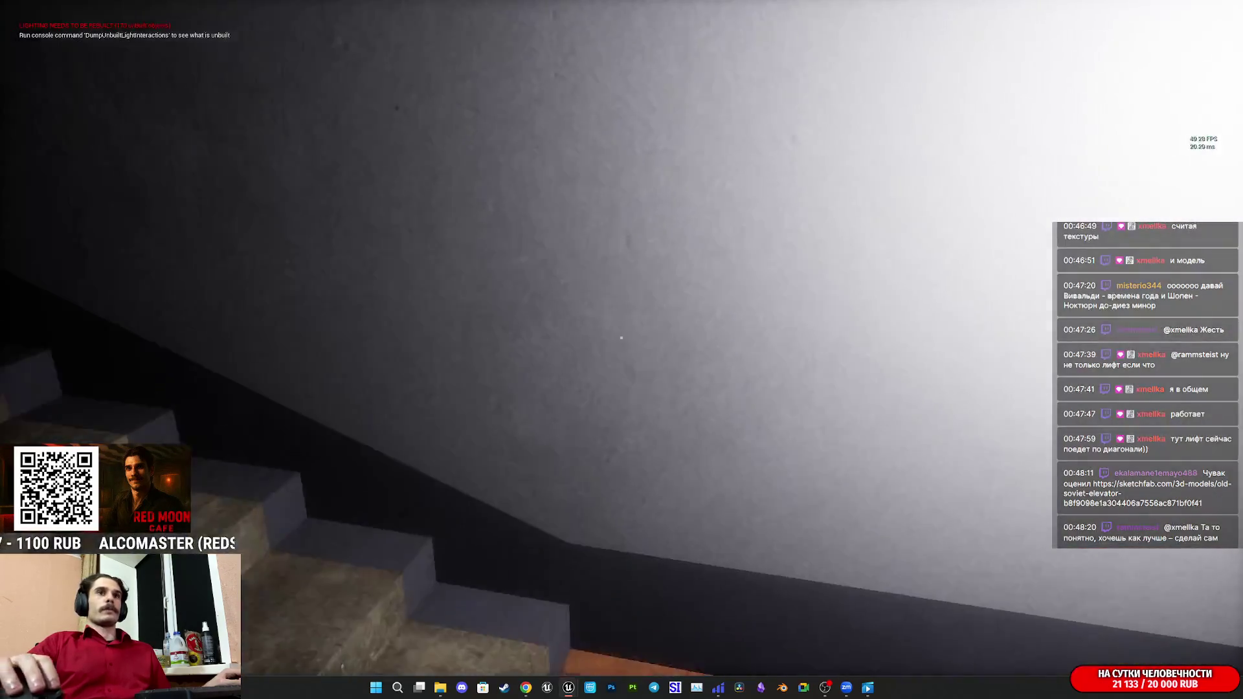
{"action": "key", "text": "w"}
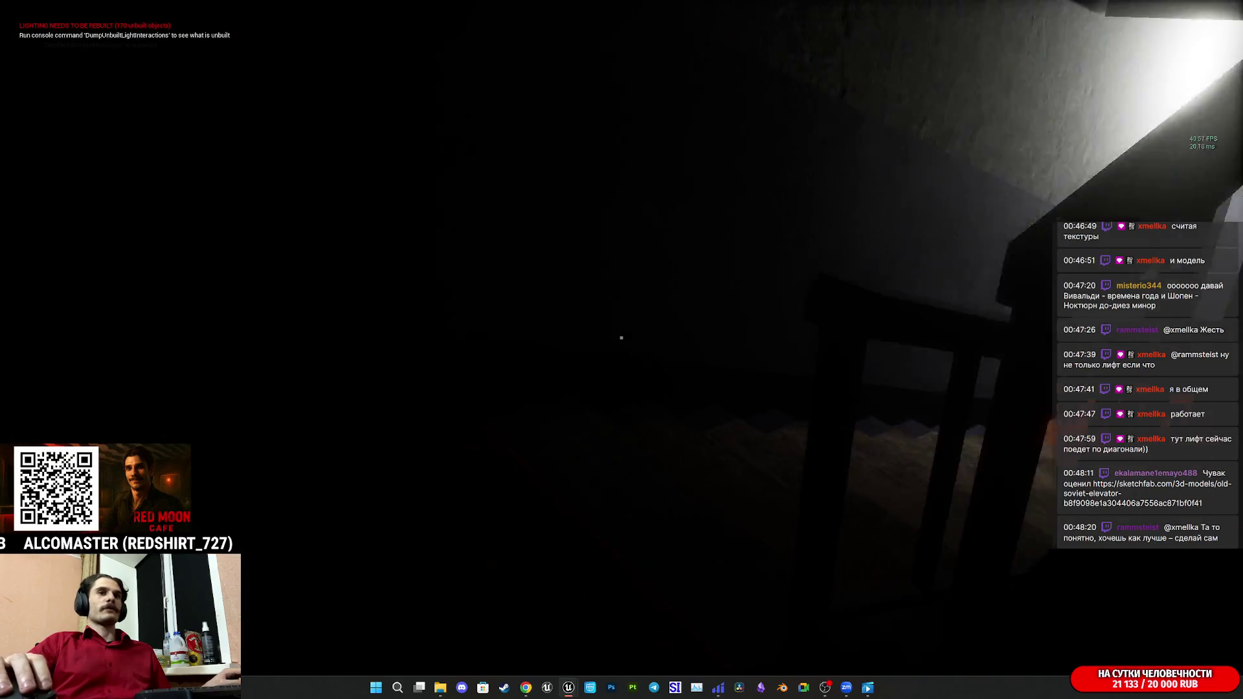
{"action": "key", "text": "w"}
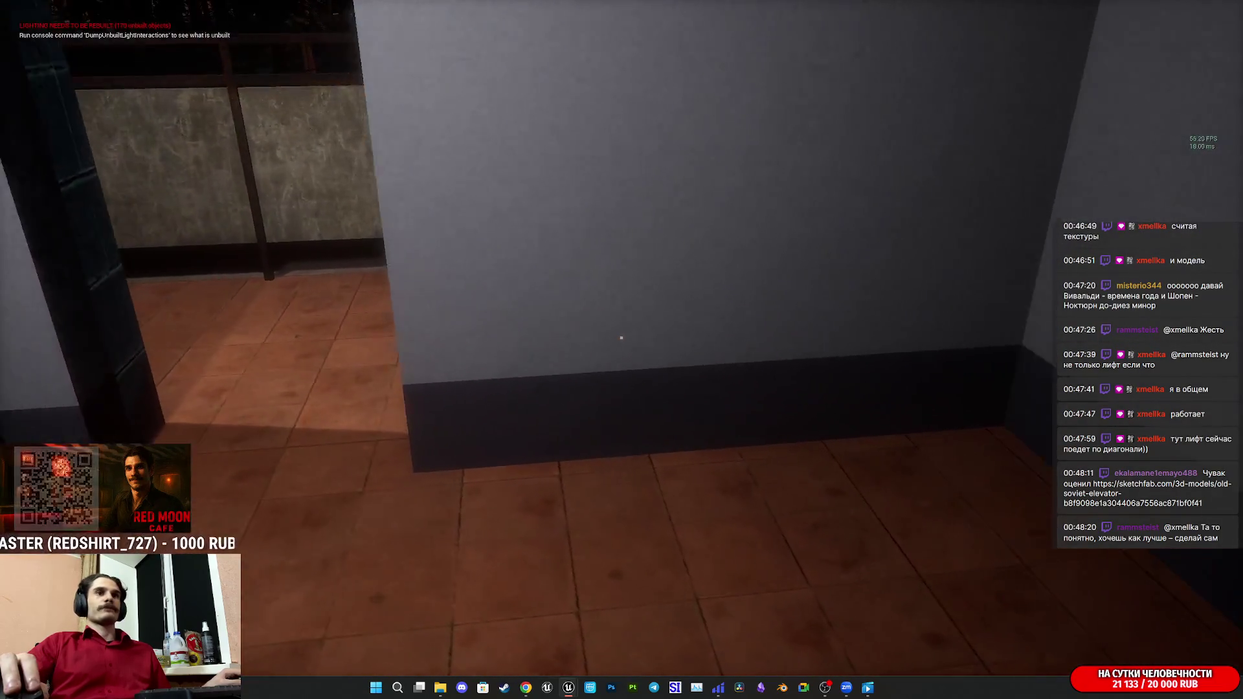
{"action": "key", "text": "w"}
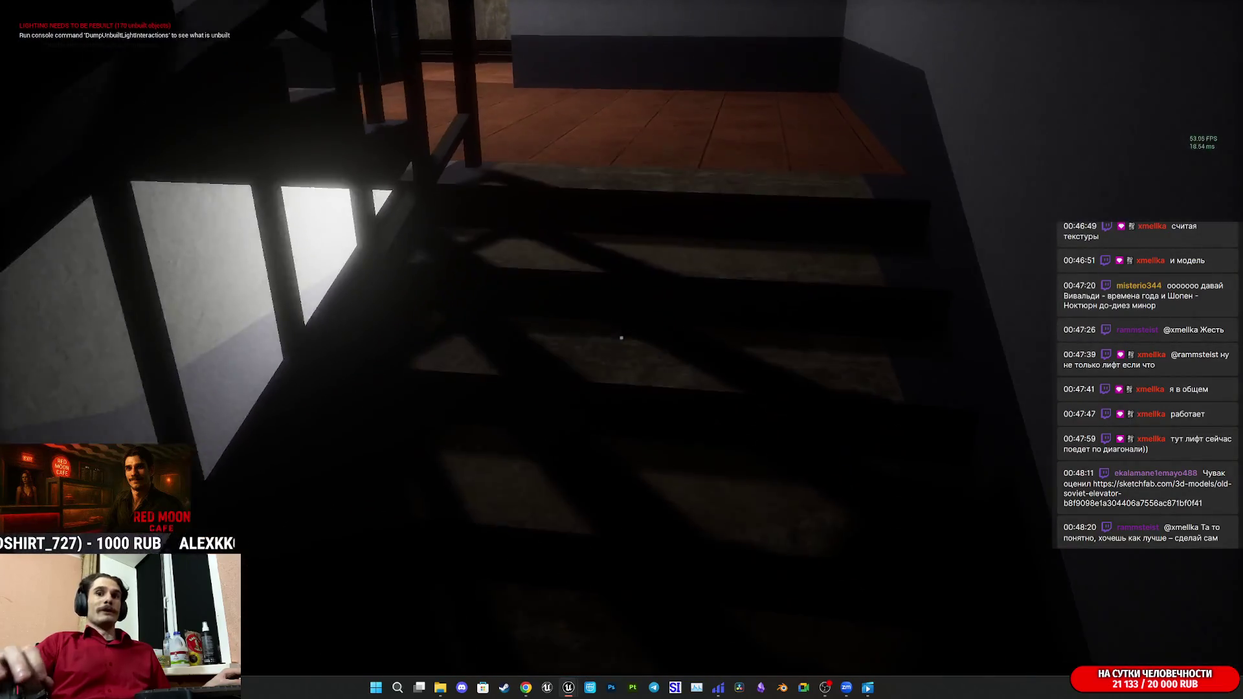
{"action": "key", "text": "w"}
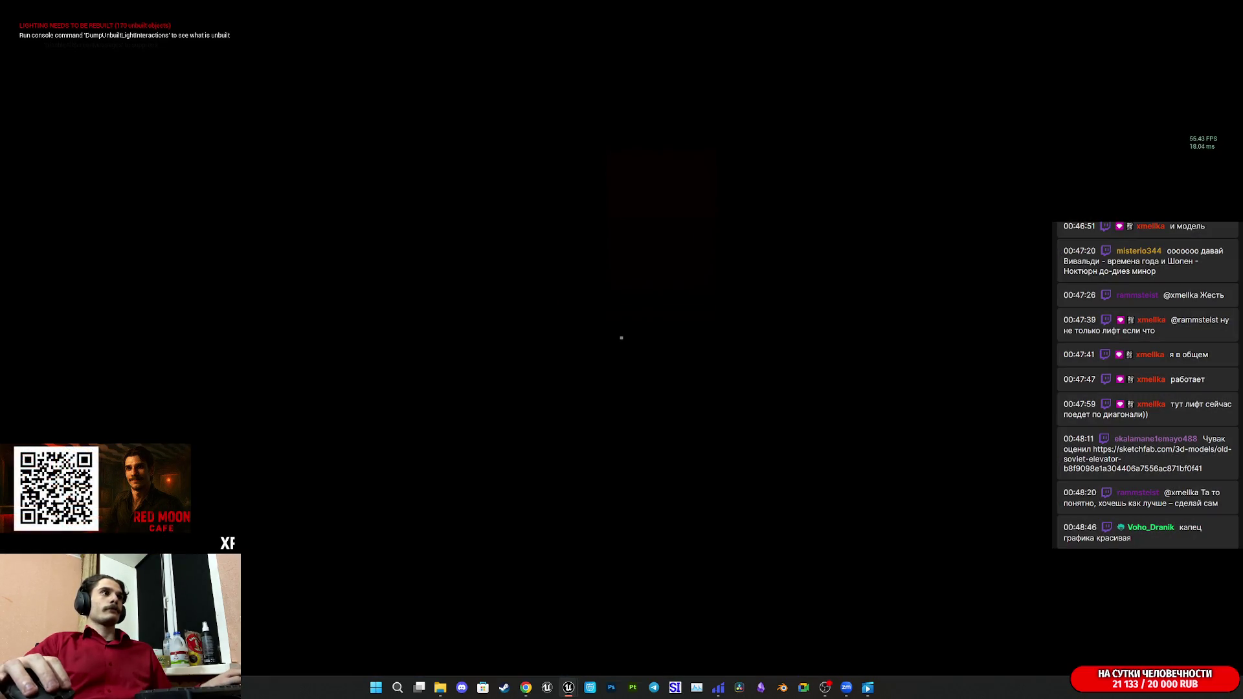
{"action": "key", "text": "w"}
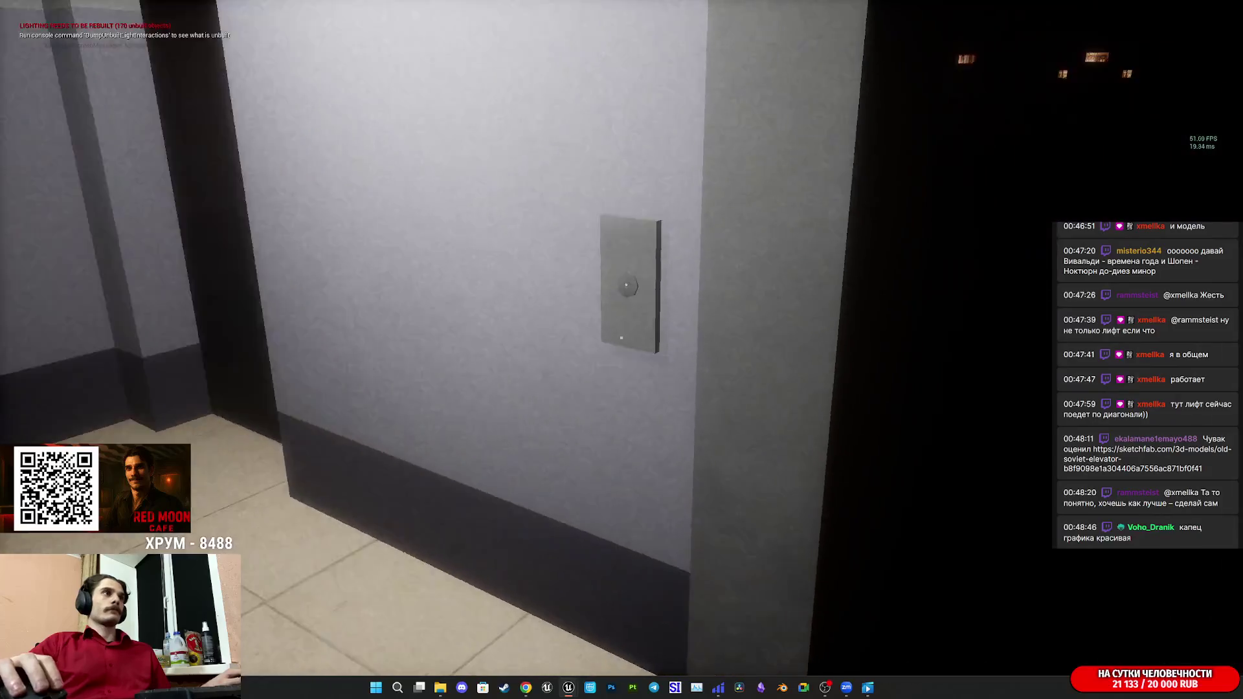
{"action": "key", "text": "w"}
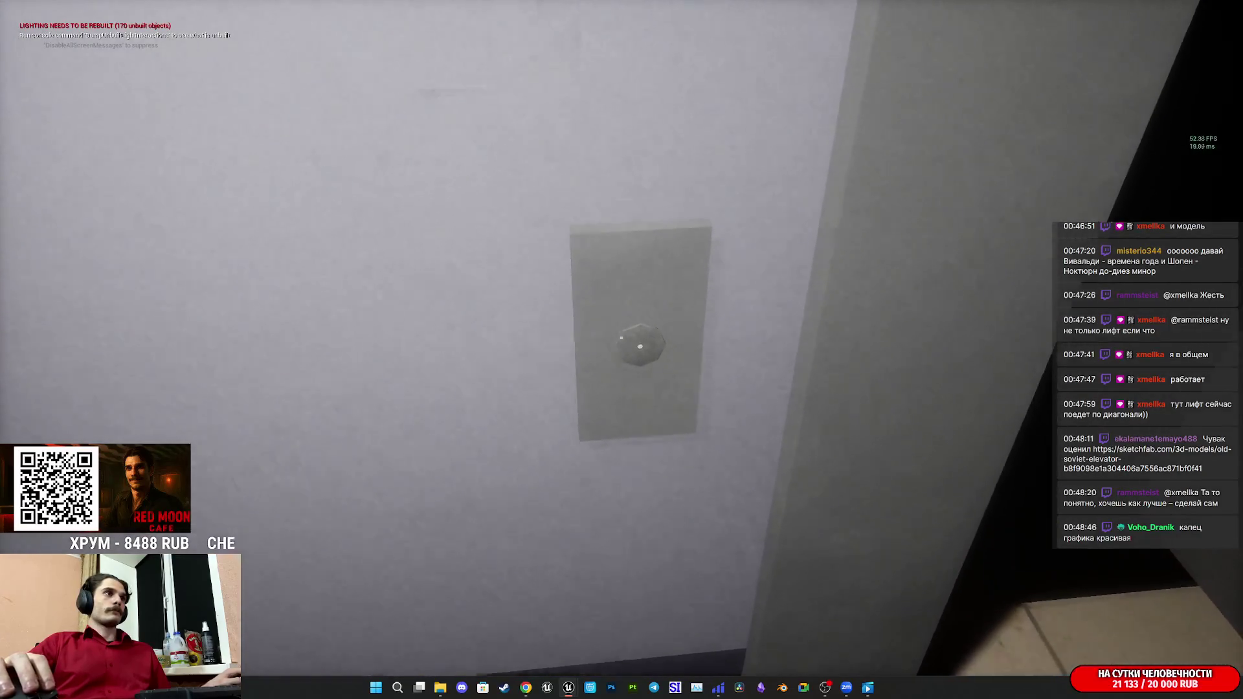
{"action": "key", "text": "s"}
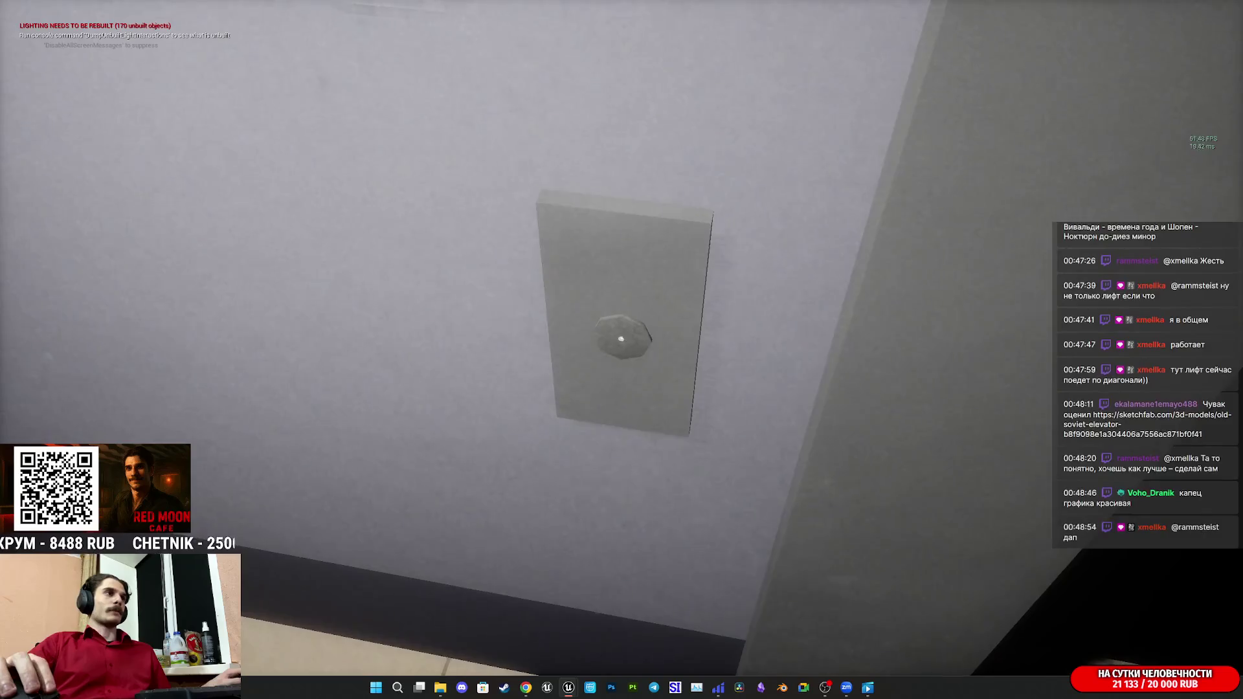
{"action": "key", "text": "w"}
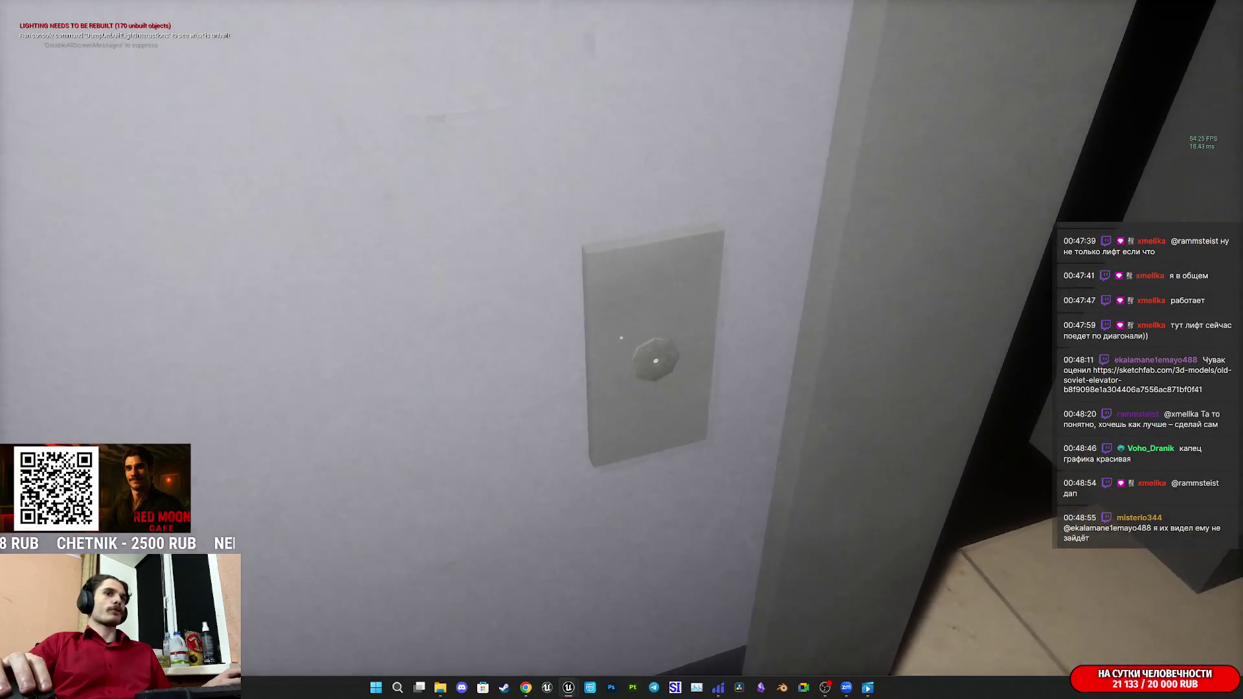
{"action": "key", "text": "s"}
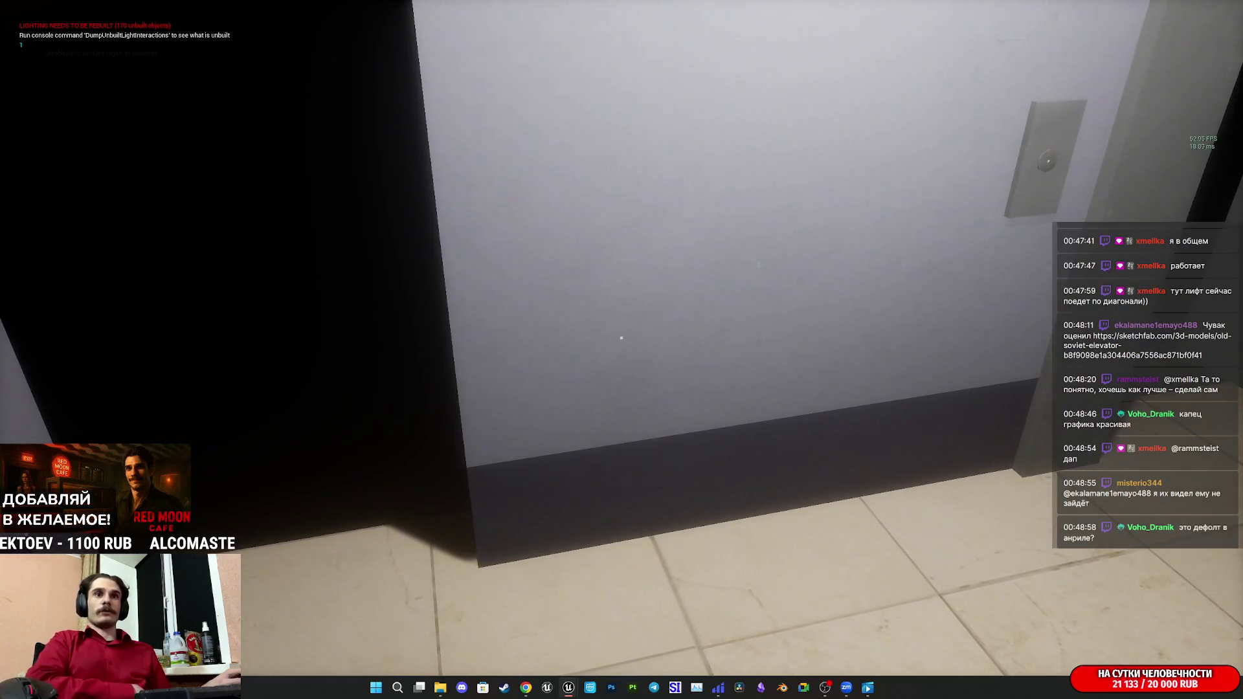
{"action": "key", "text": "s"}
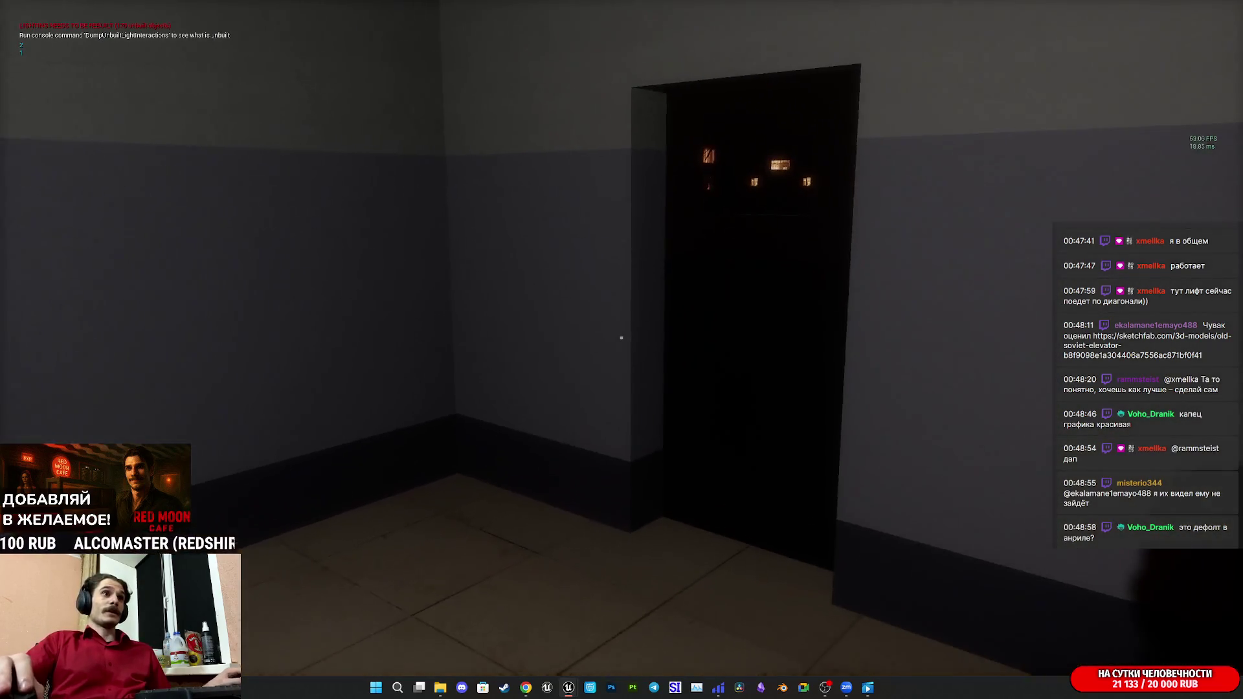
{"action": "key", "text": "w"}
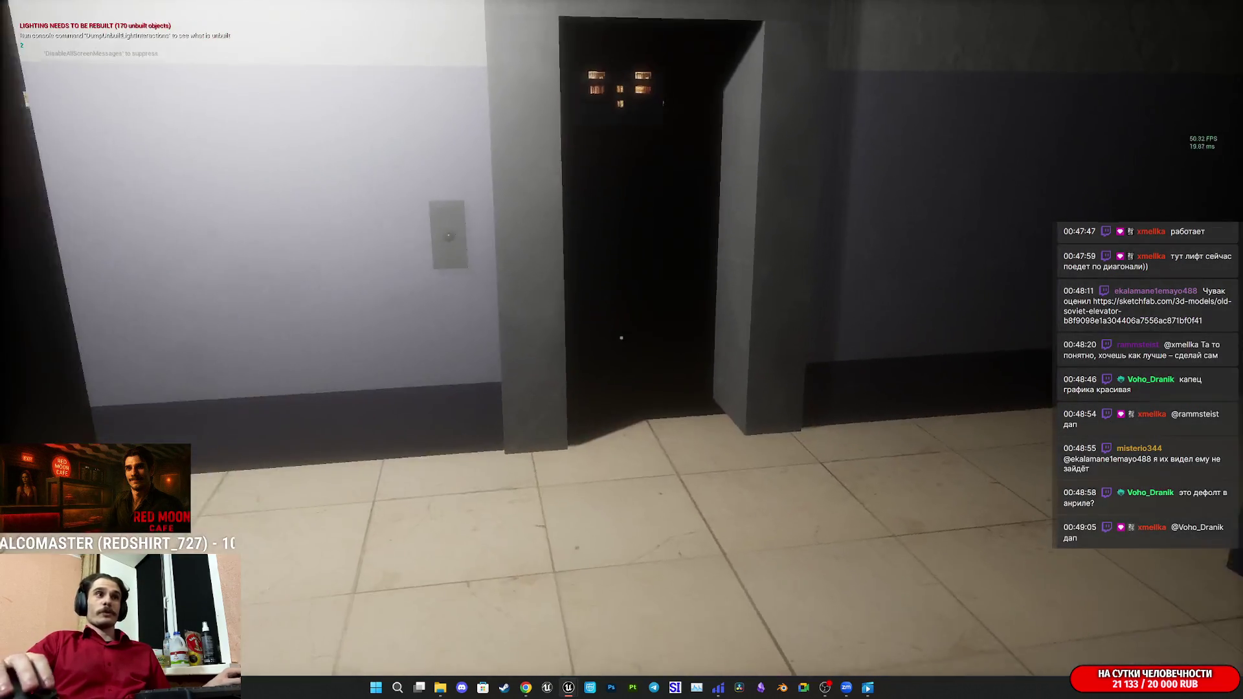
{"action": "key", "text": "w"}
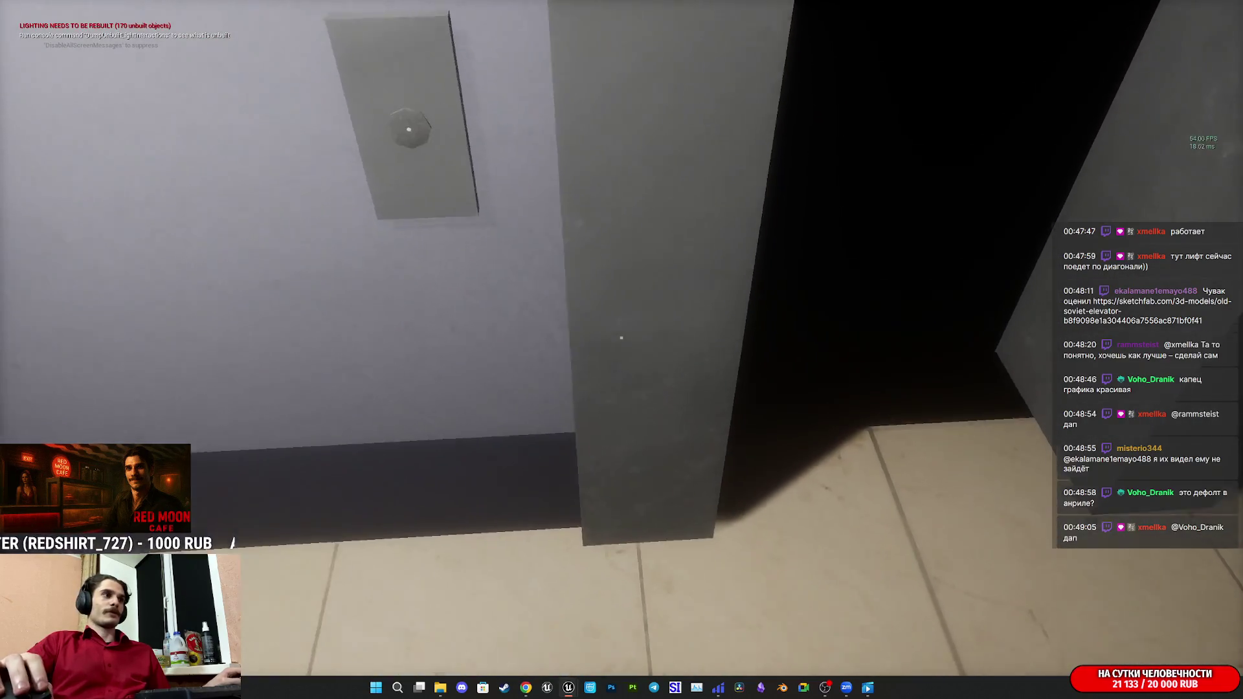
{"action": "key", "text": "w"}
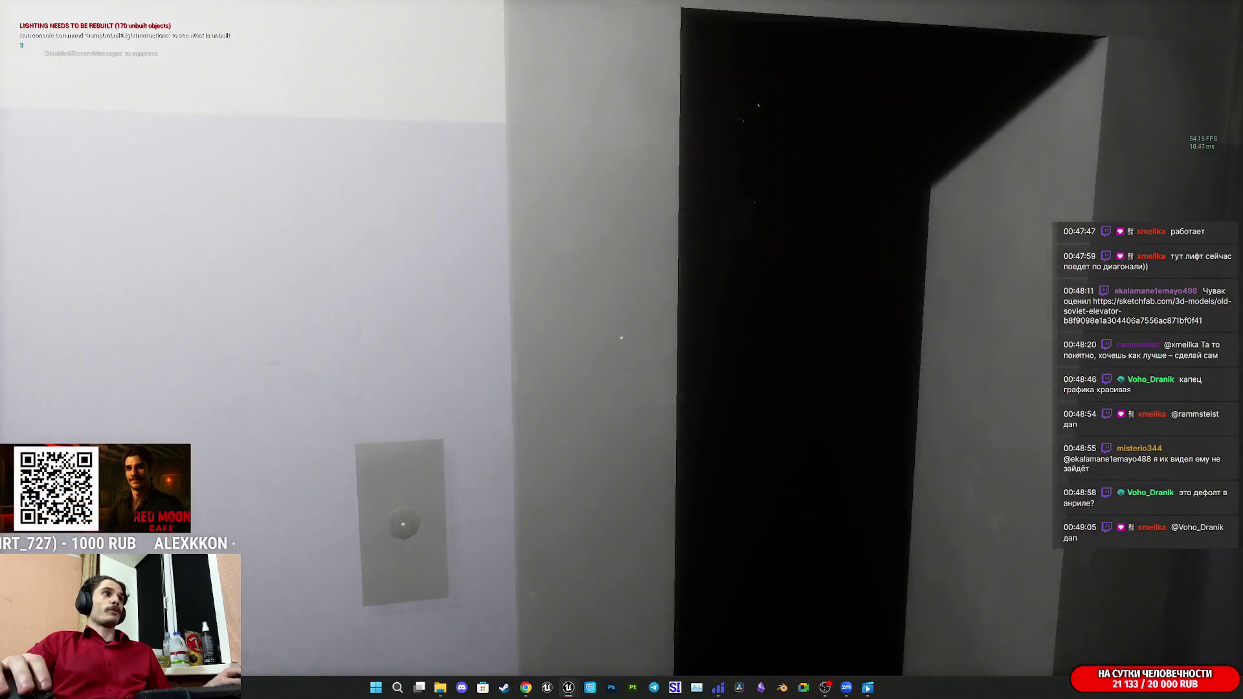
{"action": "key", "text": "w"}
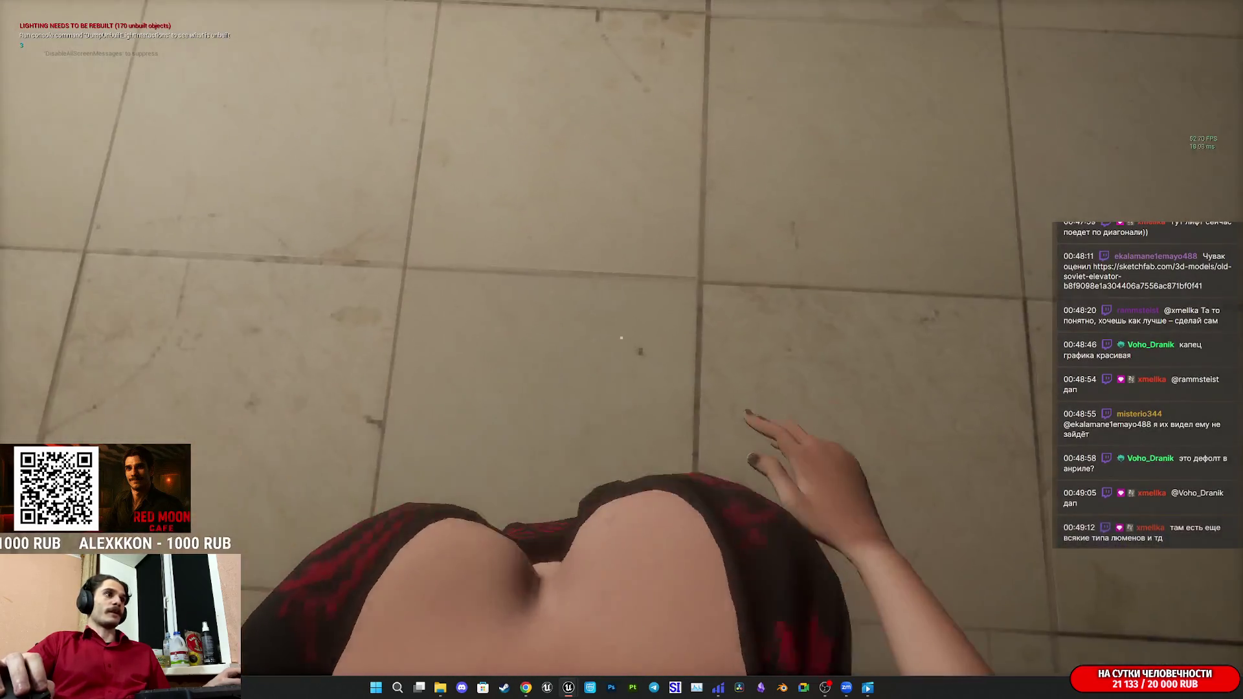
{"action": "key", "text": "w"}
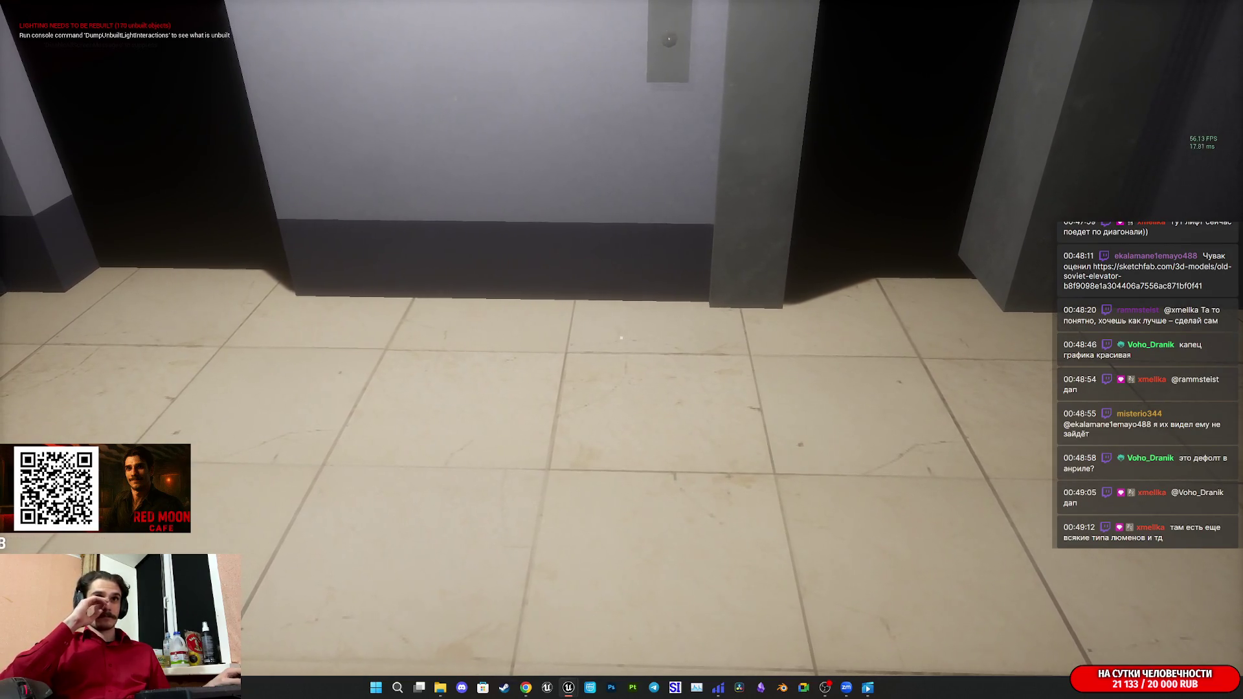
{"action": "key", "text": "w"}
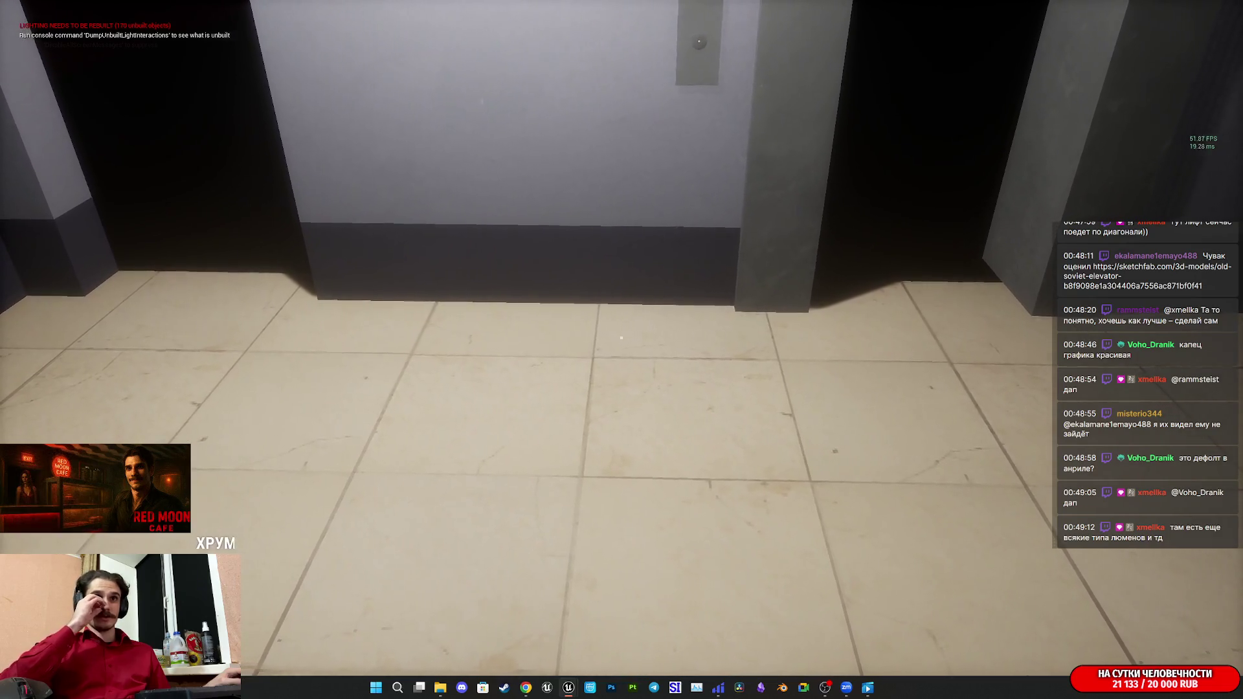
{"action": "key", "text": "a"}
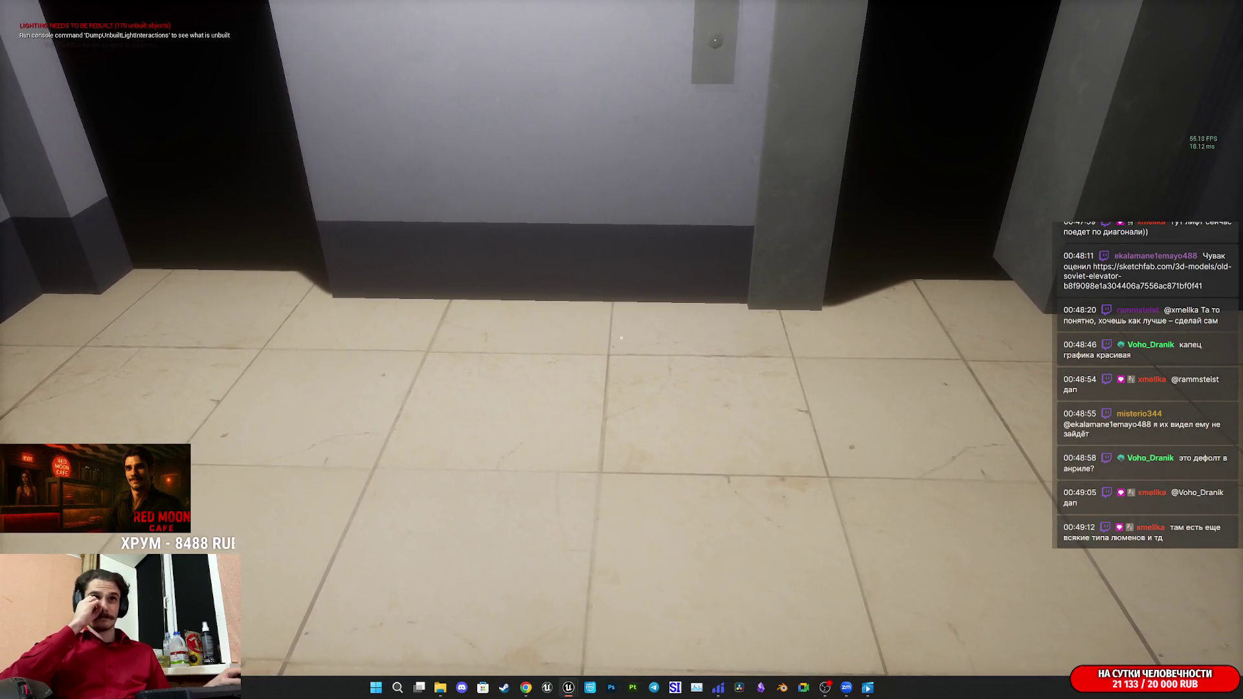
{"action": "key", "text": "d"}
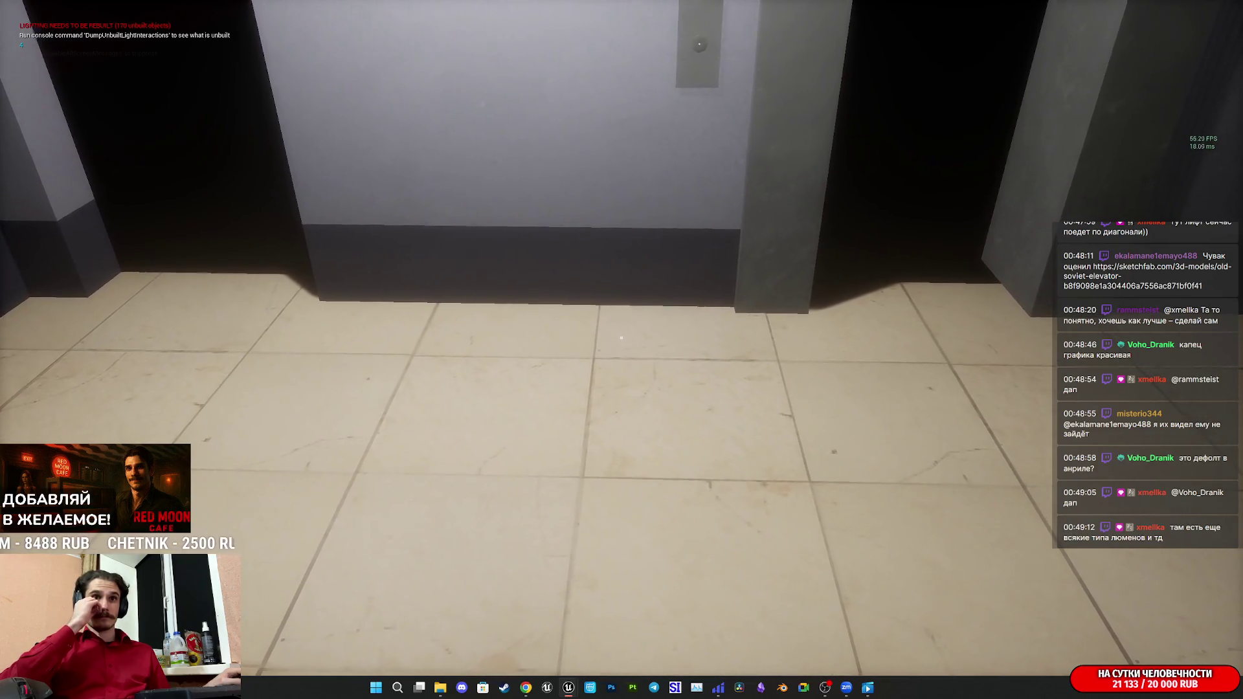
{"action": "key", "text": "d"}
{"action": "key", "text": "d"}
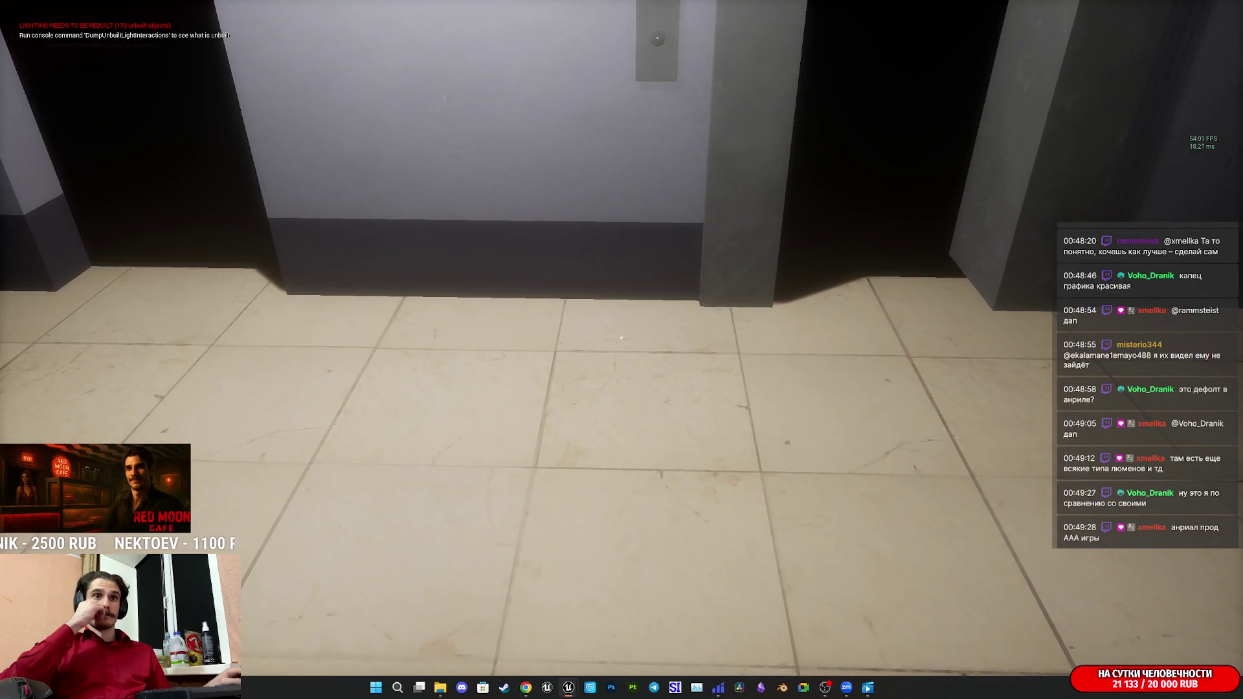
{"action": "key", "text": "a"}
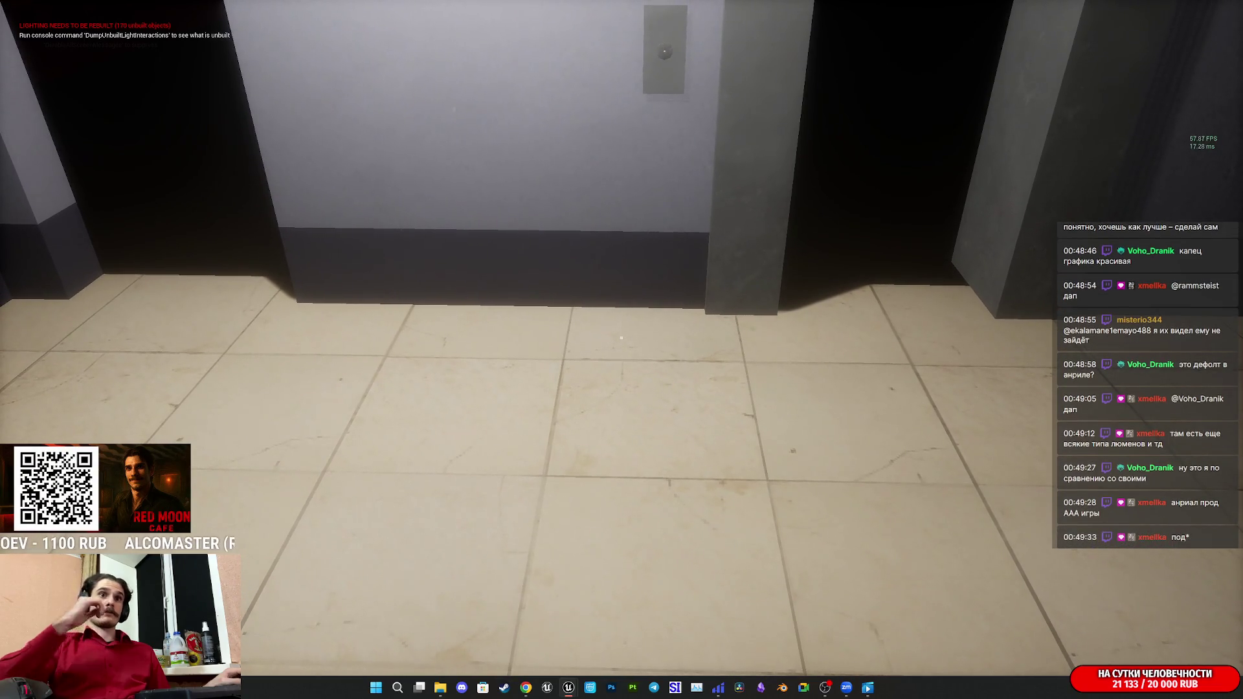
{"action": "key", "text": "w"}
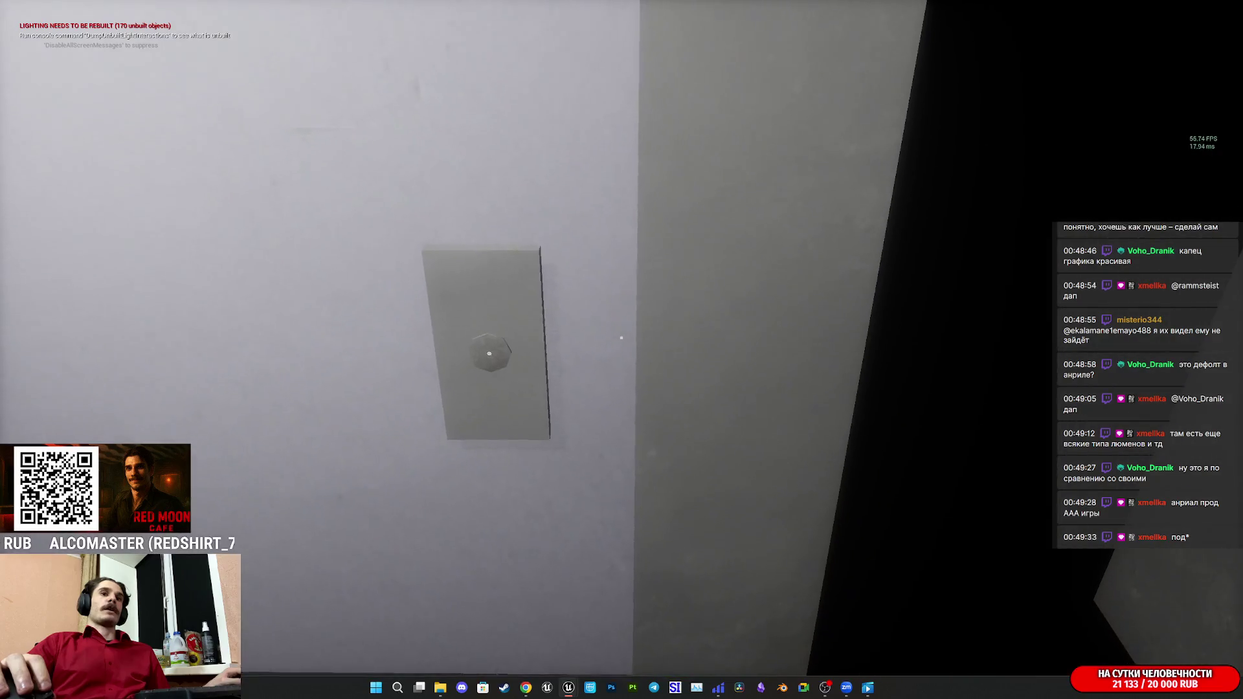
{"action": "key", "text": "s"}
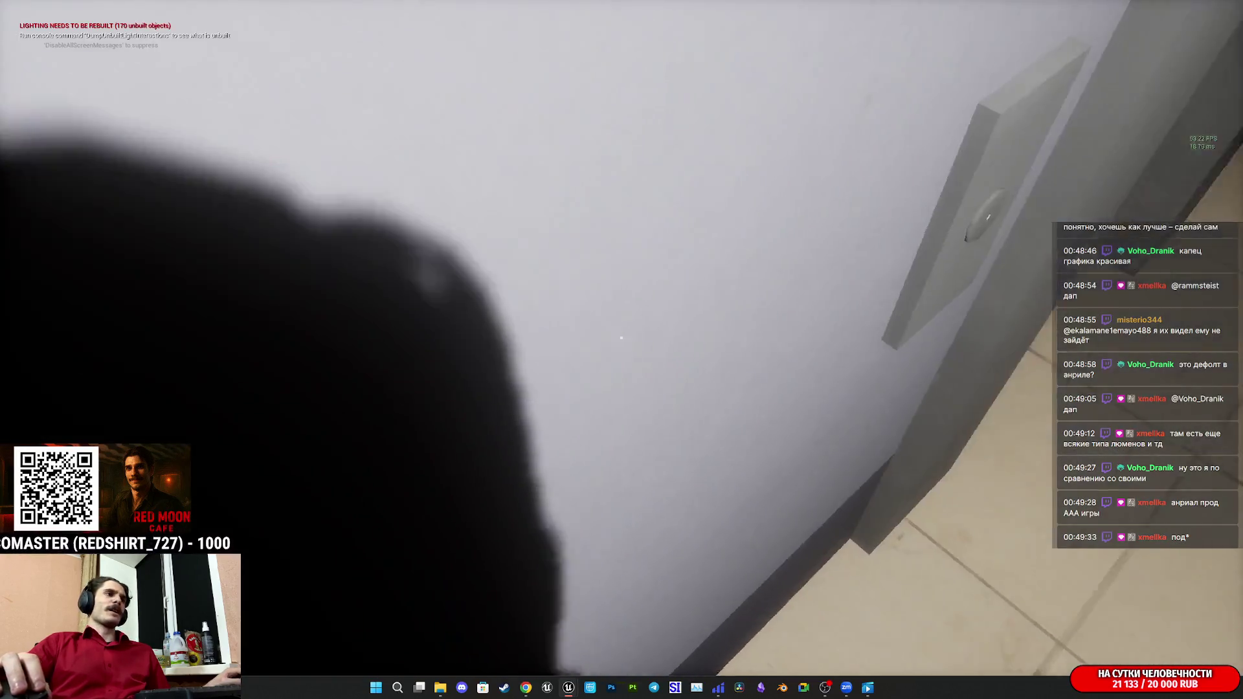
{"action": "key", "text": "w"}
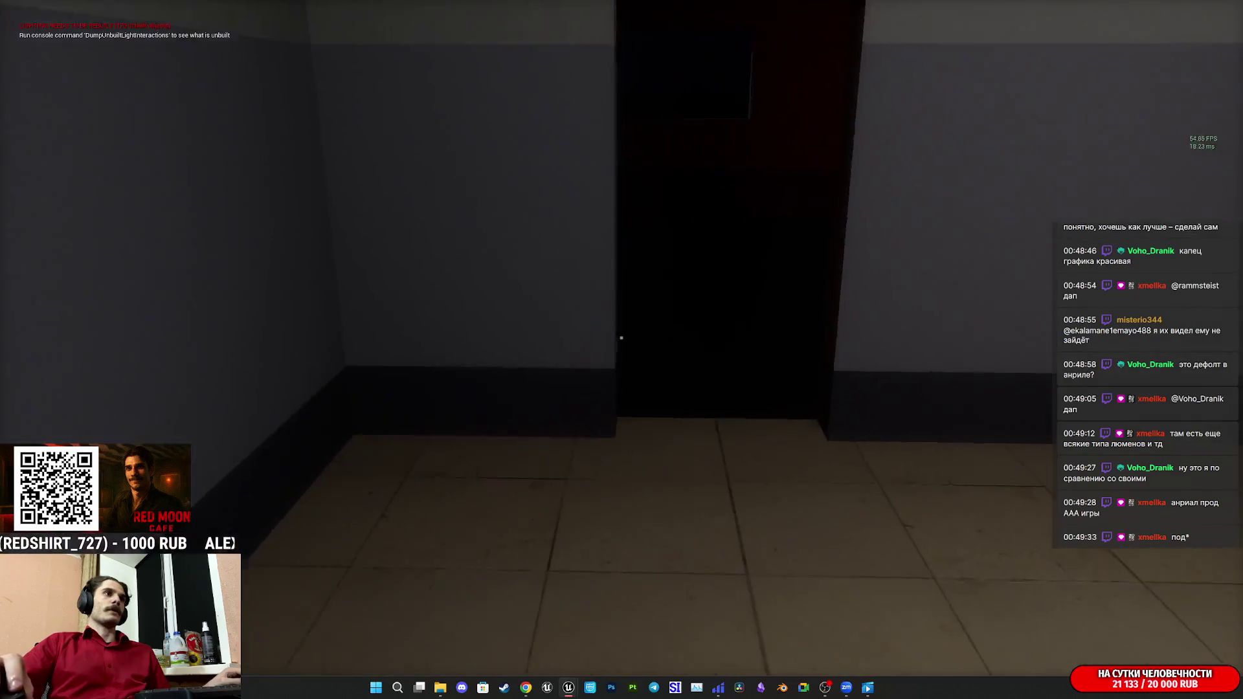
{"action": "key", "text": "w"}
{"action": "key", "text": "w"}
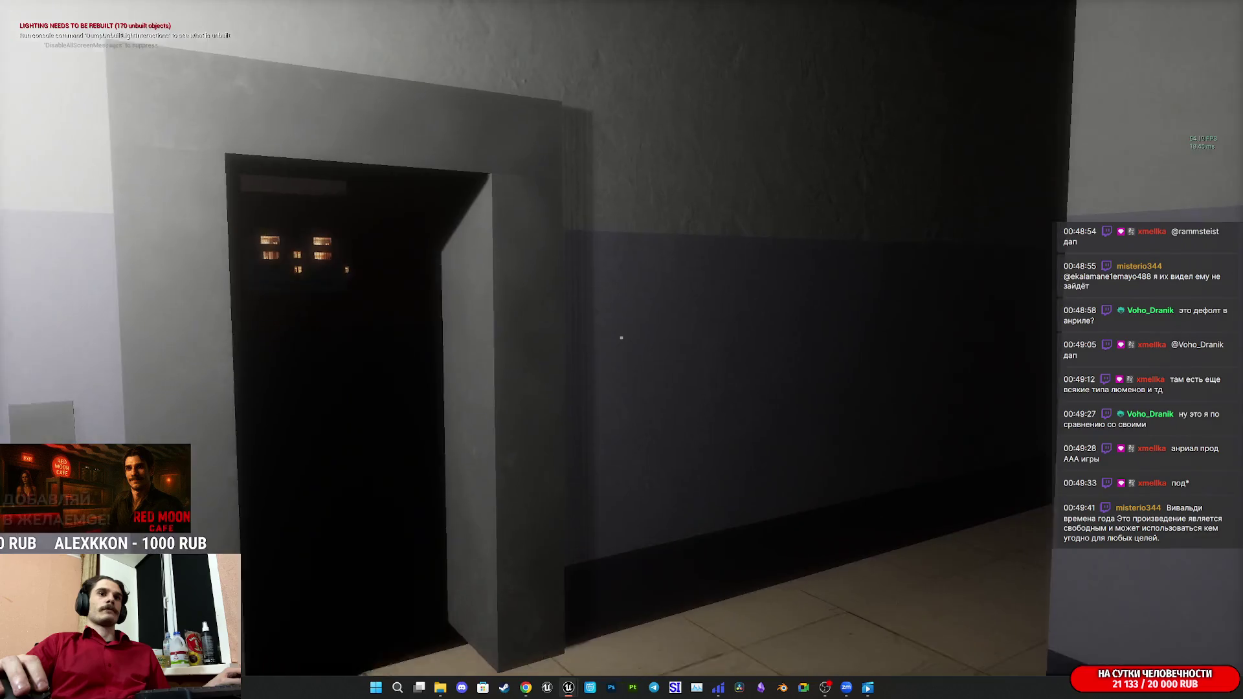
Walk past both elevator doorways to the call-button panel, then stop play and restore the editor layout.
{"action": "key", "text": "w"}
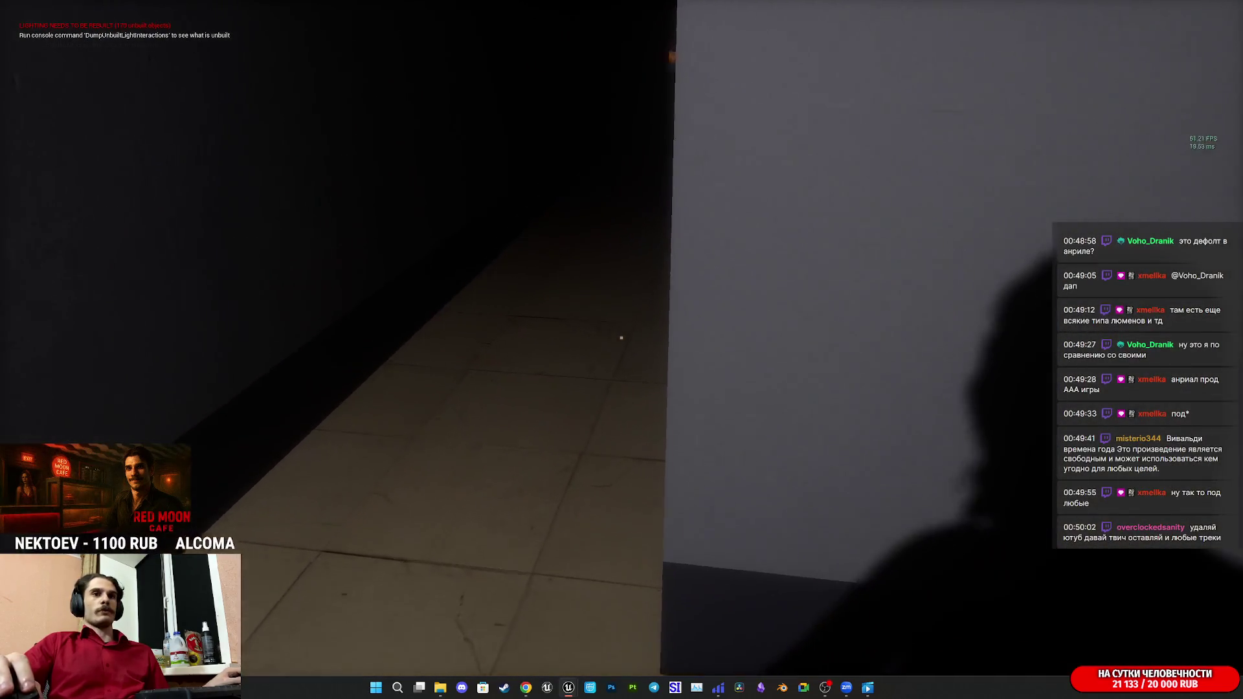
{"action": "key", "text": "s"}
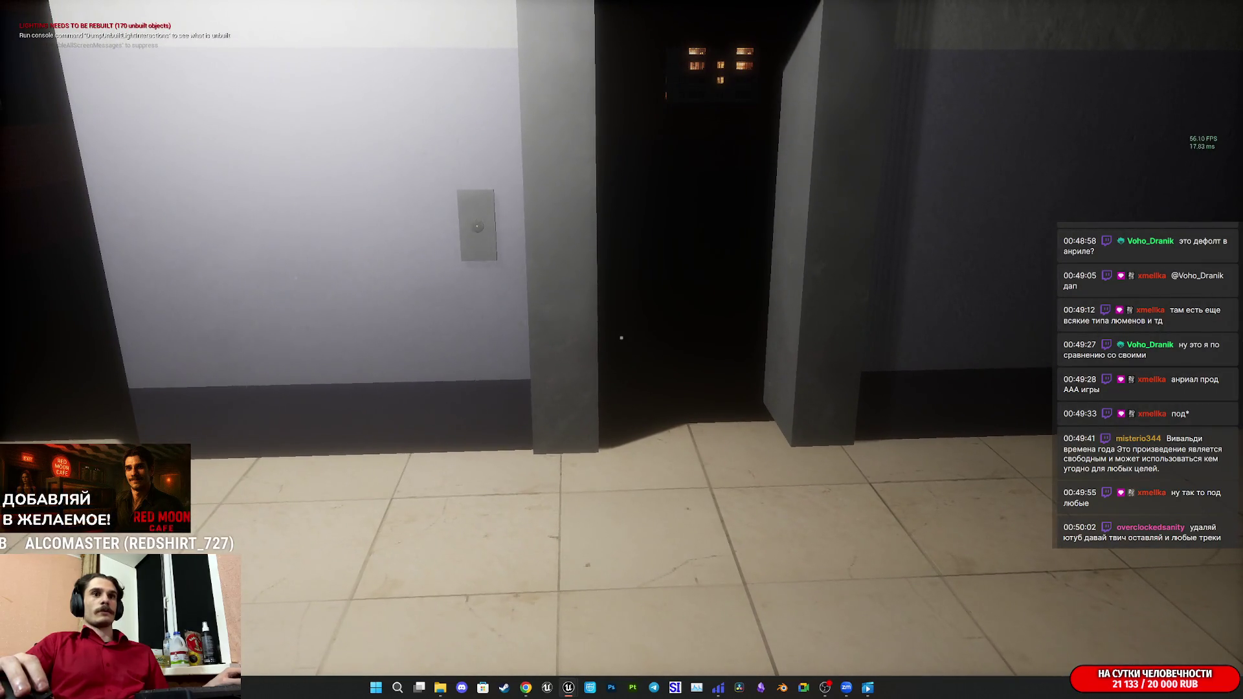
{"action": "key", "text": "w"}
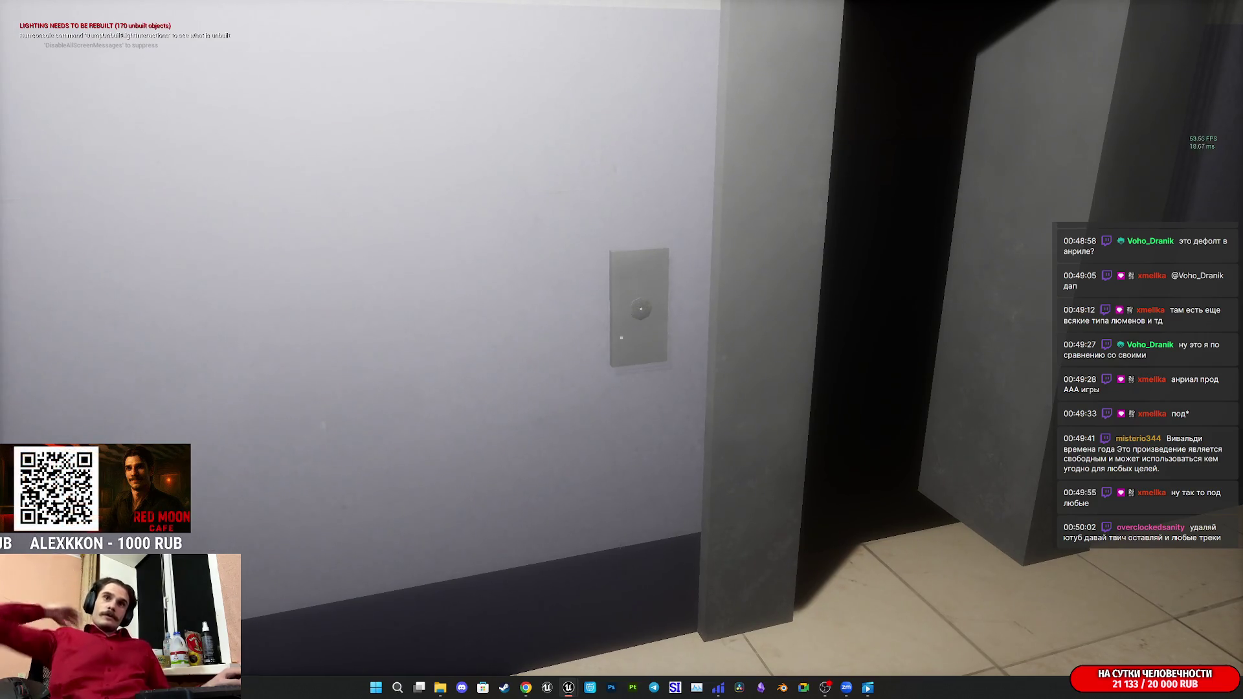
{"action": "mouse_move", "coordinate": [621, 337]}
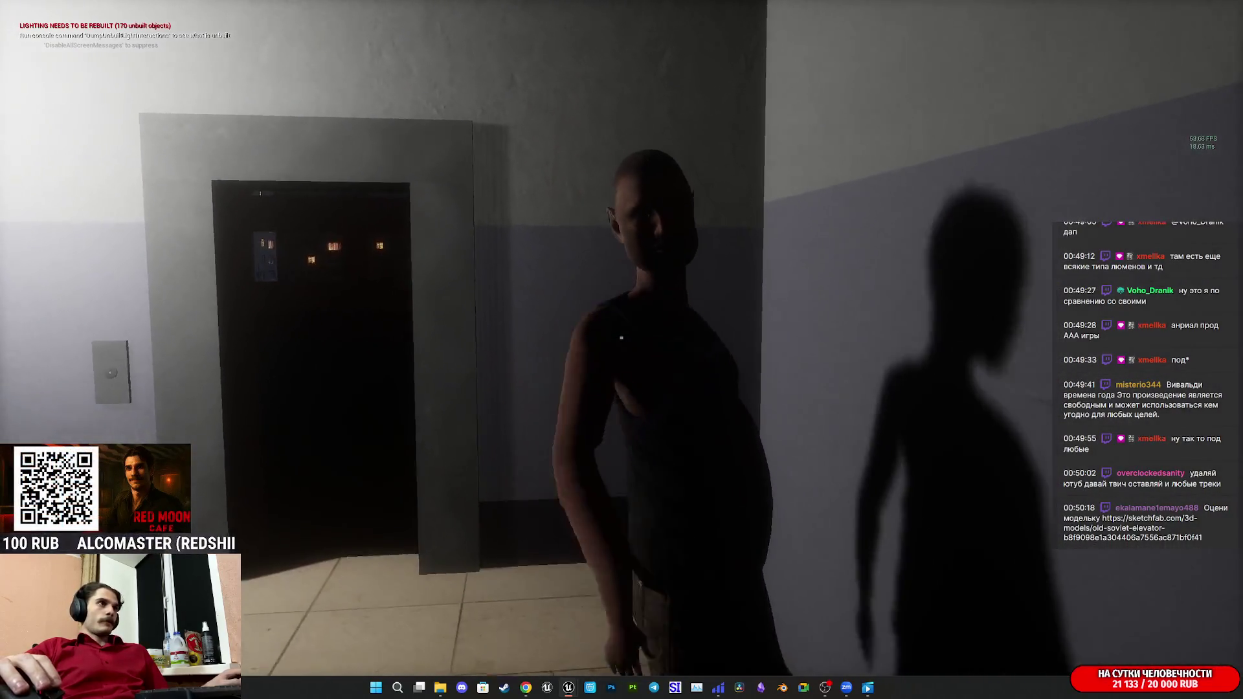
{"action": "key", "text": "w"}
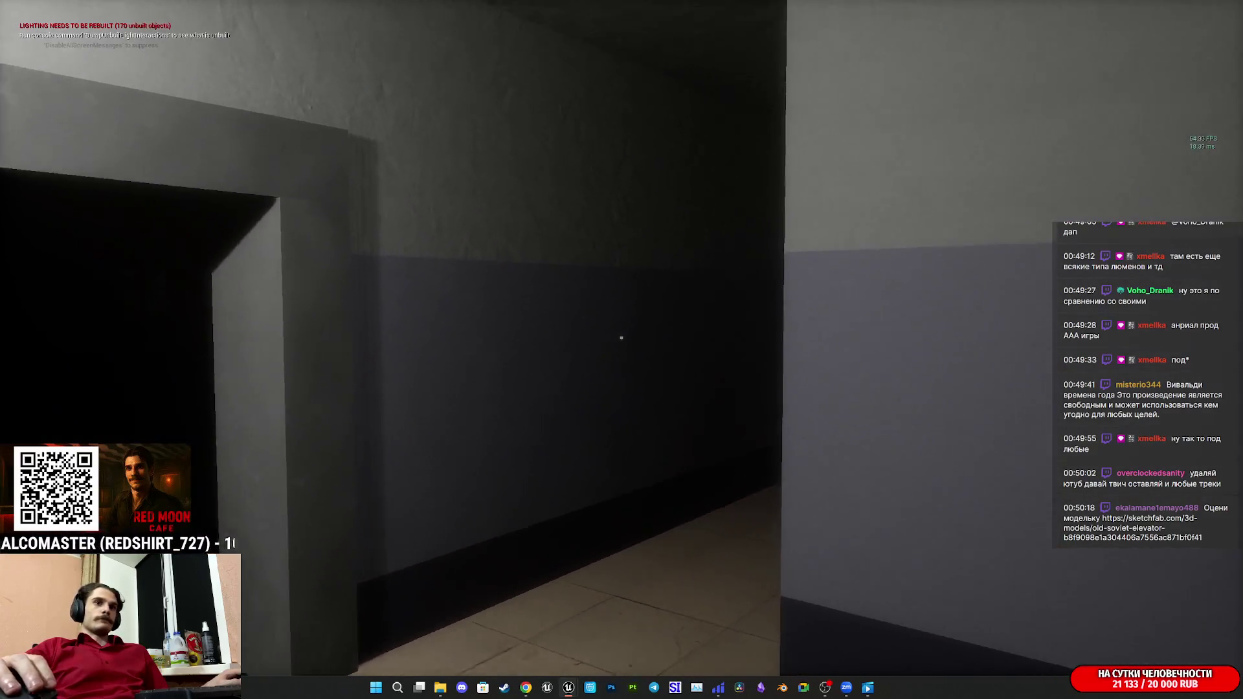
{"action": "key", "text": "w"}
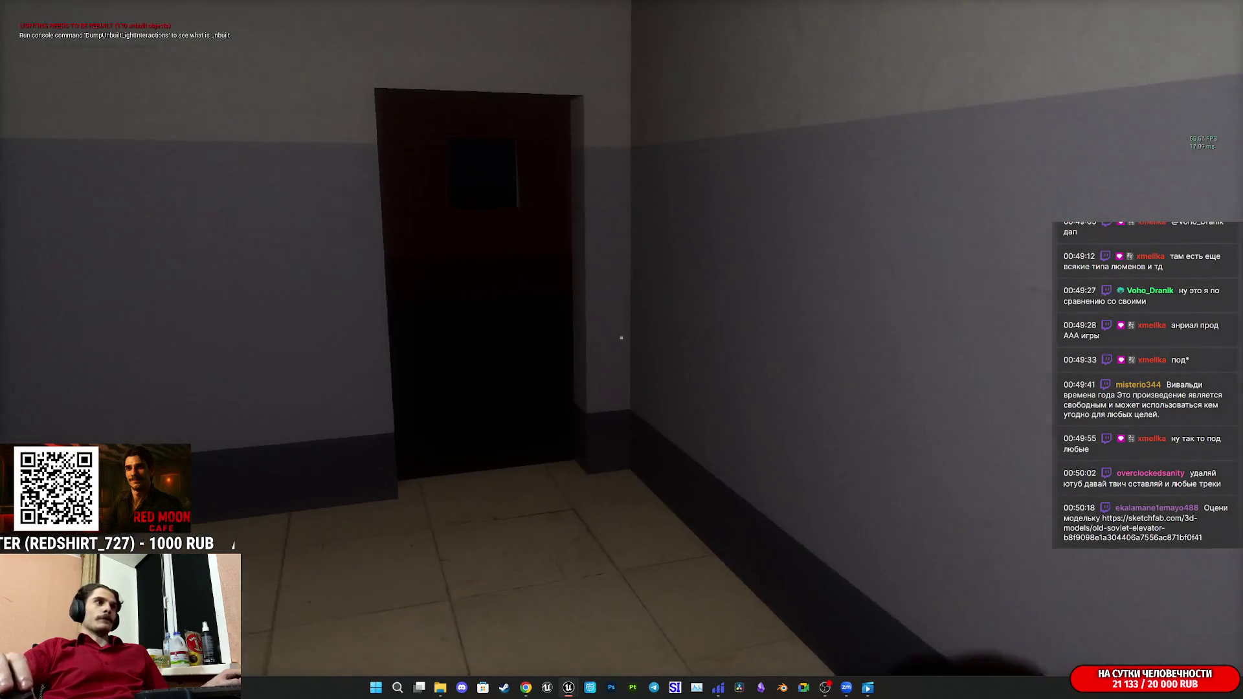
{"action": "key", "text": "s"}
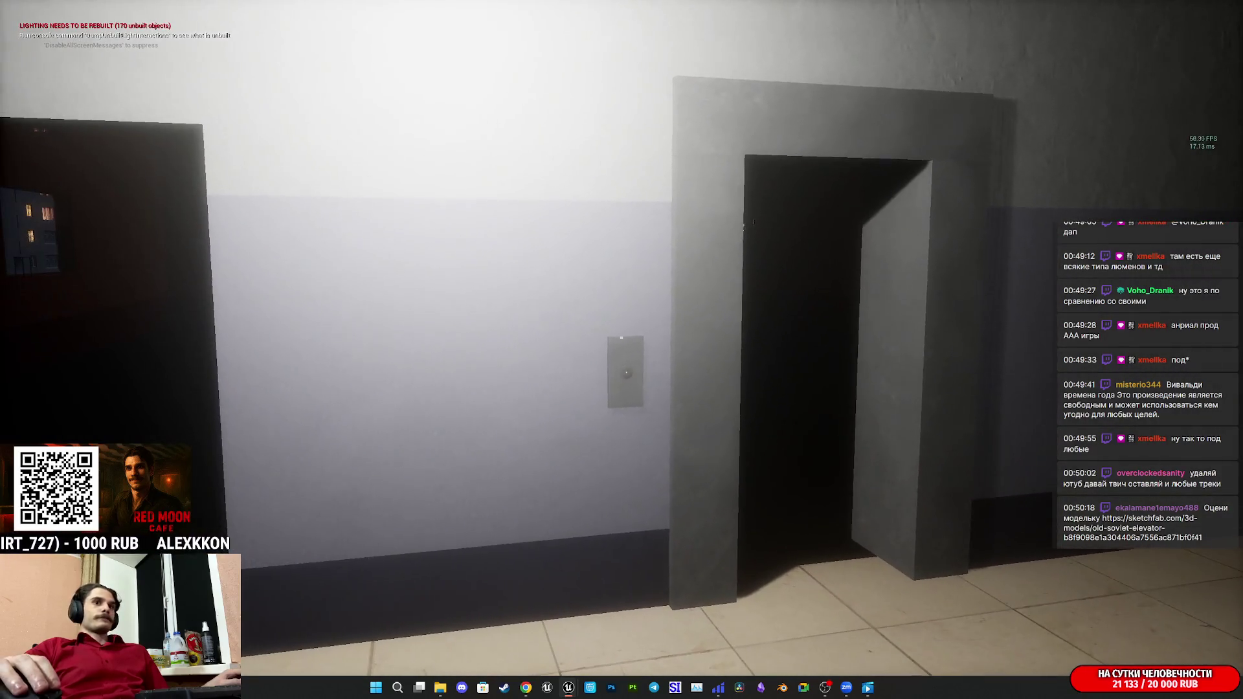
{"action": "key", "text": "w"}
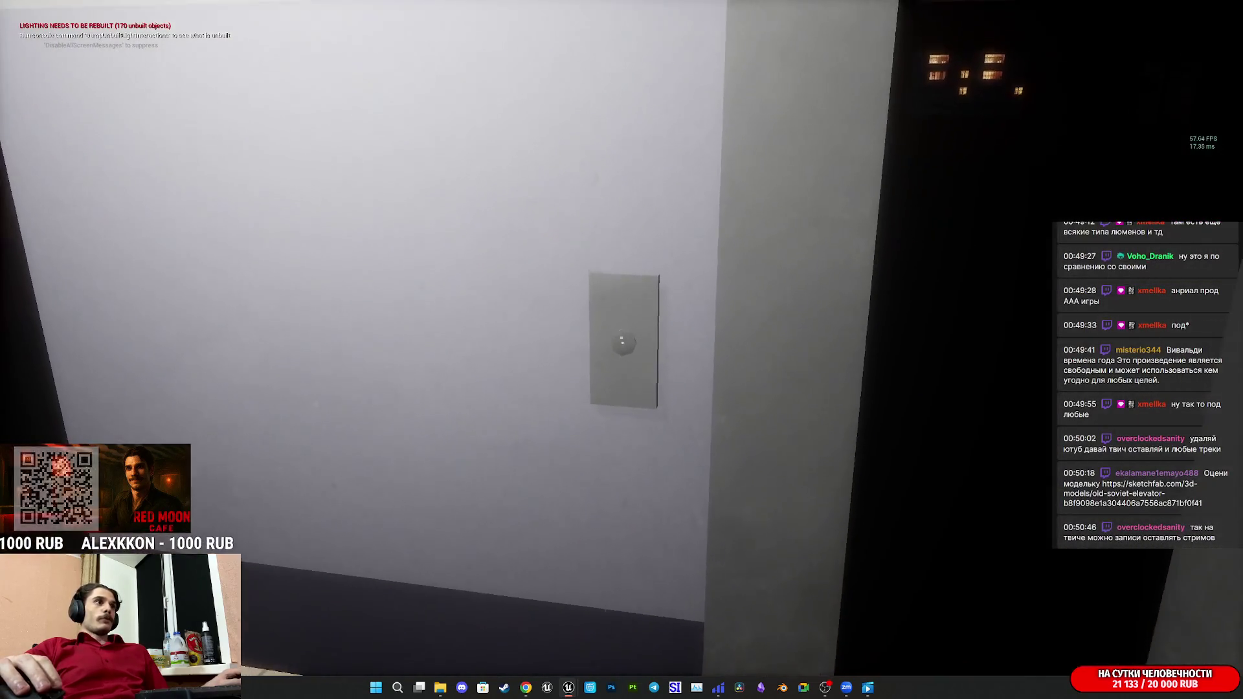
{"action": "key", "text": "F8"}
{"action": "key", "text": "F11"}
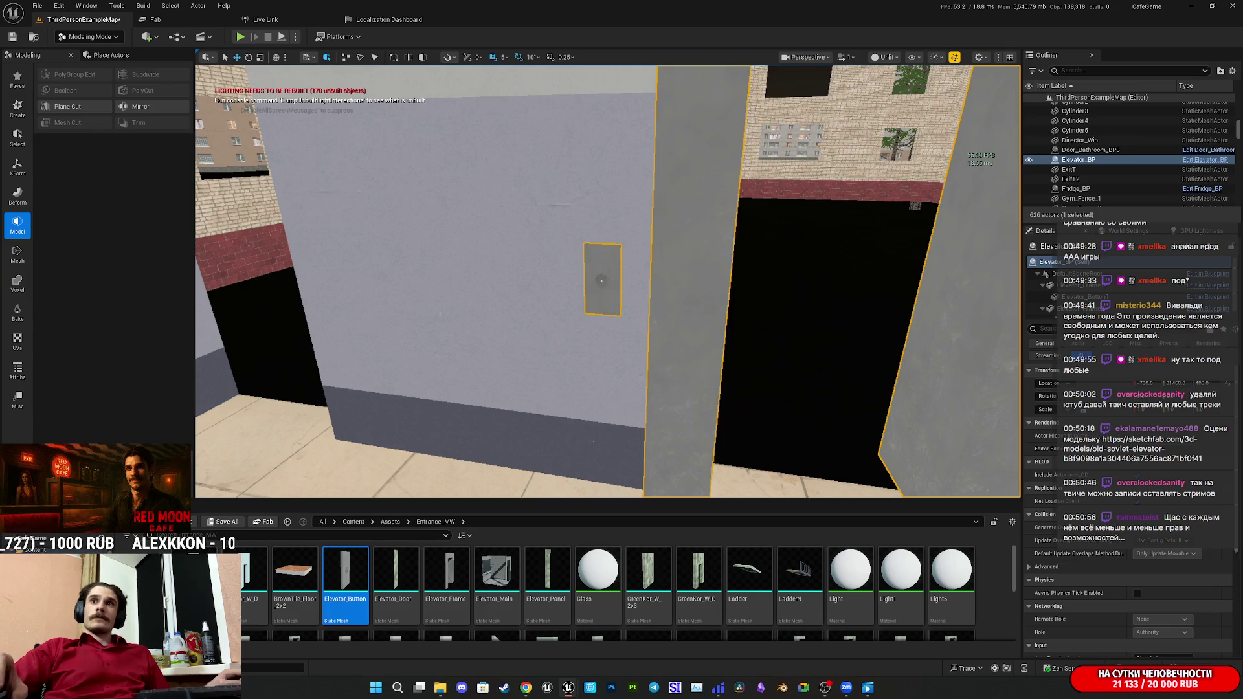
Fly the camera to the elevator wall and undo to restore the grey arched elevator frame.
{"action": "mouse_move", "coordinate": [952, 334]}
{"action": "left_mouse_down"}
{"action": "mouse_move", "coordinate": [933, 343]}
{"action": "mouse_move", "coordinate": [842, 324]}
{"action": "mouse_move", "coordinate": [939, 349]}
{"action": "mouse_move", "coordinate": [939, 395]}
{"action": "left_mouse_up"}
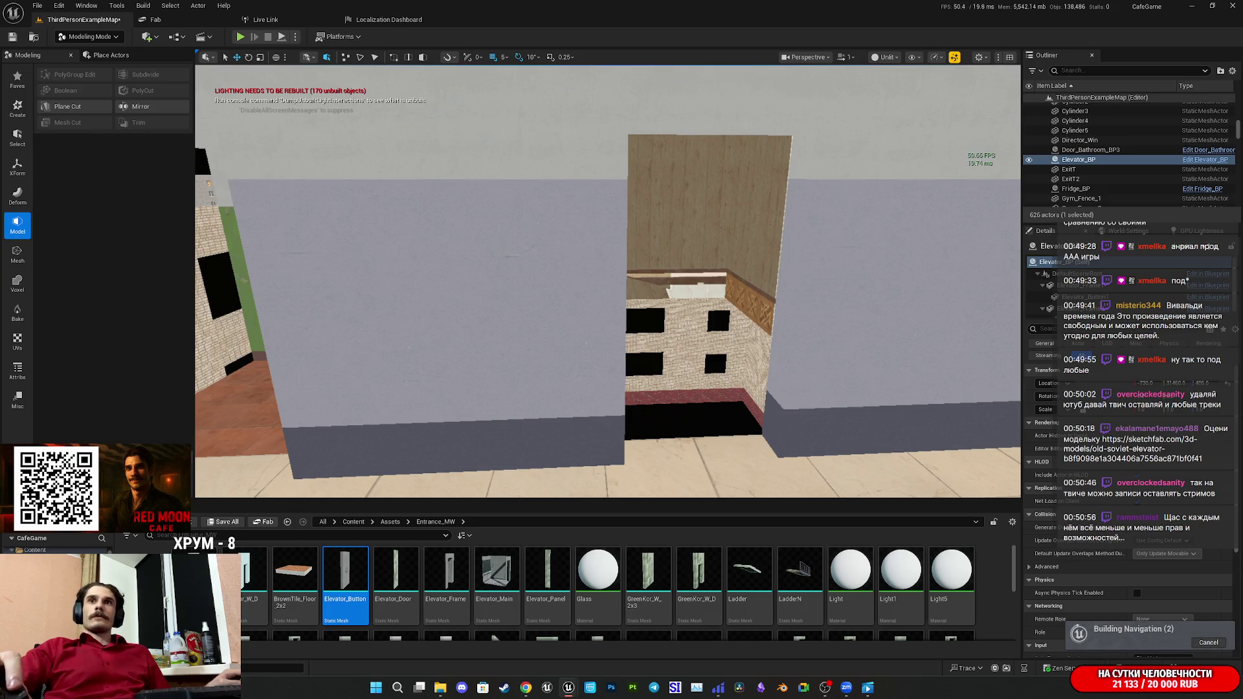
{"action": "key", "text": "ctrl+z"}
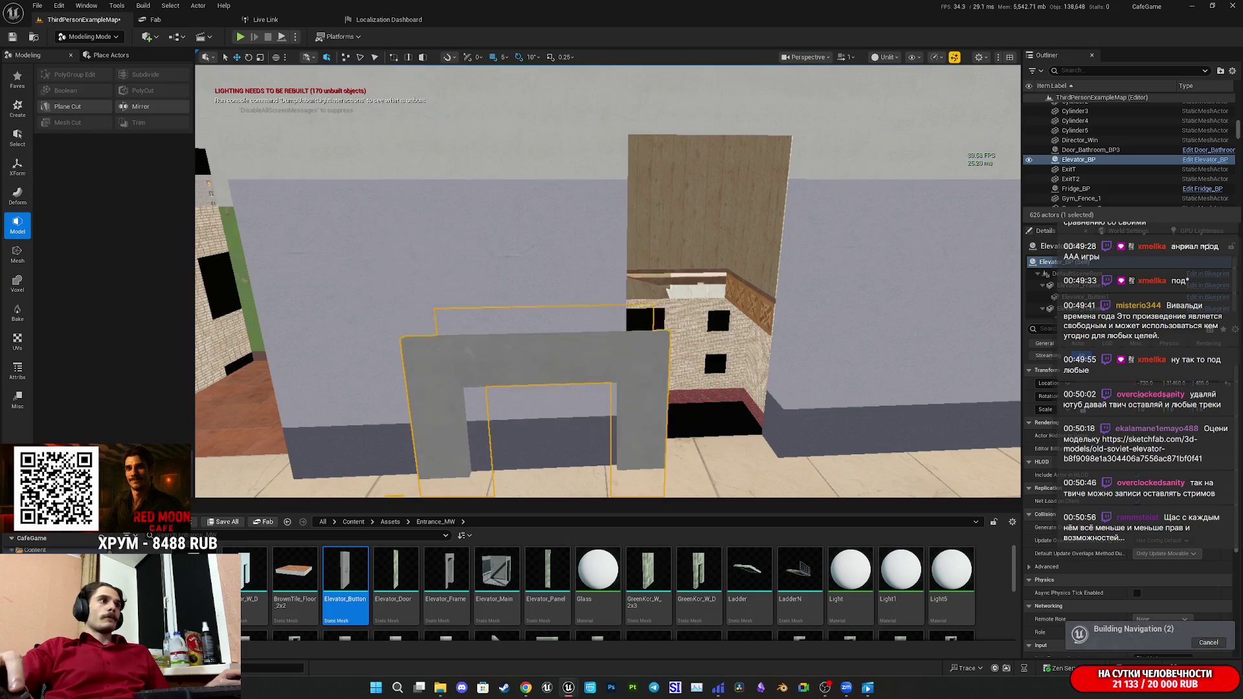
Undo again to stand the elevator frame upright, then bring up the Sketchfab browser maximized.
{"action": "key", "text": "ctrl+z"}
{"action": "key", "text": "ctrl+z"}
{"action": "key", "text": "ctrl+z"}
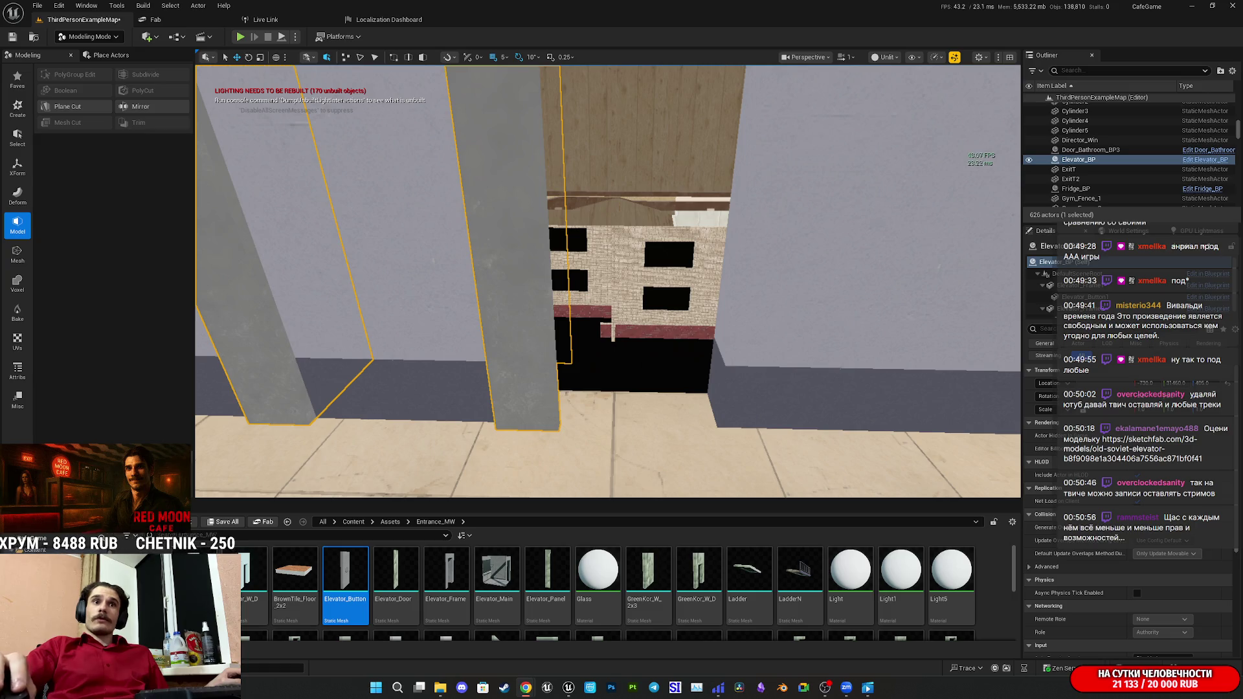
{"action": "mouse_move", "coordinate": [1242, 318]}
{"action": "left_mouse_down"}
{"action": "mouse_move", "coordinate": [878, 318]}
{"action": "mouse_move", "coordinate": [393, 224]}
{"action": "left_mouse_up"}
{"action": "double_click", "coordinate": [393, 224]}
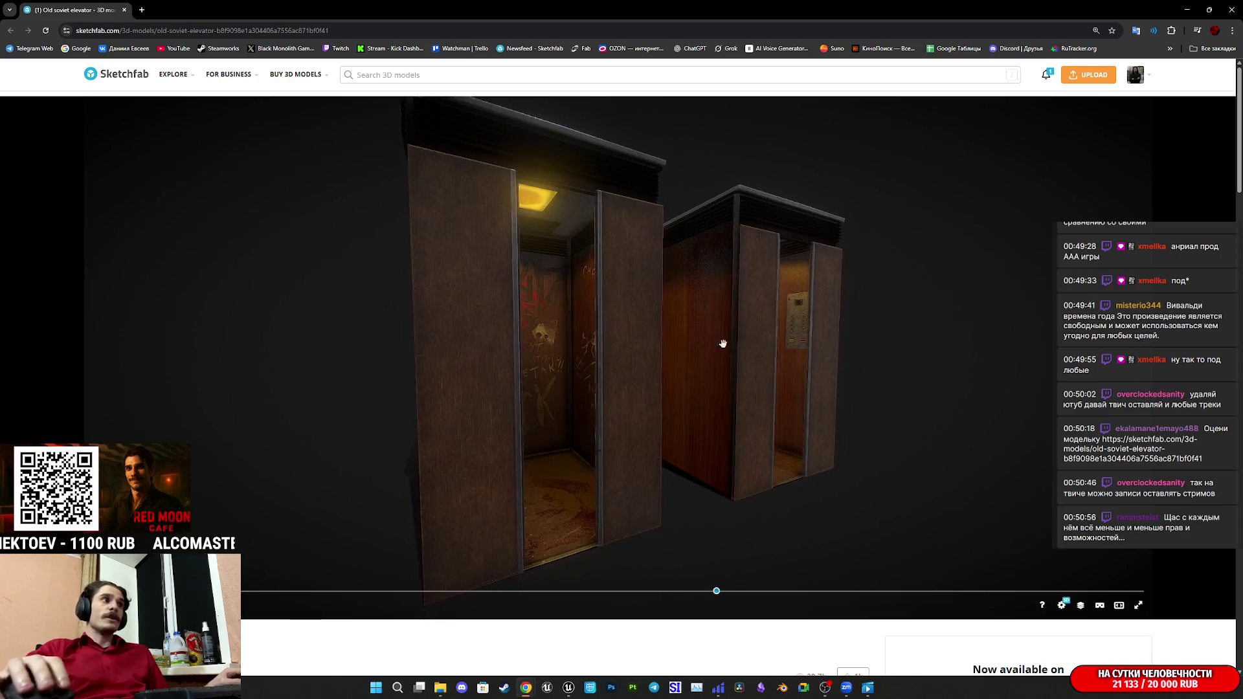
Open the Model Inspector and show the Old soviet elevator as a front-facing wireframe.
{"action": "scroll", "coordinate": [328, 635], "scroll_direction": "down", "scroll_amount": 5}
{"action": "scroll", "coordinate": [328, 617], "scroll_direction": "down", "scroll_amount": 2}
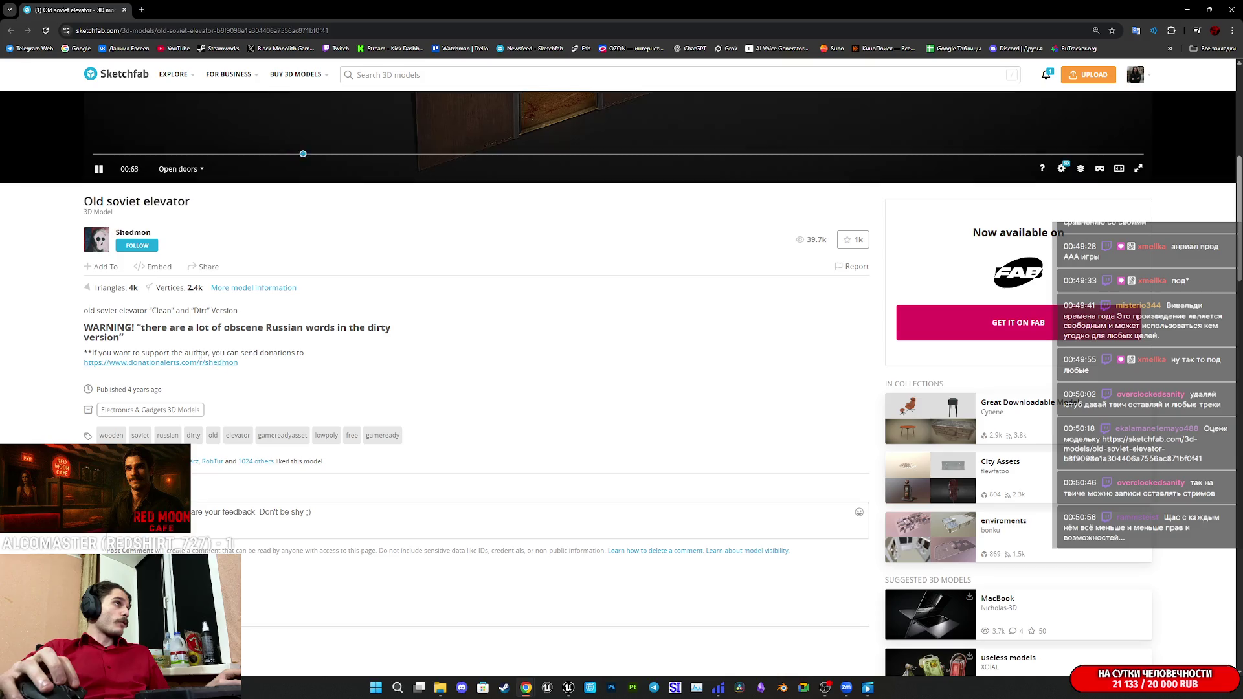
{"action": "scroll", "coordinate": [352, 386], "scroll_direction": "up", "scroll_amount": 5}
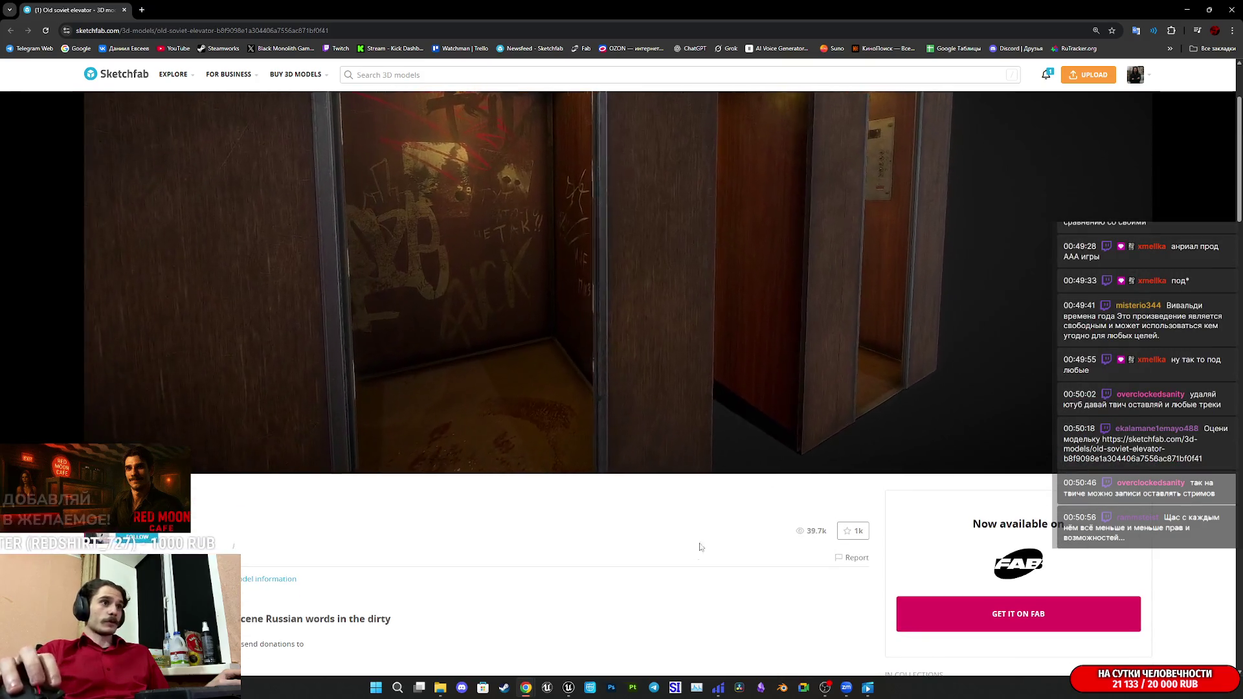
{"action": "scroll", "coordinate": [703, 540], "scroll_direction": "up", "scroll_amount": 2}
{"action": "key", "text": "i"}
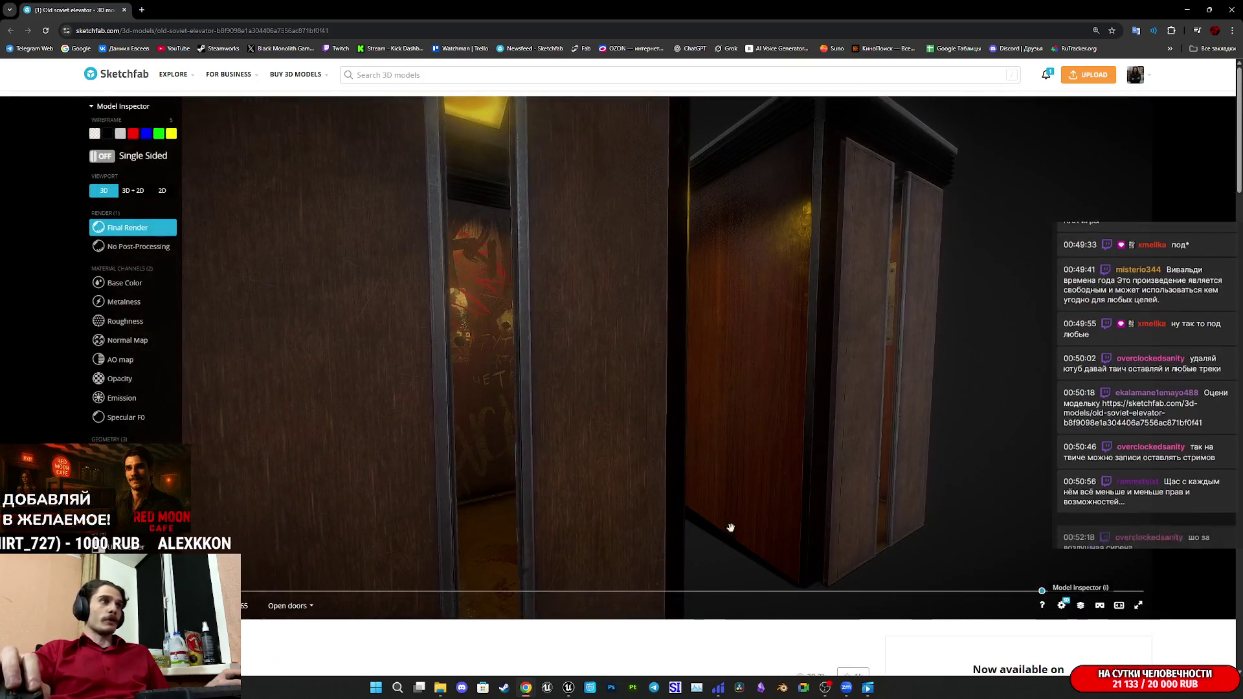
{"action": "key", "text": "3"}
{"action": "key", "text": "5"}
{"action": "scroll", "coordinate": [570, 414], "scroll_direction": "down", "scroll_amount": 5}
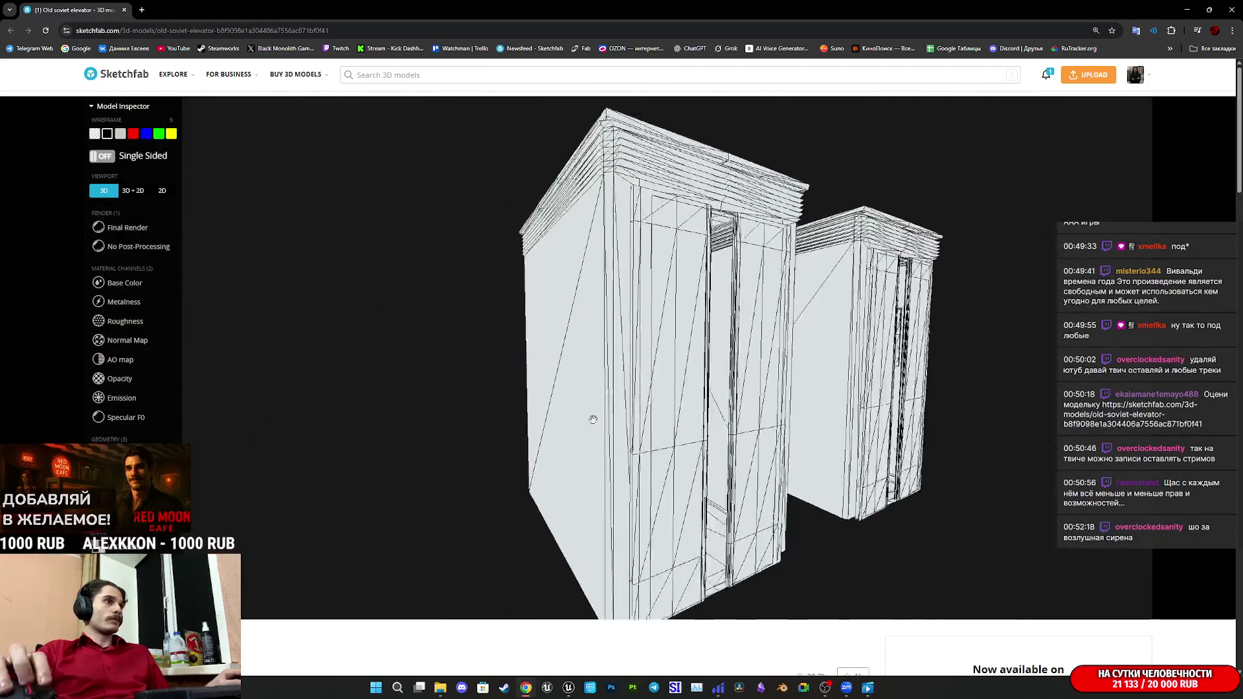
{"action": "left_click_drag", "start_coordinate": [588, 418], "coordinate": [569, 434]}
{"action": "scroll", "coordinate": [564, 450], "scroll_direction": "up", "scroll_amount": 5}
{"action": "scroll", "coordinate": [564, 450], "scroll_direction": "down", "scroll_amount": 5}
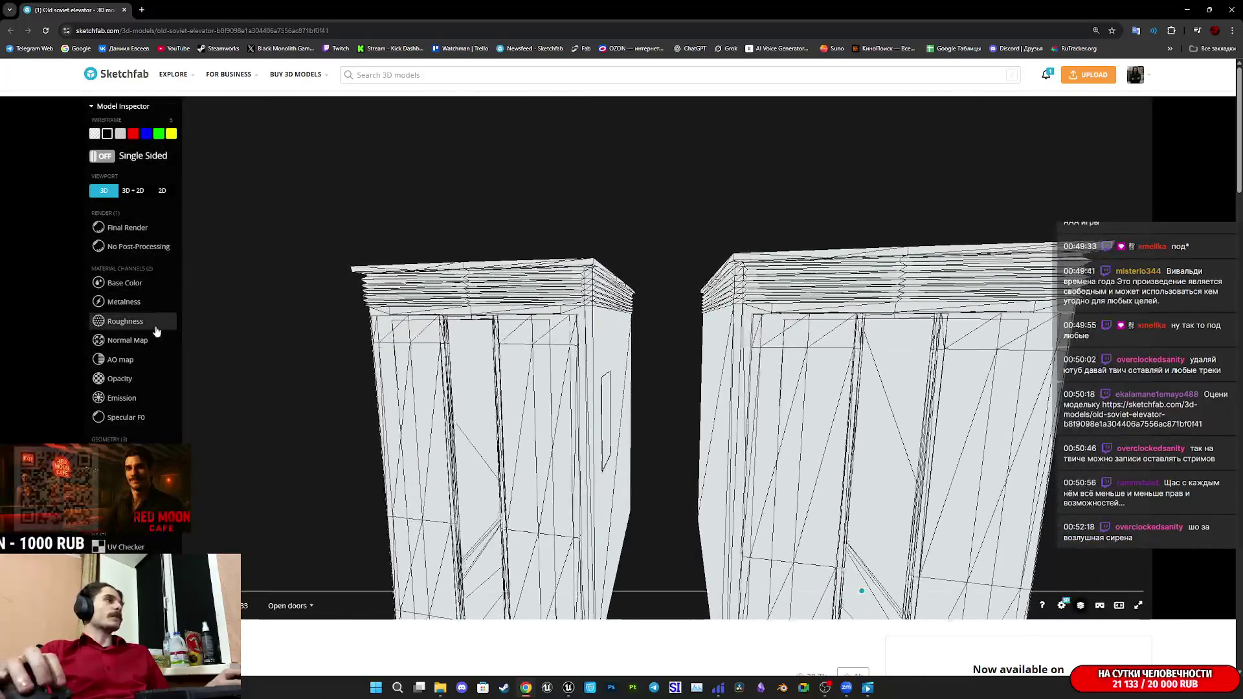
Display the Base Color textures in a split 3D + 2D viewer.
{"action": "left_click", "coordinate": [123, 283]}
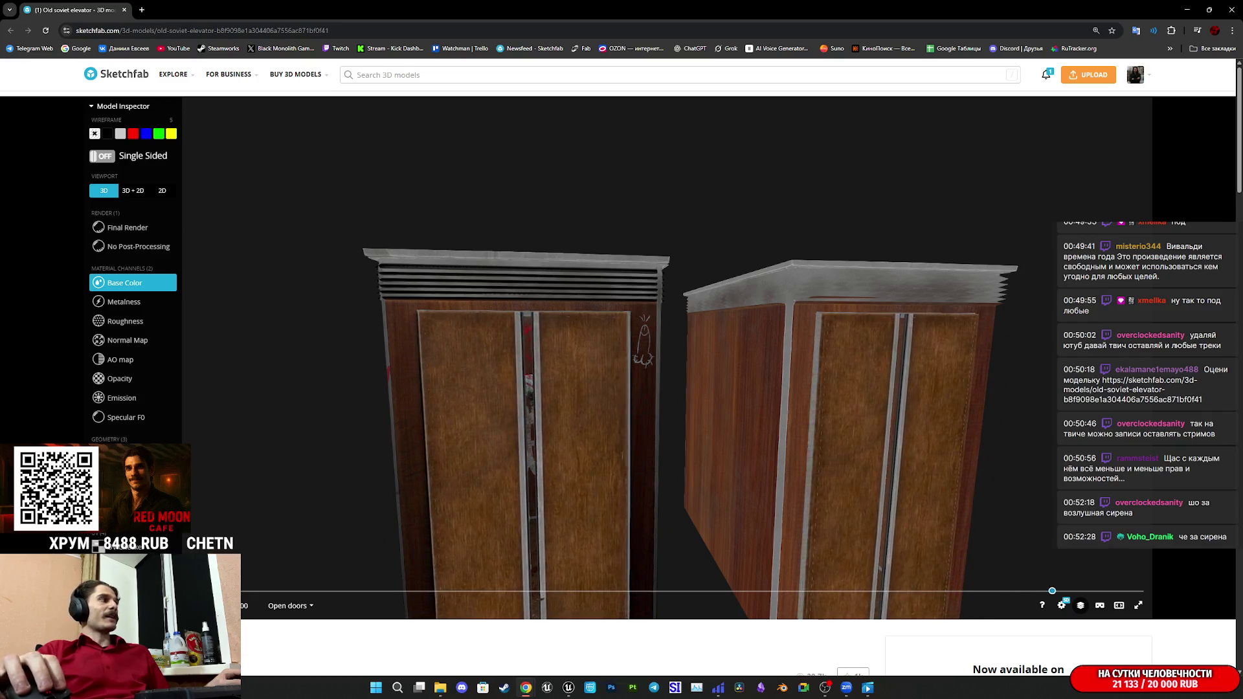
{"action": "left_click", "coordinate": [123, 283]}
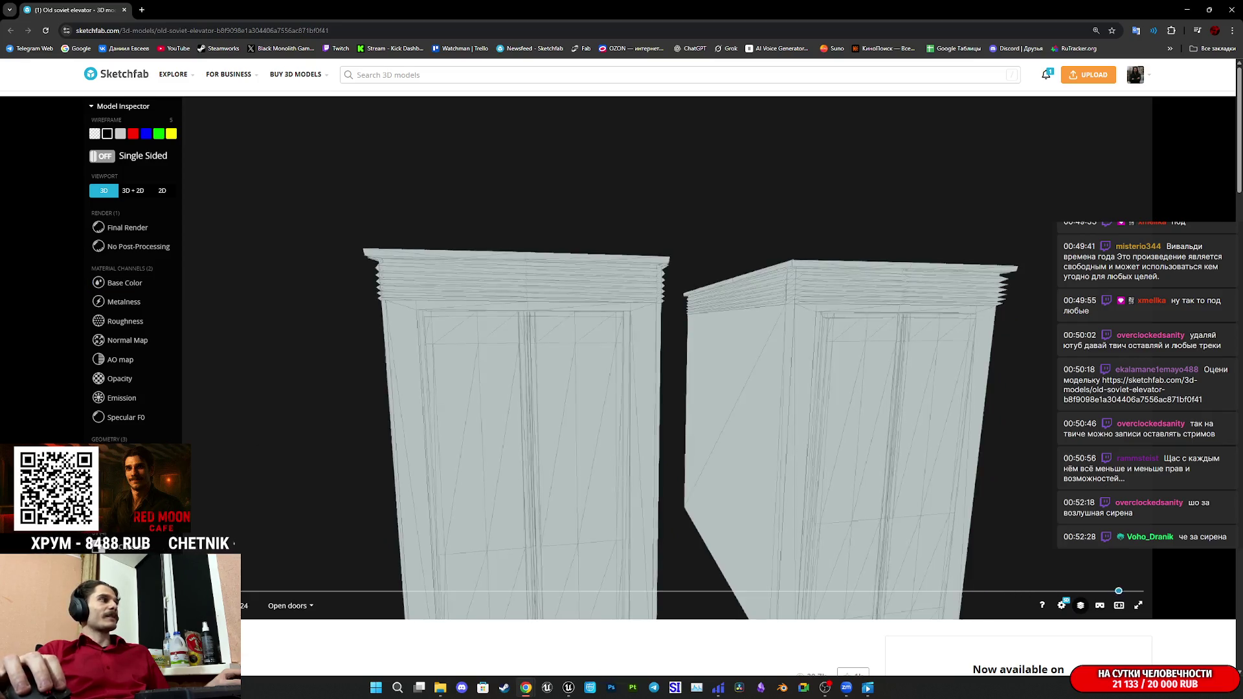
{"action": "left_click", "coordinate": [130, 283]}
{"action": "left_click", "coordinate": [133, 190]}
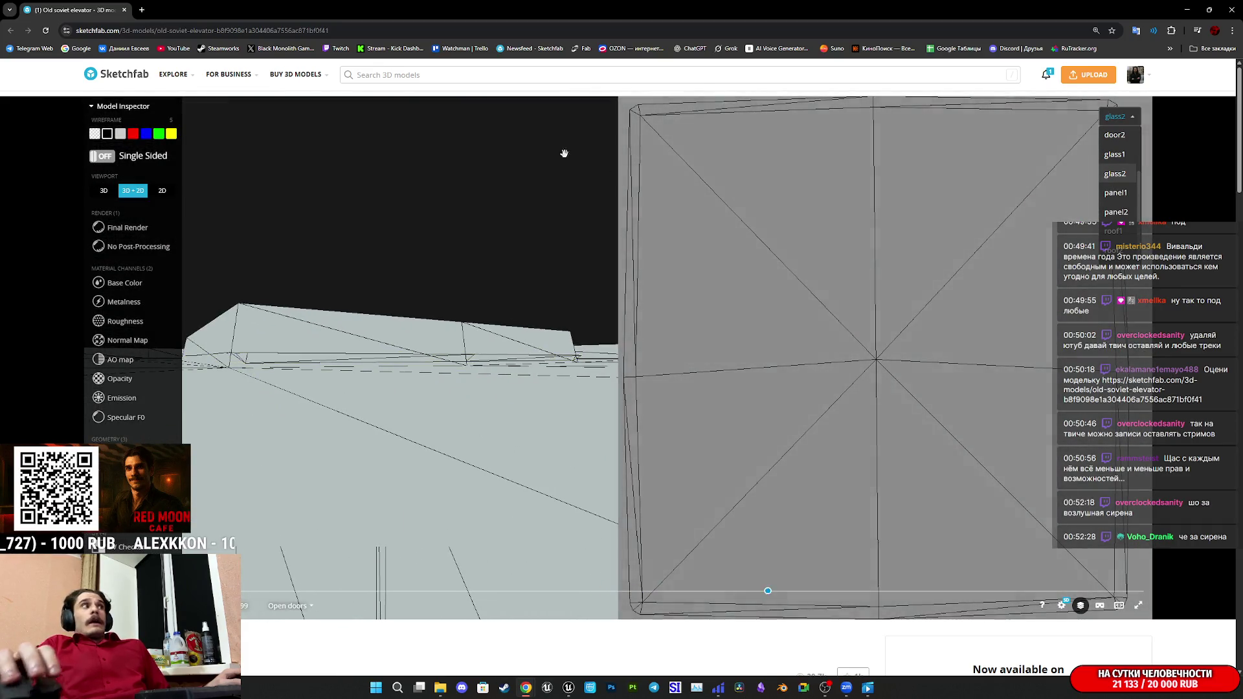
{"action": "left_click", "coordinate": [125, 228]}
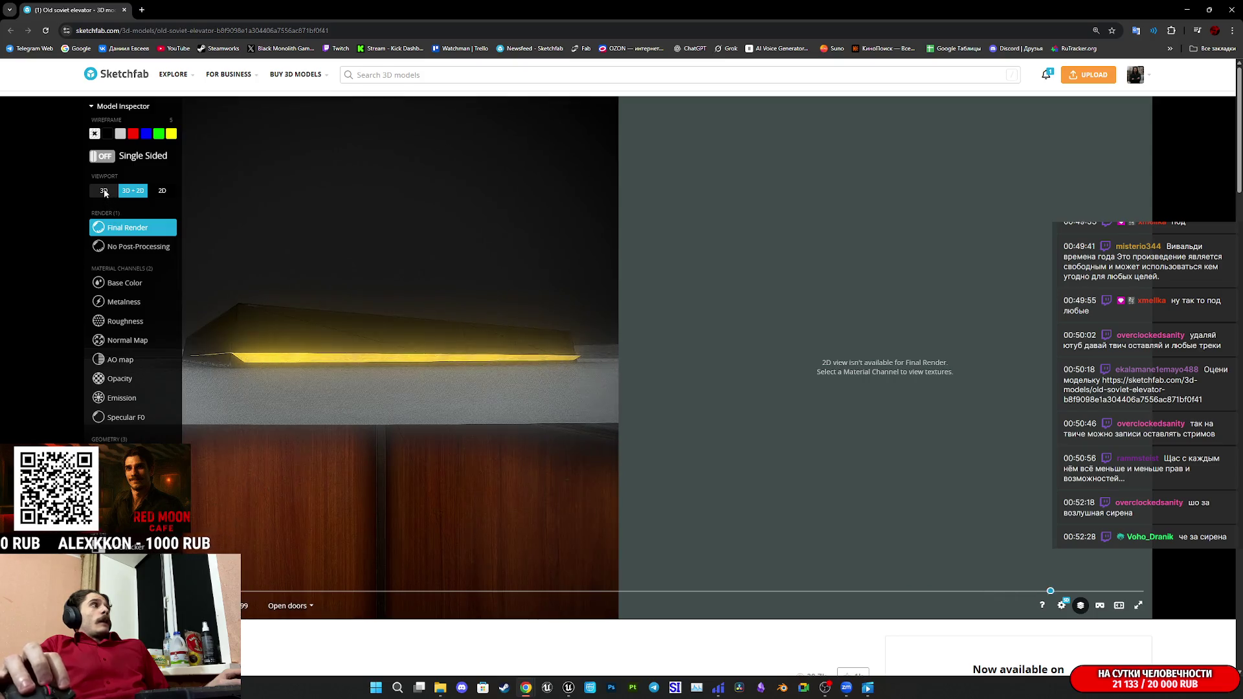
{"action": "left_click", "coordinate": [104, 191]}
{"action": "mouse_move", "coordinate": [408, 344]}
{"action": "left_mouse_down"}
{"action": "mouse_move", "coordinate": [391, 216]}
{"action": "mouse_move", "coordinate": [507, 335]}
{"action": "mouse_move", "coordinate": [710, 382]}
{"action": "mouse_move", "coordinate": [674, 361]}
{"action": "mouse_move", "coordinate": [796, 386]}
{"action": "mouse_move", "coordinate": [858, 453]}
{"action": "mouse_move", "coordinate": [838, 399]}
{"action": "left_mouse_up"}
{"action": "left_click", "coordinate": [1082, 606]}
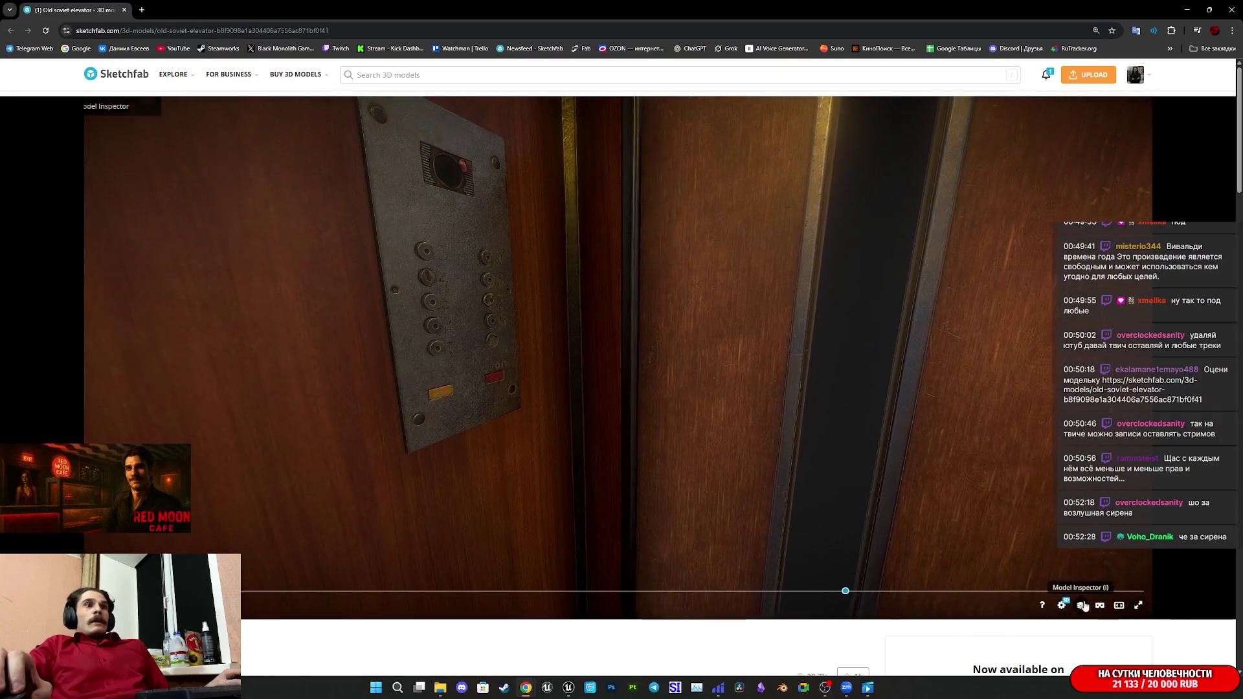
{"action": "left_click", "coordinate": [1085, 610]}
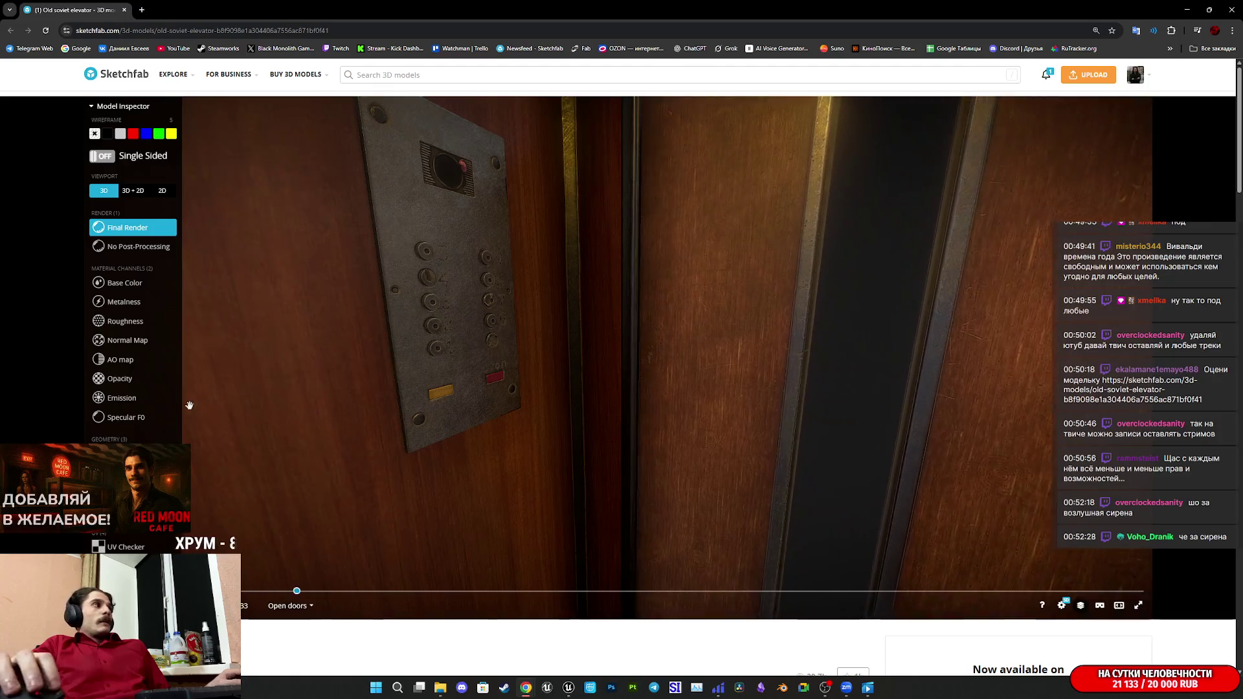
{"action": "key", "text": "5"}
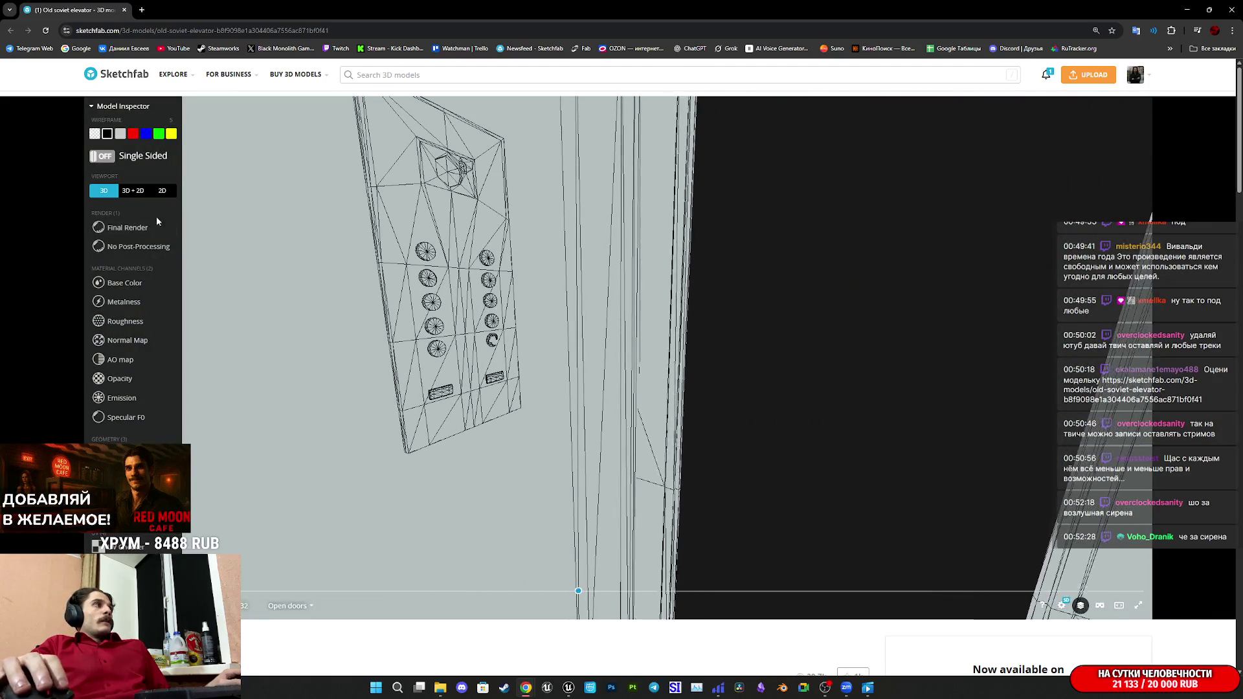
{"action": "left_click", "coordinate": [133, 228]}
{"action": "left_click", "coordinate": [134, 191]}
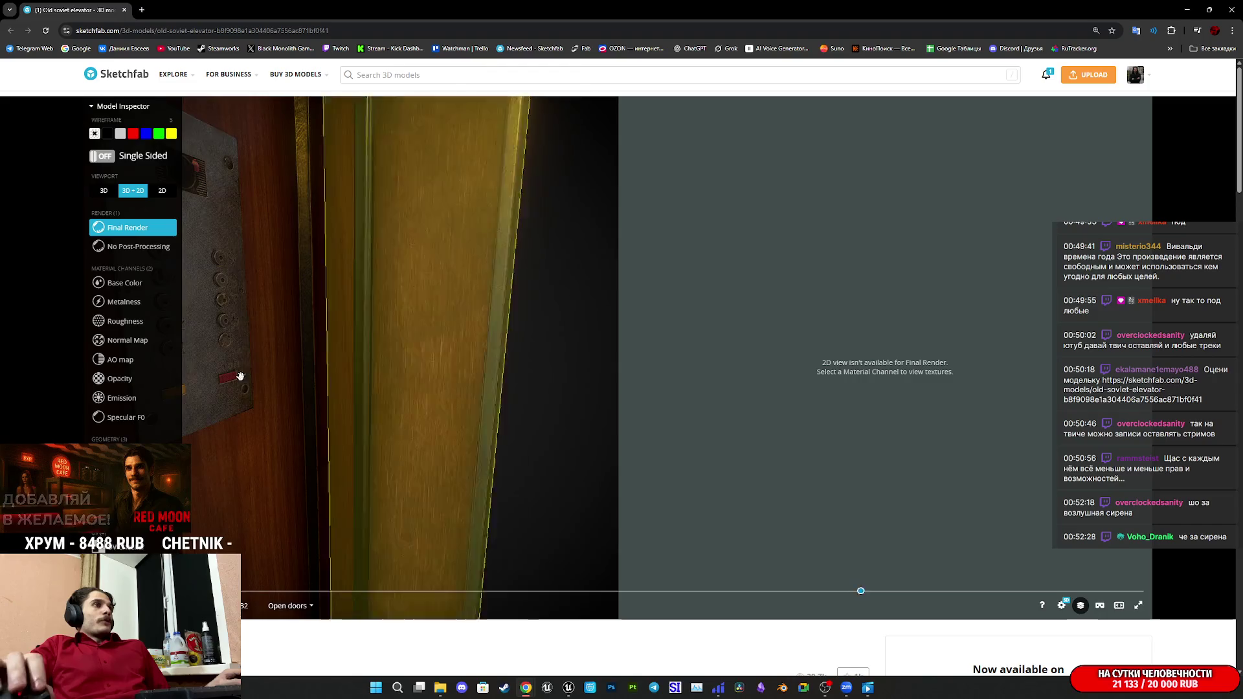
{"action": "left_click_drag", "start_coordinate": [204, 327], "coordinate": [492, 367]}
{"action": "left_click", "coordinate": [283, 352]}
{"action": "left_click", "coordinate": [123, 283]}
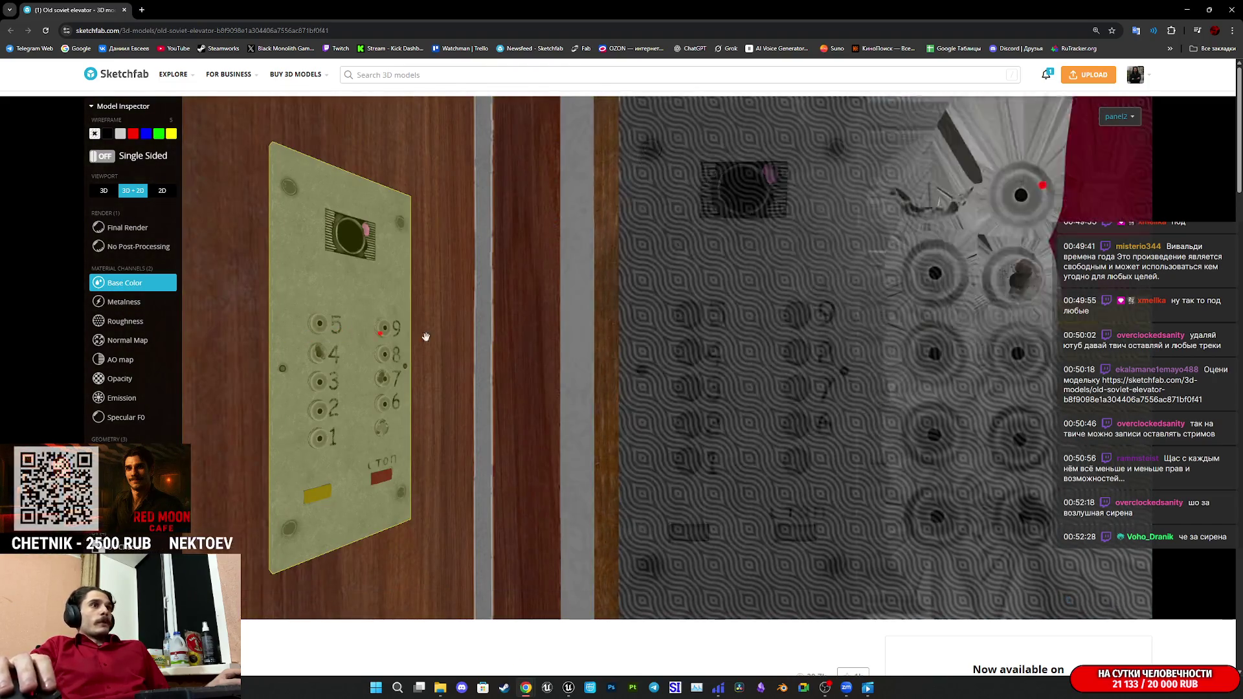
{"action": "key", "text": "5"}
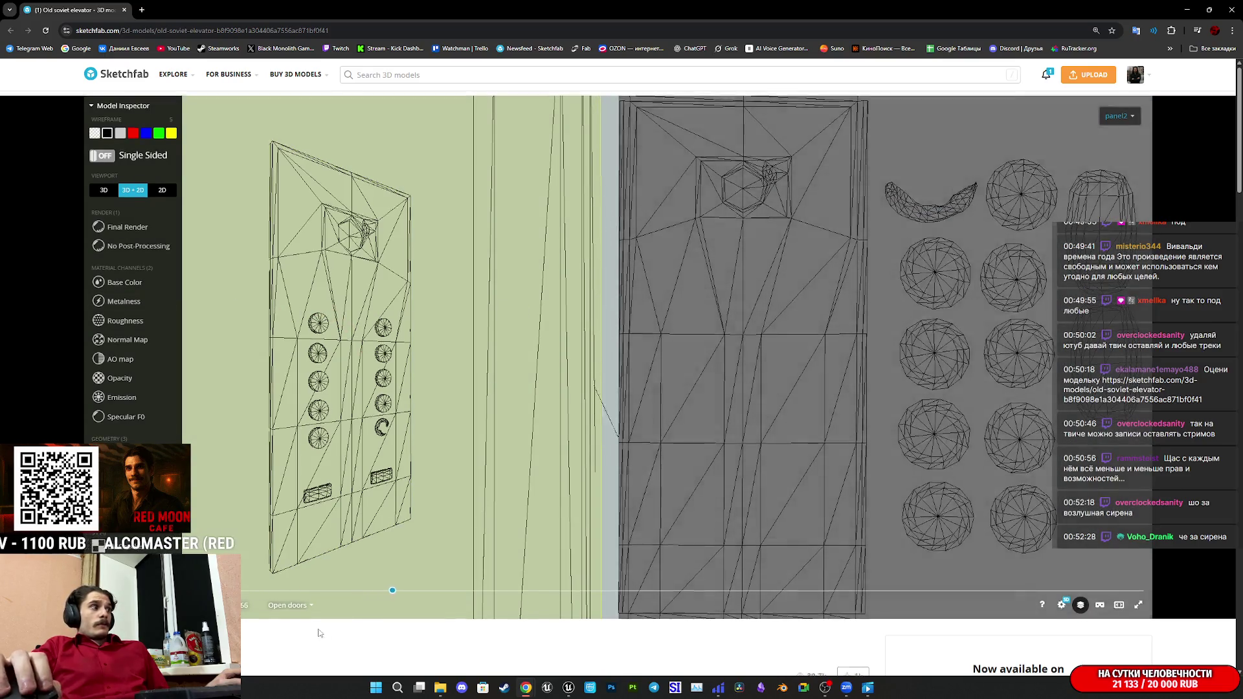
{"action": "scroll", "coordinate": [522, 311], "scroll_direction": "down", "scroll_amount": 5}
{"action": "scroll", "coordinate": [382, 527], "scroll_direction": "up", "scroll_amount": 3}
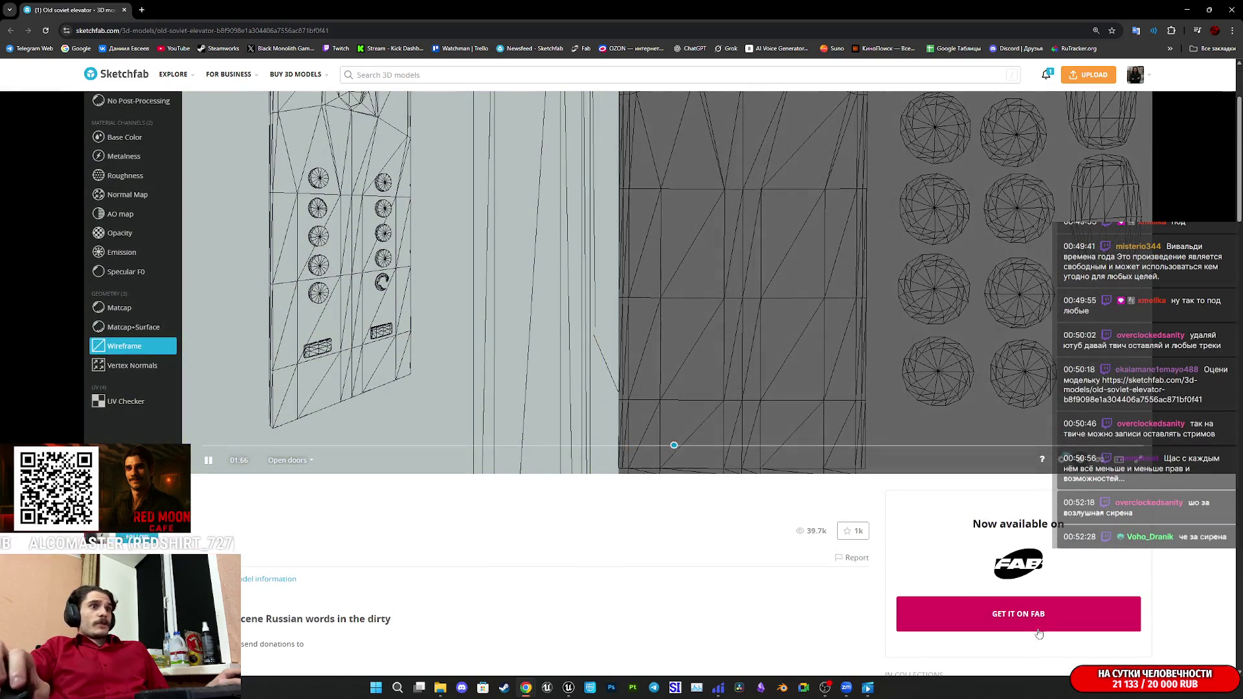
{"action": "left_click", "coordinate": [1034, 608]}
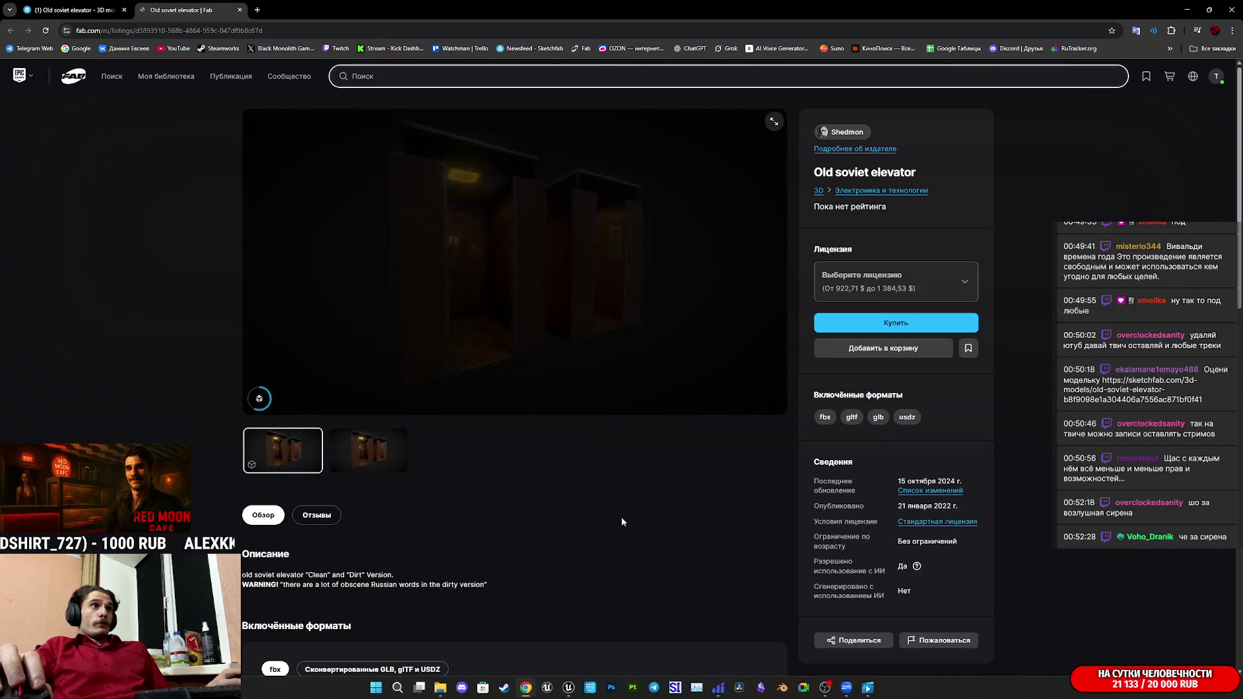
Highlight the listing's 16 textures, 10 materials and 302.67 MB size, then return to the Sketchfab tab.
{"action": "scroll", "coordinate": [633, 541], "scroll_direction": "down", "scroll_amount": 6}
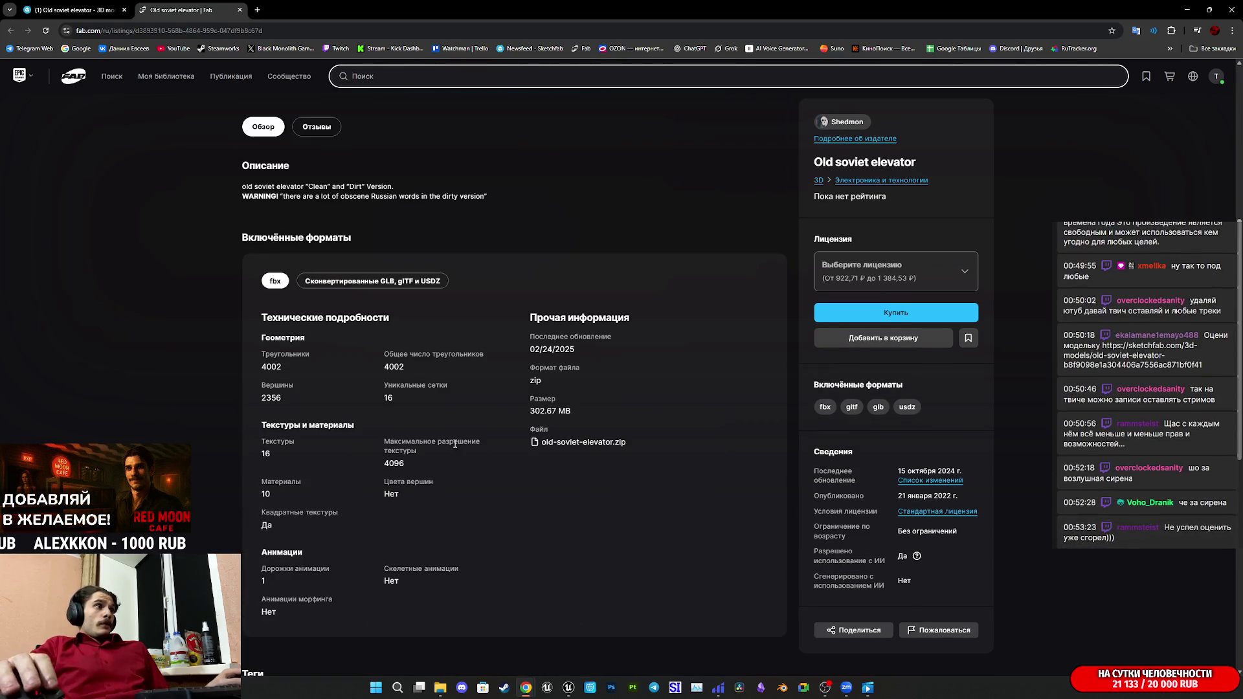
{"action": "left_click_drag", "start_coordinate": [273, 453], "coordinate": [201, 451]}
{"action": "left_click_drag", "start_coordinate": [279, 512], "coordinate": [262, 486]}
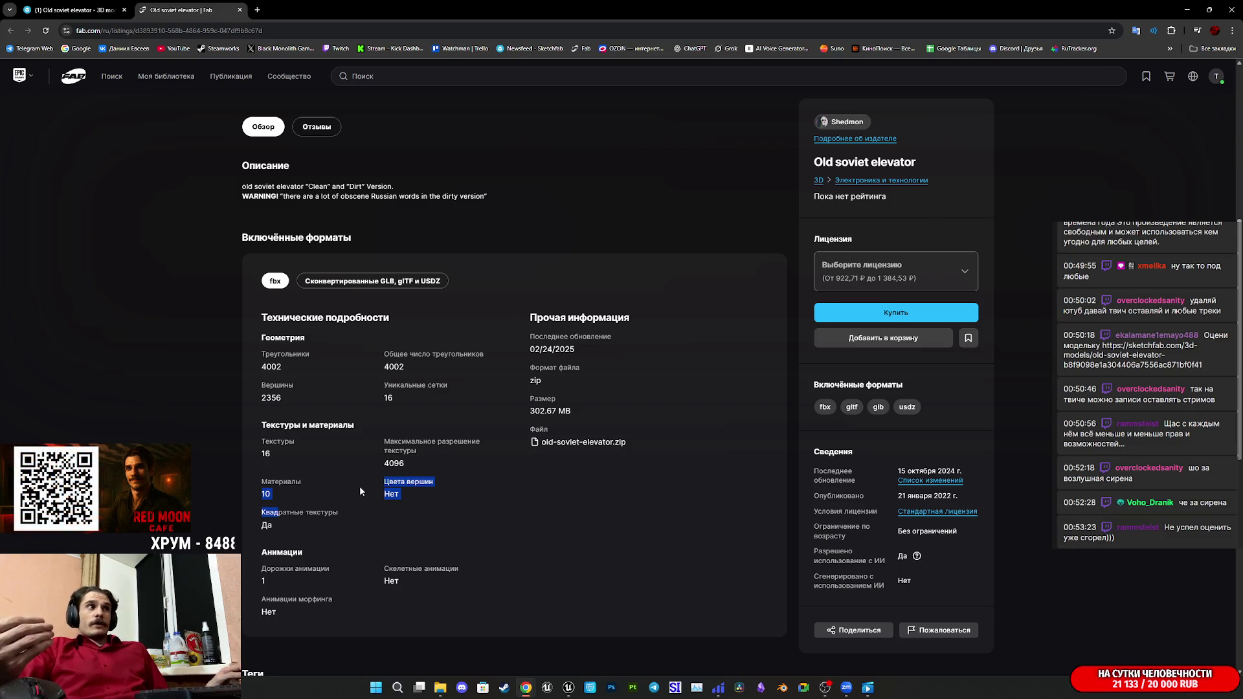
{"action": "mouse_move", "coordinate": [573, 417]}
{"action": "left_mouse_down"}
{"action": "mouse_move", "coordinate": [556, 395]}
{"action": "mouse_move", "coordinate": [556, 411]}
{"action": "mouse_move", "coordinate": [595, 415]}
{"action": "left_mouse_up"}
{"action": "left_click", "coordinate": [626, 426]}
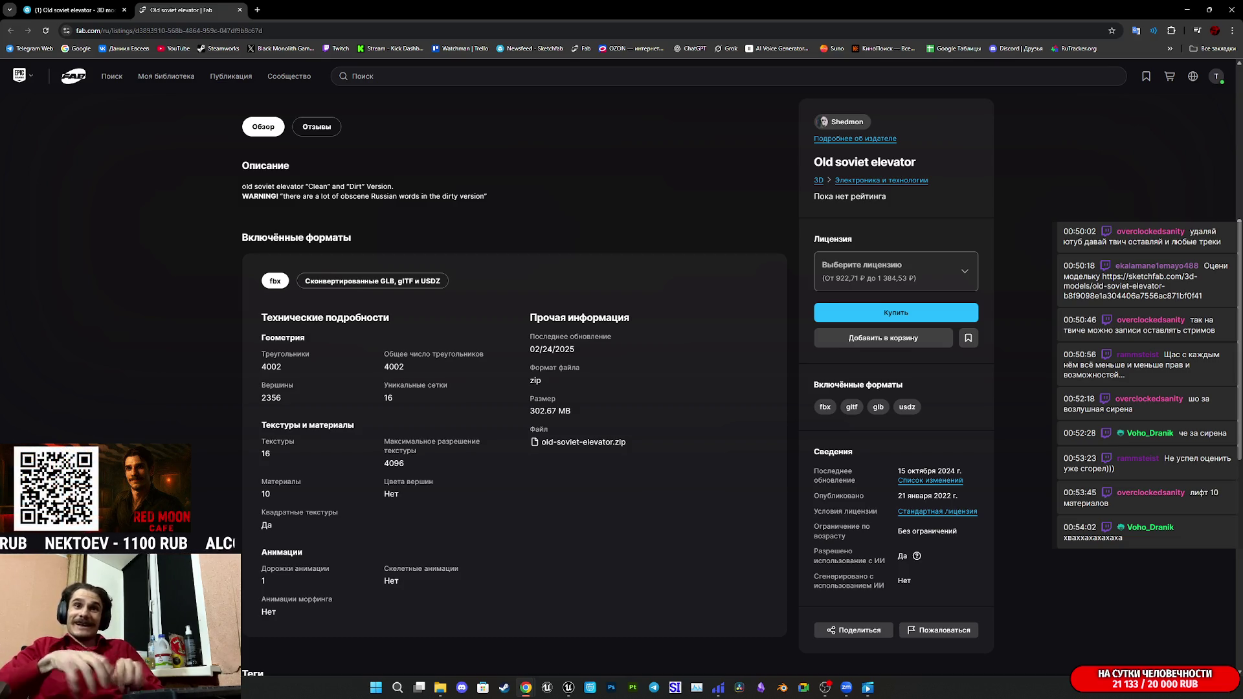
{"action": "scroll", "coordinate": [453, 105], "scroll_direction": "up", "scroll_amount": 3}
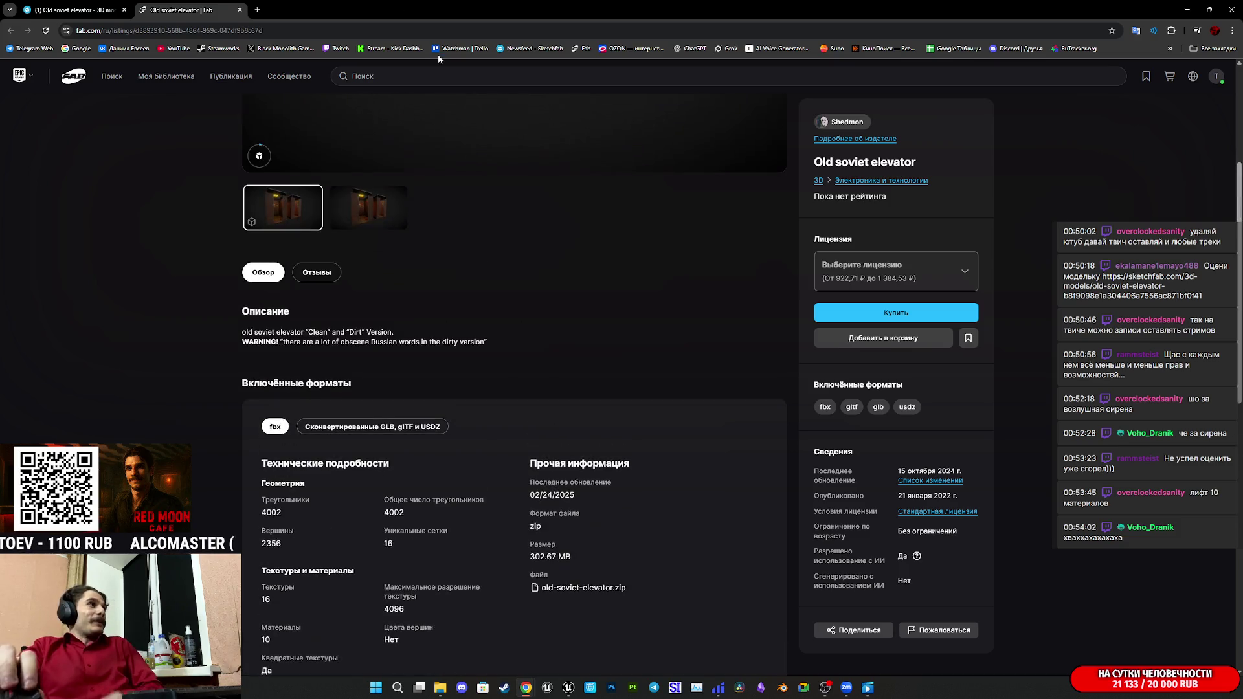
{"action": "left_click", "coordinate": [83, 9]}
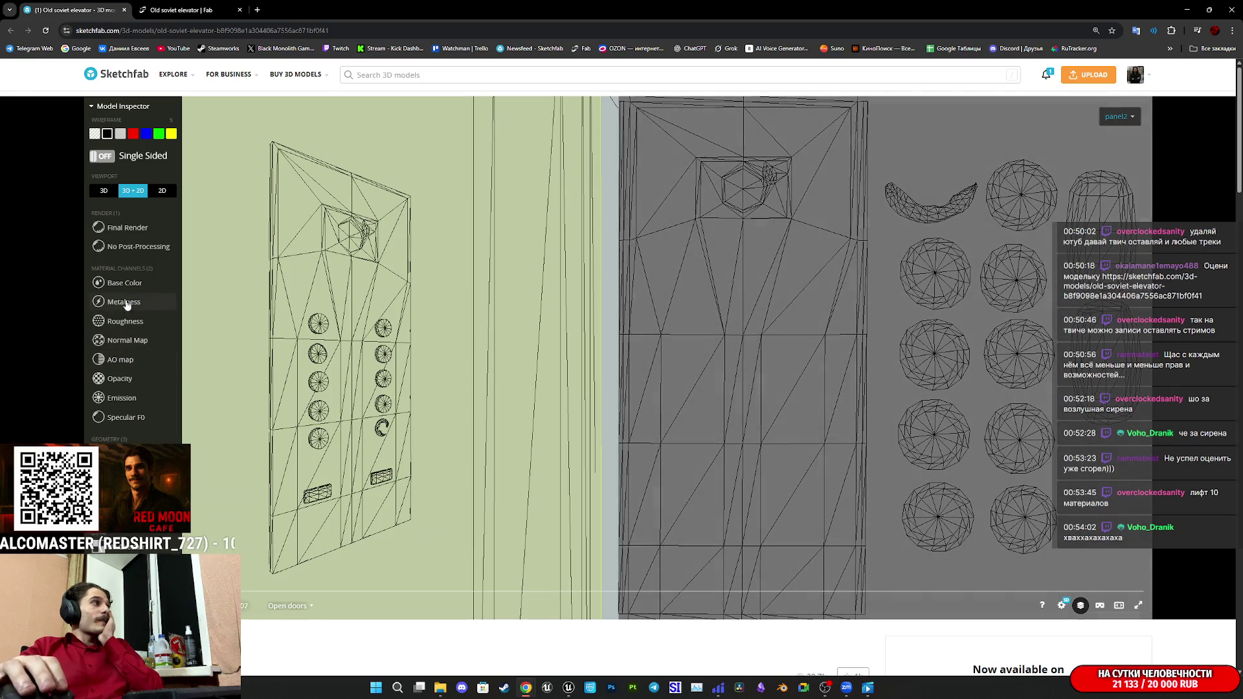
Show Base Color and step through the box1, box2, door, glass1, panel1 and roof1 part textures.
{"action": "left_click", "coordinate": [123, 283]}
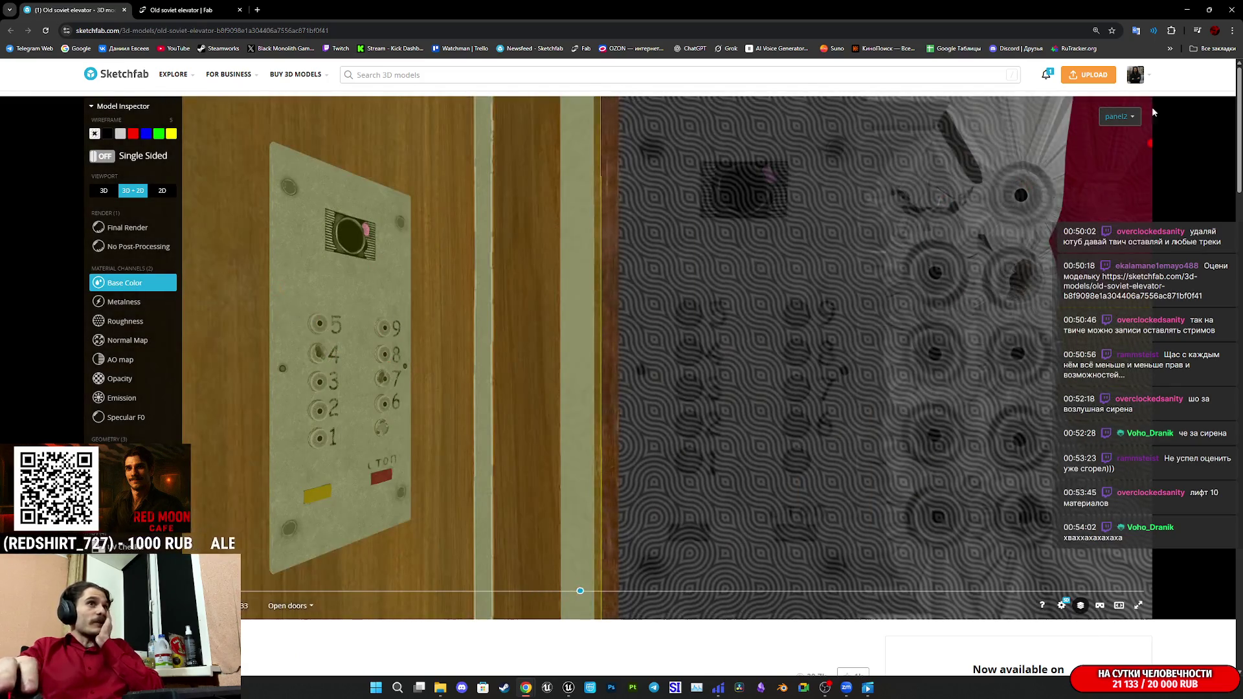
{"action": "left_click", "coordinate": [1119, 116]}
{"action": "left_click", "coordinate": [1112, 141]}
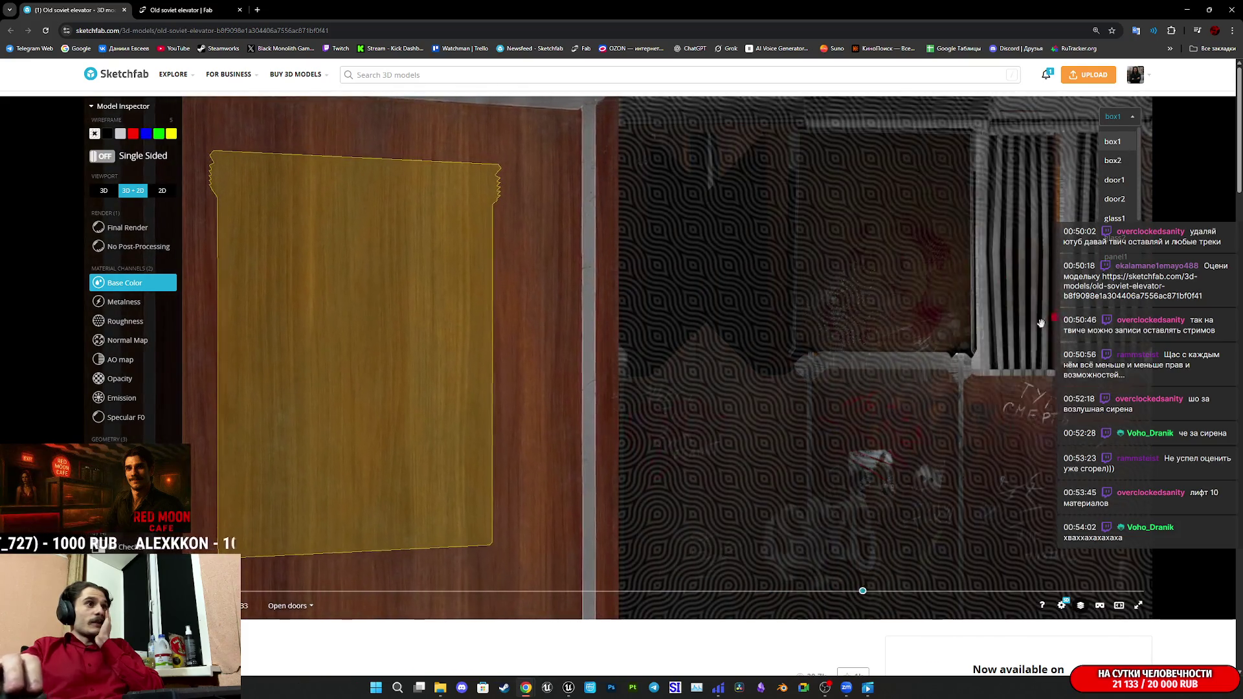
{"action": "left_click", "coordinate": [1126, 162]}
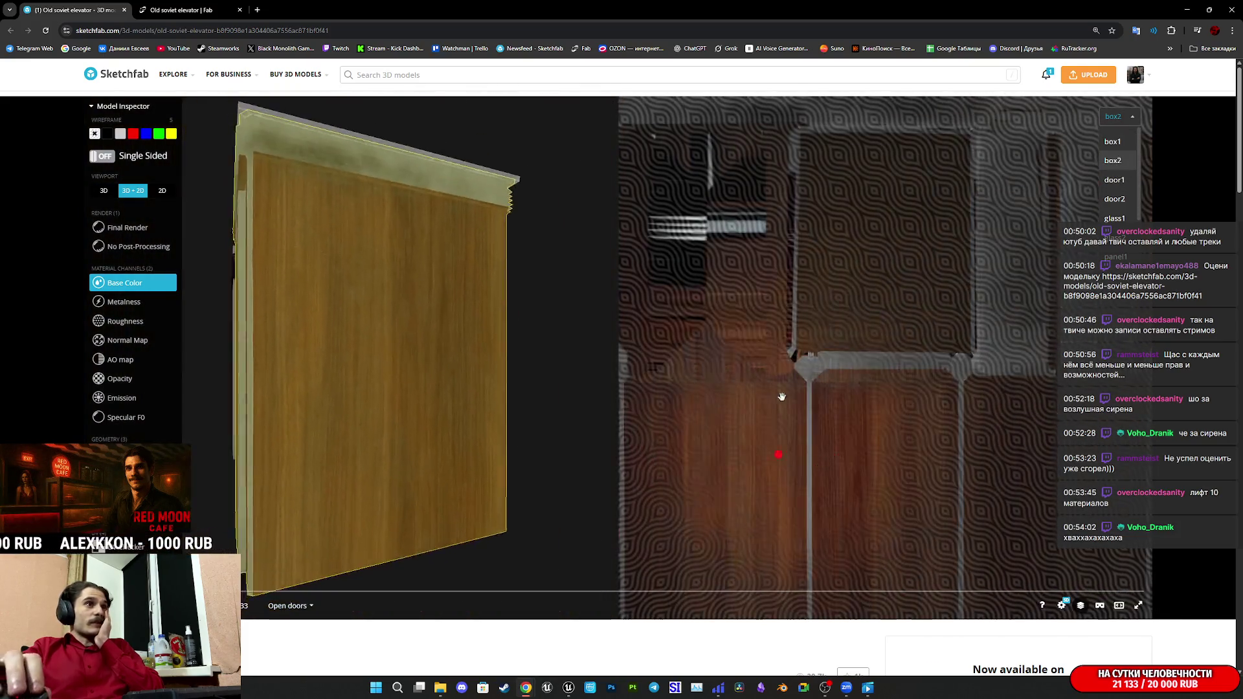
{"action": "left_click", "coordinate": [1122, 197]}
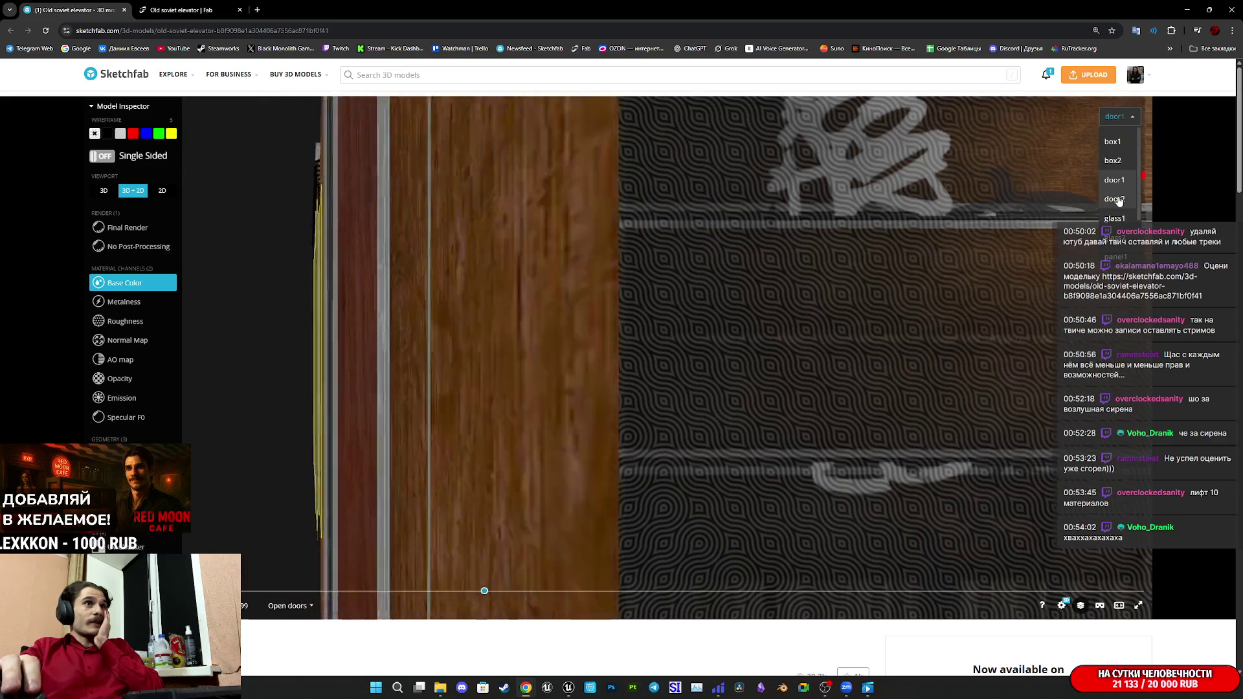
{"action": "left_click", "coordinate": [1115, 218]}
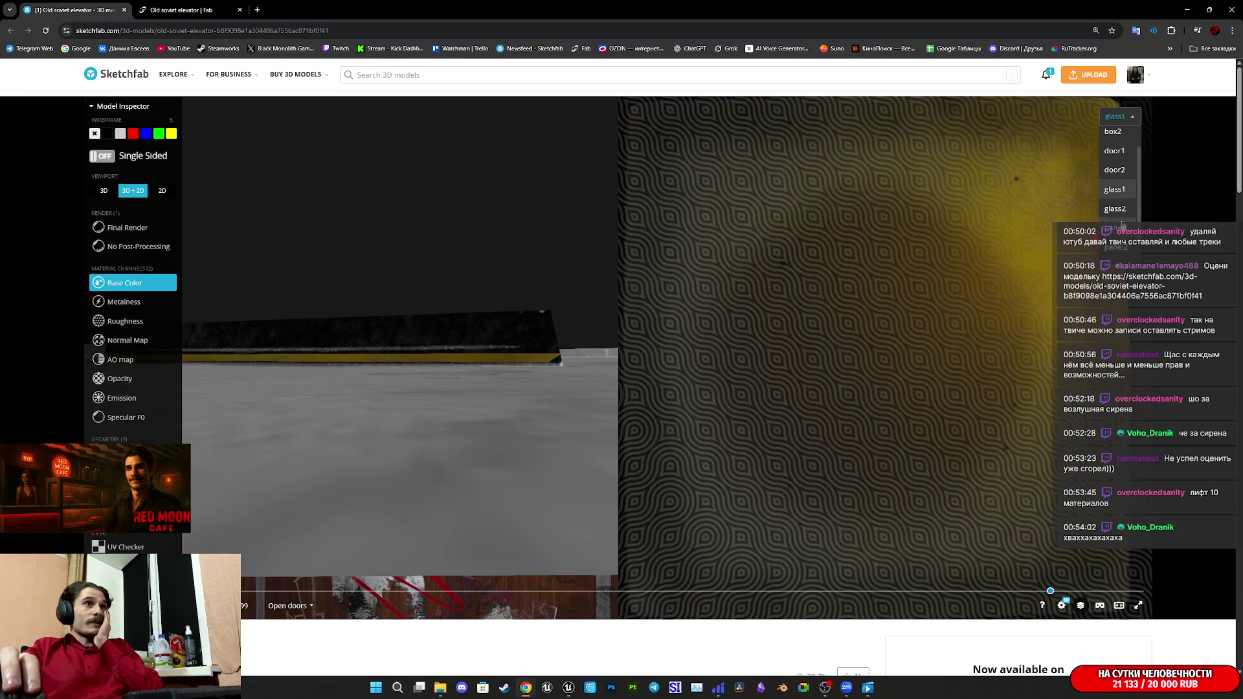
{"action": "left_click", "coordinate": [1116, 228]}
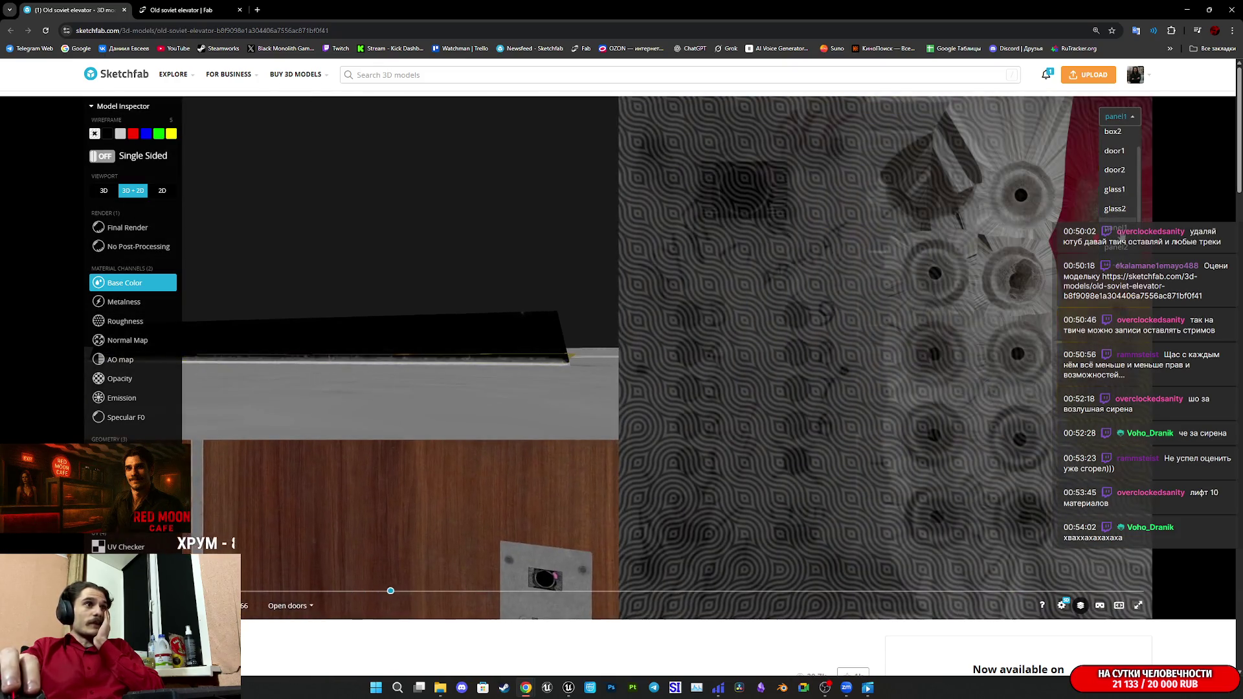
{"action": "scroll", "coordinate": [1127, 226], "scroll_direction": "down", "scroll_amount": 1}
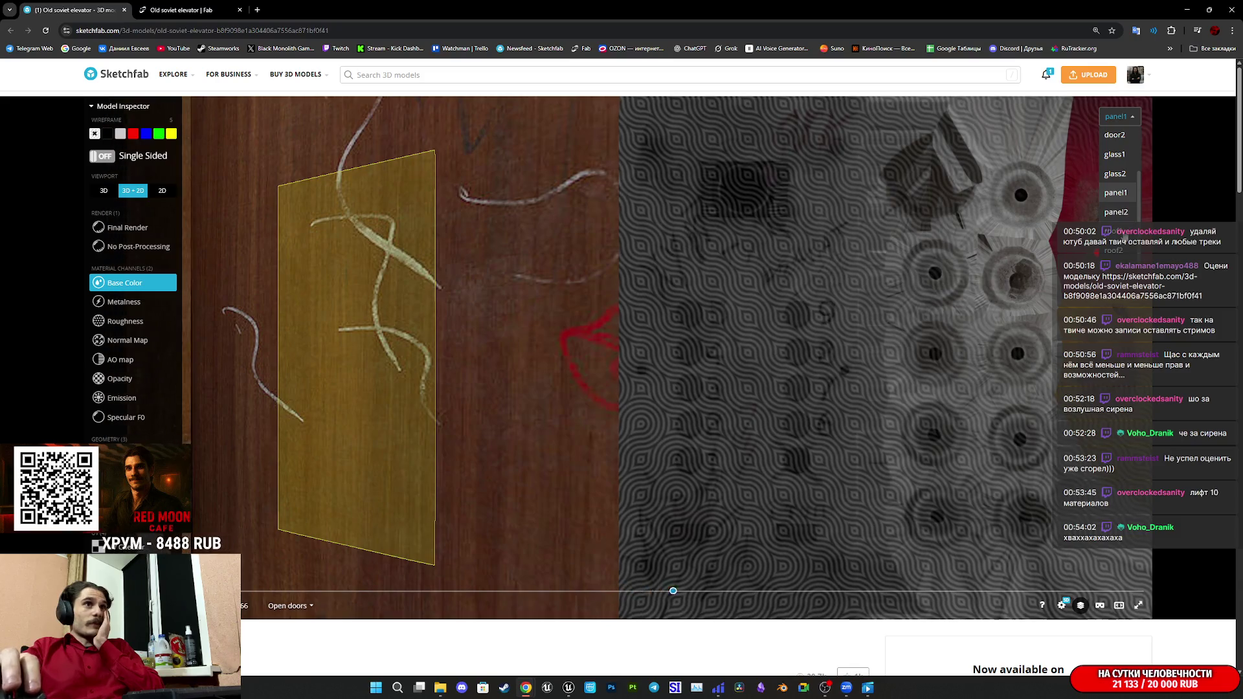
{"action": "left_click", "coordinate": [1115, 231]}
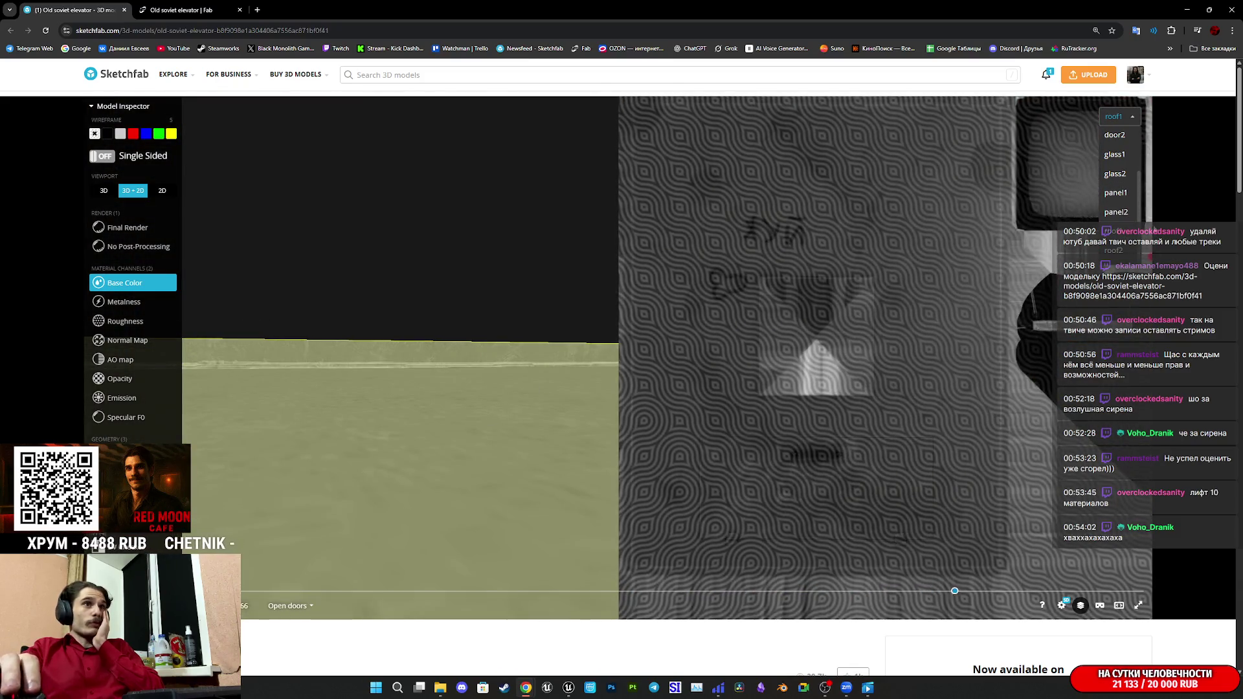
Check the roof2 and box2 UV layouts in wireframe, then switch back to Unreal Engine.
{"action": "key", "text": "5"}
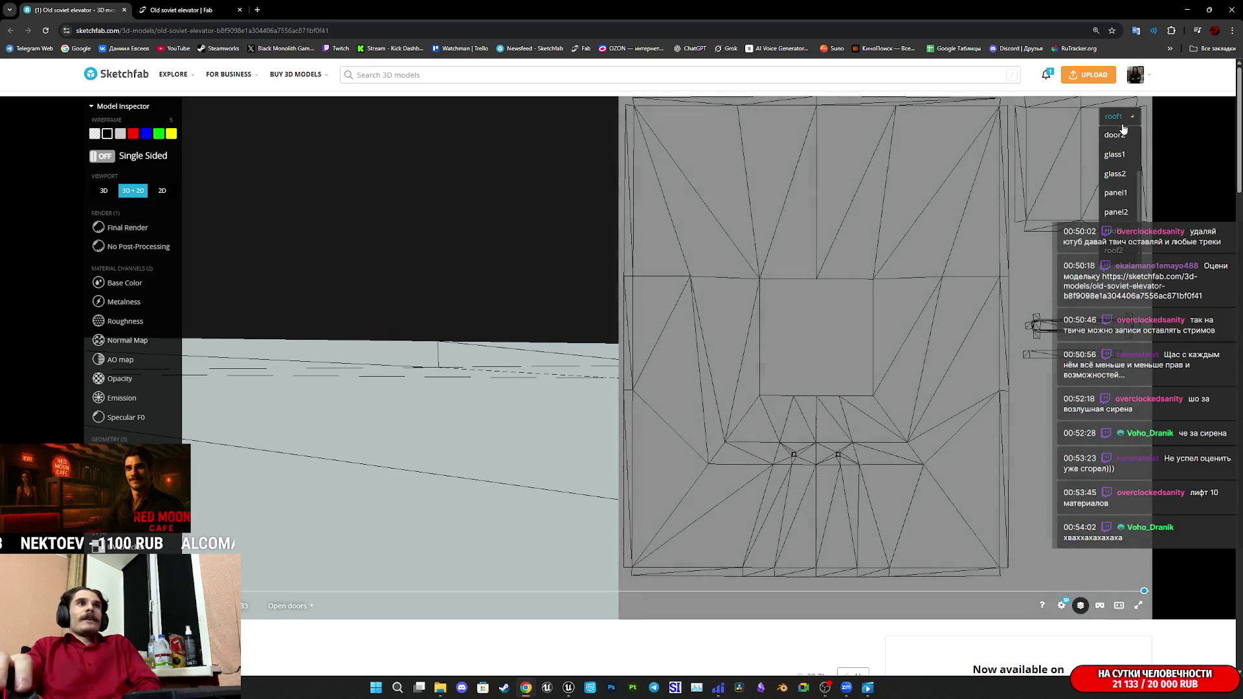
{"action": "left_click", "coordinate": [1120, 251]}
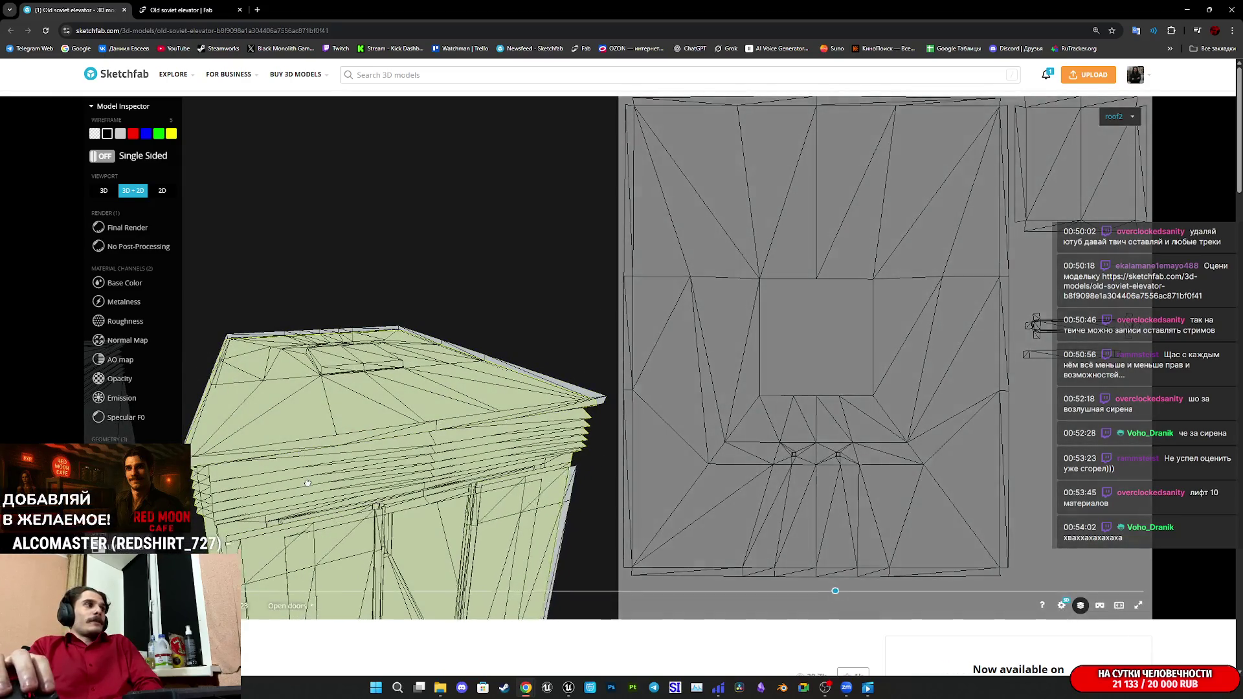
{"action": "left_click", "coordinate": [307, 483]}
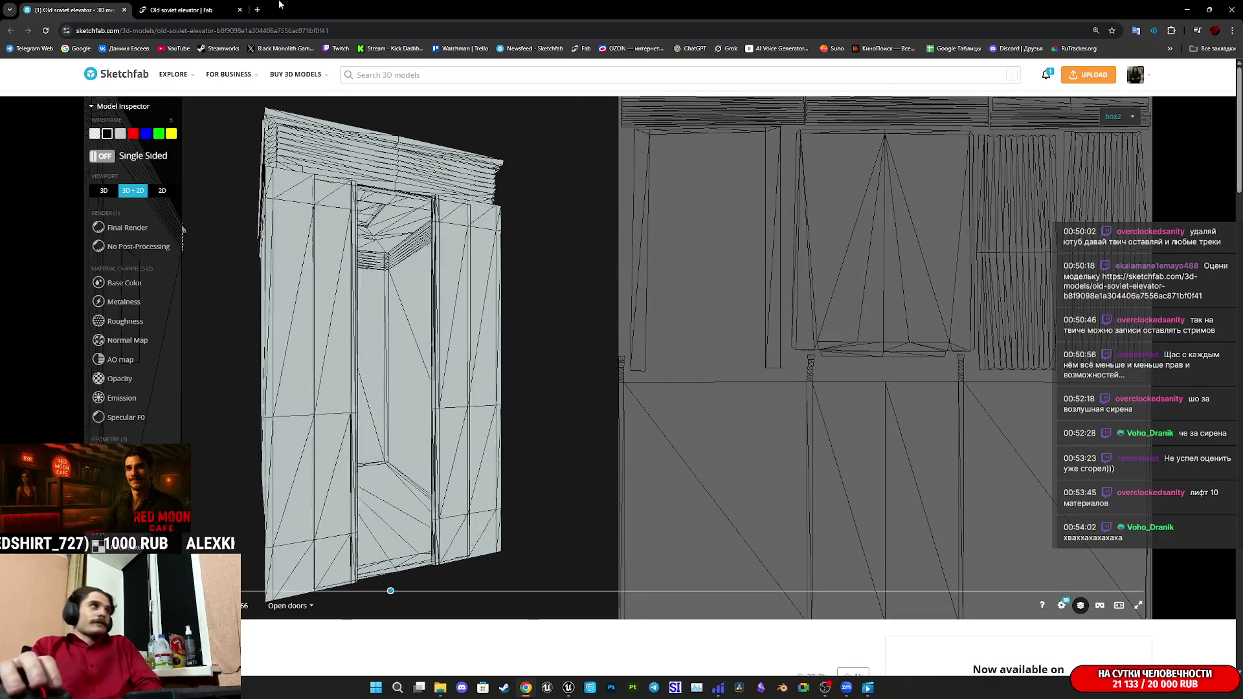
{"action": "left_click", "coordinate": [182, 10]}
{"action": "left_click", "coordinate": [568, 687]}
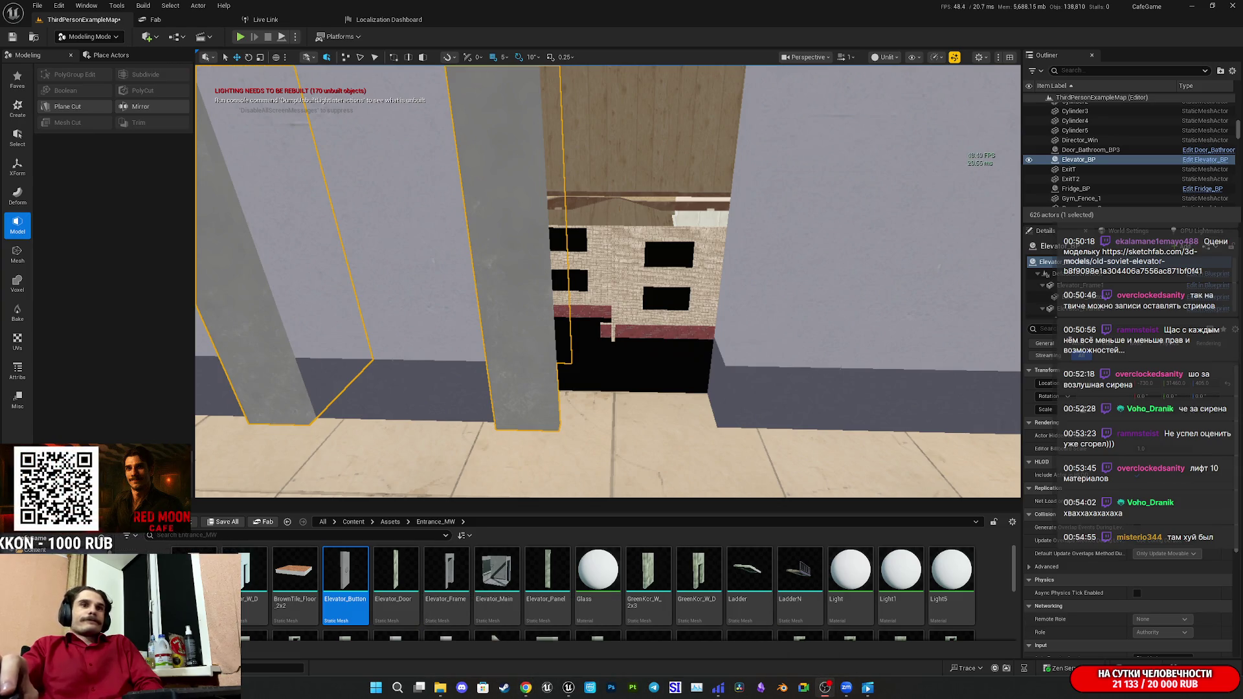
In Blender, select the Elevator_Door mesh's linked faces to show its UV islands.
{"action": "key", "text": "alt+Tab"}
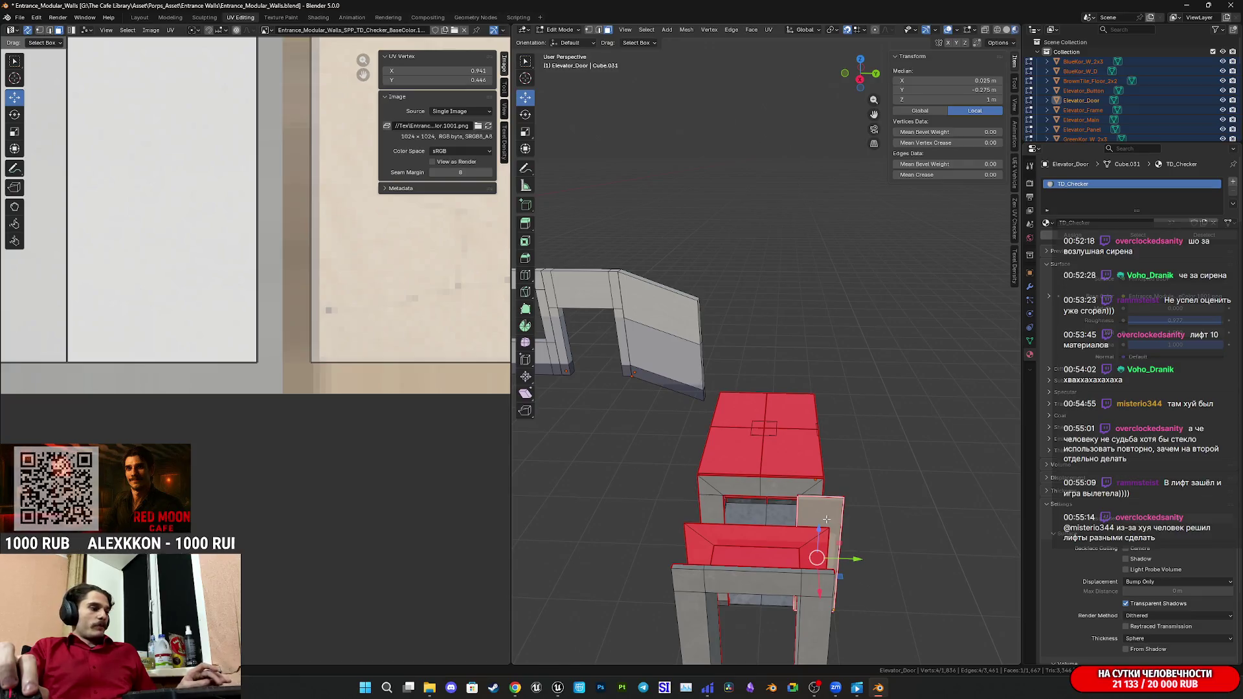
{"action": "key", "text": "ctrl+l"}
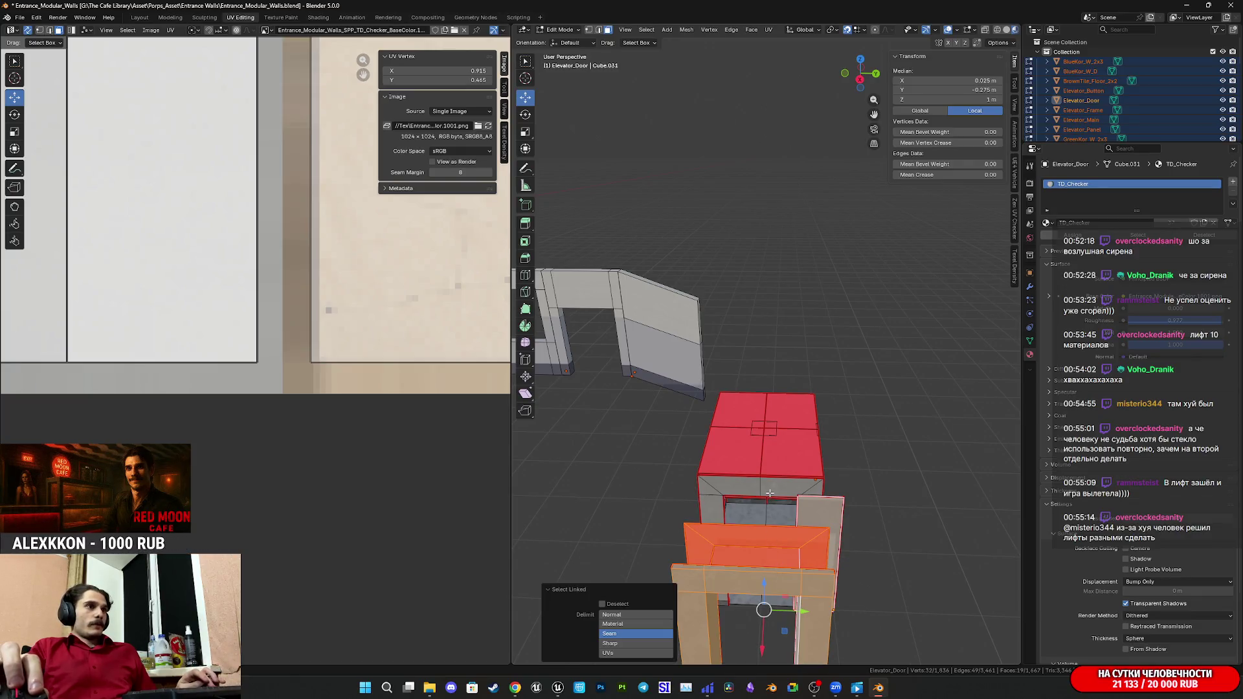
{"action": "key", "text": "l"}
{"action": "key", "text": "l"}
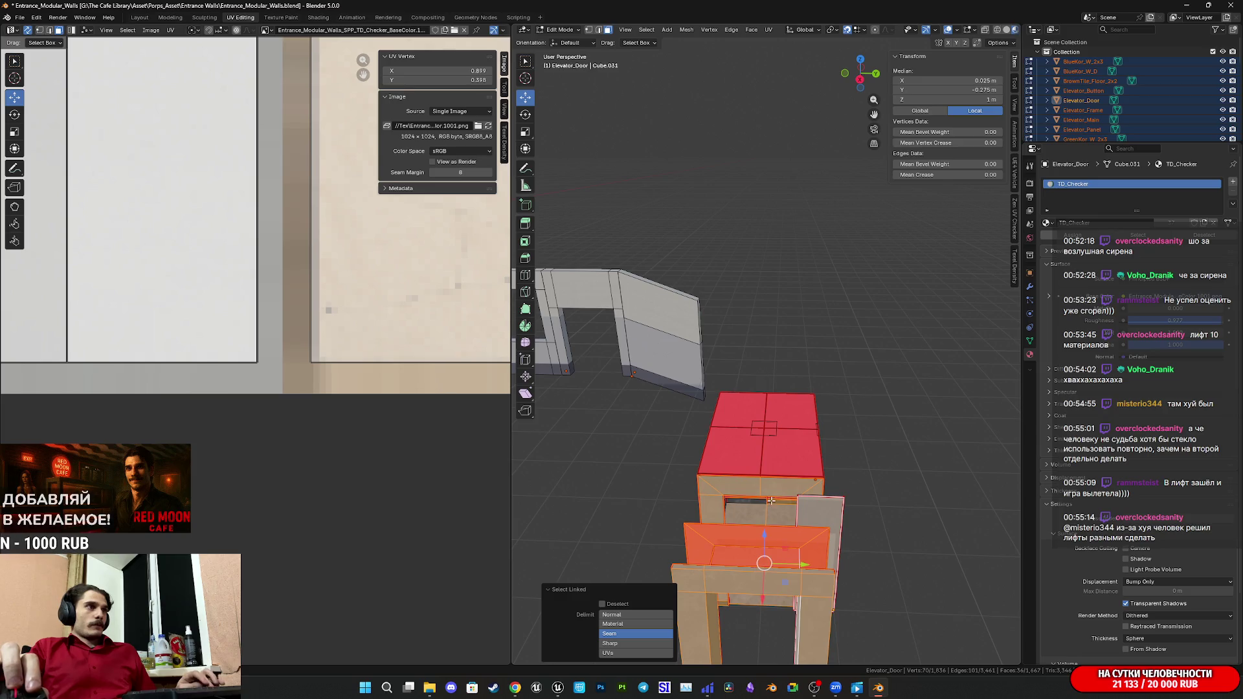
{"action": "scroll", "coordinate": [259, 227], "scroll_direction": "down", "scroll_amount": 5}
{"action": "scroll", "coordinate": [340, 413], "scroll_direction": "up", "scroll_amount": 6}
{"action": "scroll", "coordinate": [340, 414], "scroll_direction": "down", "scroll_amount": 3}
Box-select the door frame's top face over the texture atlas, then deselect all.
{"action": "mouse_move", "coordinate": [366, 502]}
{"action": "left_mouse_down"}
{"action": "mouse_move", "coordinate": [278, 204]}
{"action": "mouse_move", "coordinate": [169, 166]}
{"action": "left_mouse_up"}
{"action": "scroll", "coordinate": [387, 406], "scroll_direction": "down", "scroll_amount": 2}
{"action": "scroll", "coordinate": [388, 404], "scroll_direction": "down", "scroll_amount": 1}
{"action": "scroll", "coordinate": [330, 406], "scroll_direction": "up", "scroll_amount": 3}
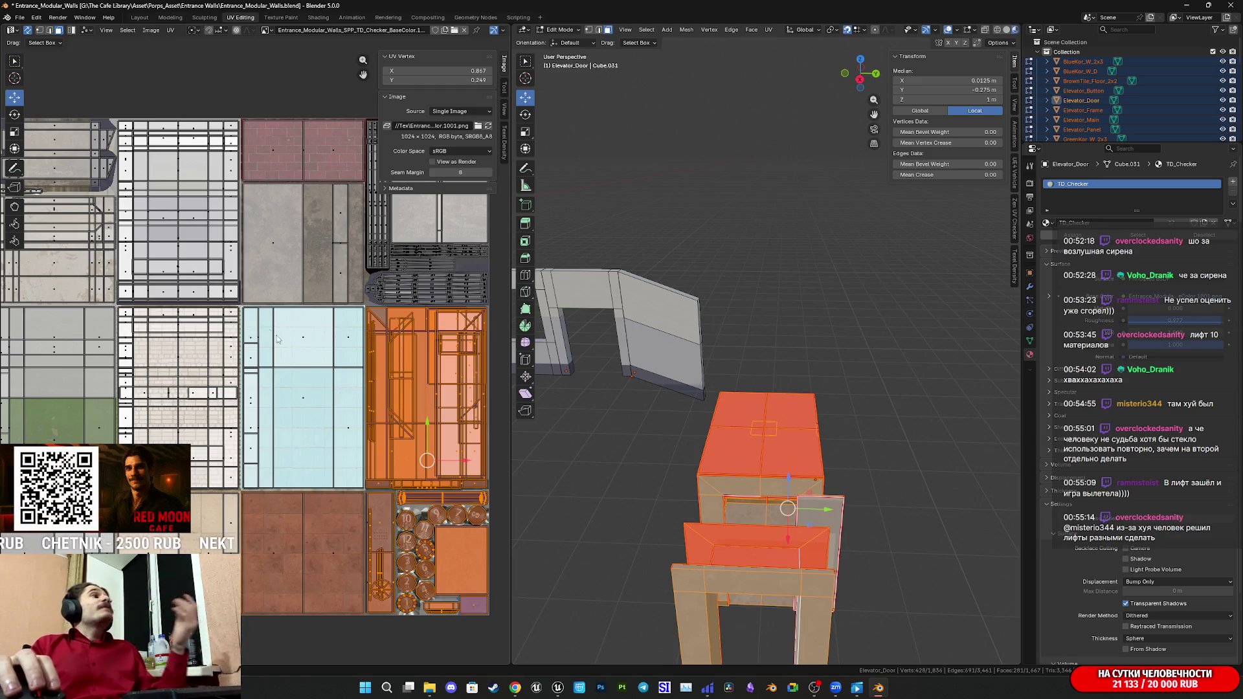
{"action": "scroll", "coordinate": [320, 333], "scroll_direction": "down", "scroll_amount": 1}
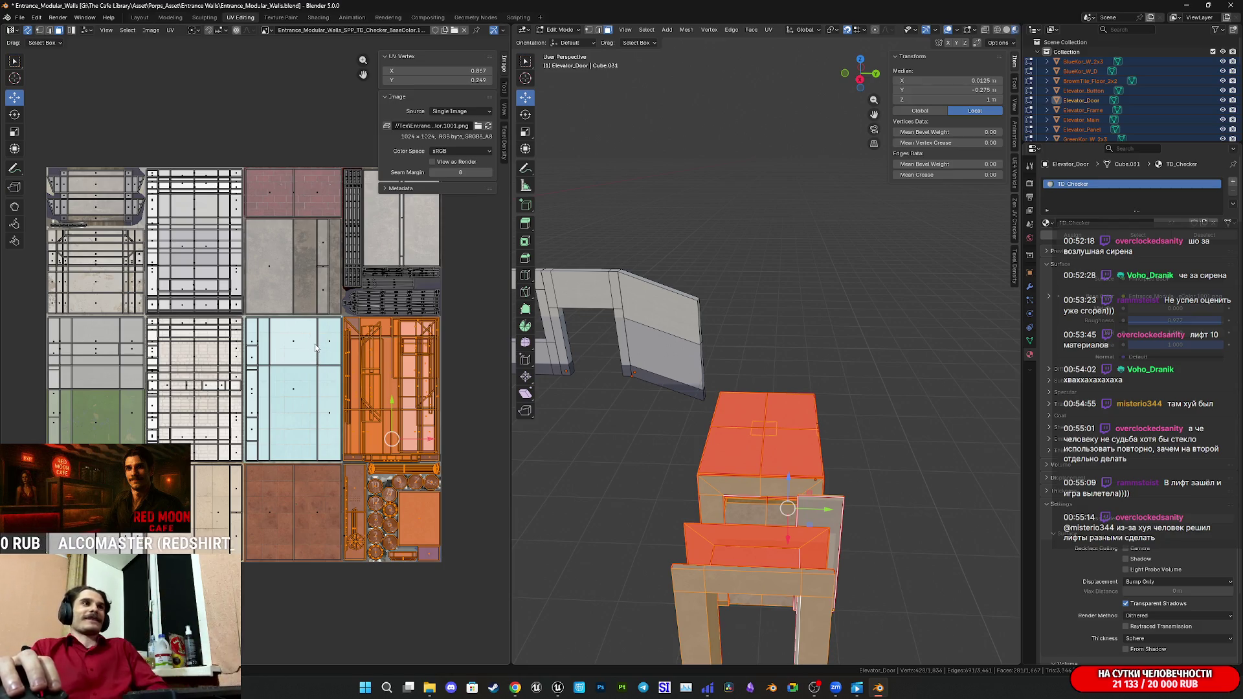
{"action": "left_click", "coordinate": [889, 458]}
{"action": "scroll", "coordinate": [890, 458], "scroll_direction": "up", "scroll_amount": 10}
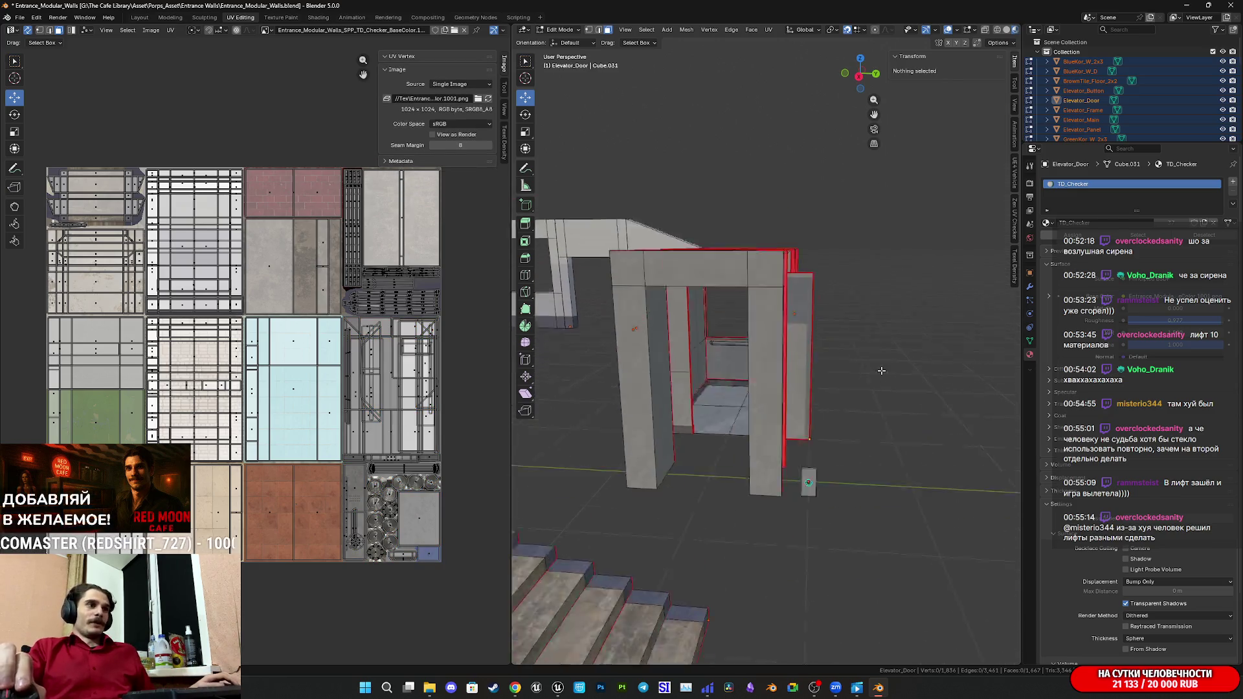
Return the elevator door to object mode, orbit to its button panel, then close Blender past the save prompt.
{"action": "key", "text": "Tab"}
{"action": "scroll", "coordinate": [875, 366], "scroll_direction": "down", "scroll_amount": 6}
{"action": "scroll", "coordinate": [873, 379], "scroll_direction": "up", "scroll_amount": 3}
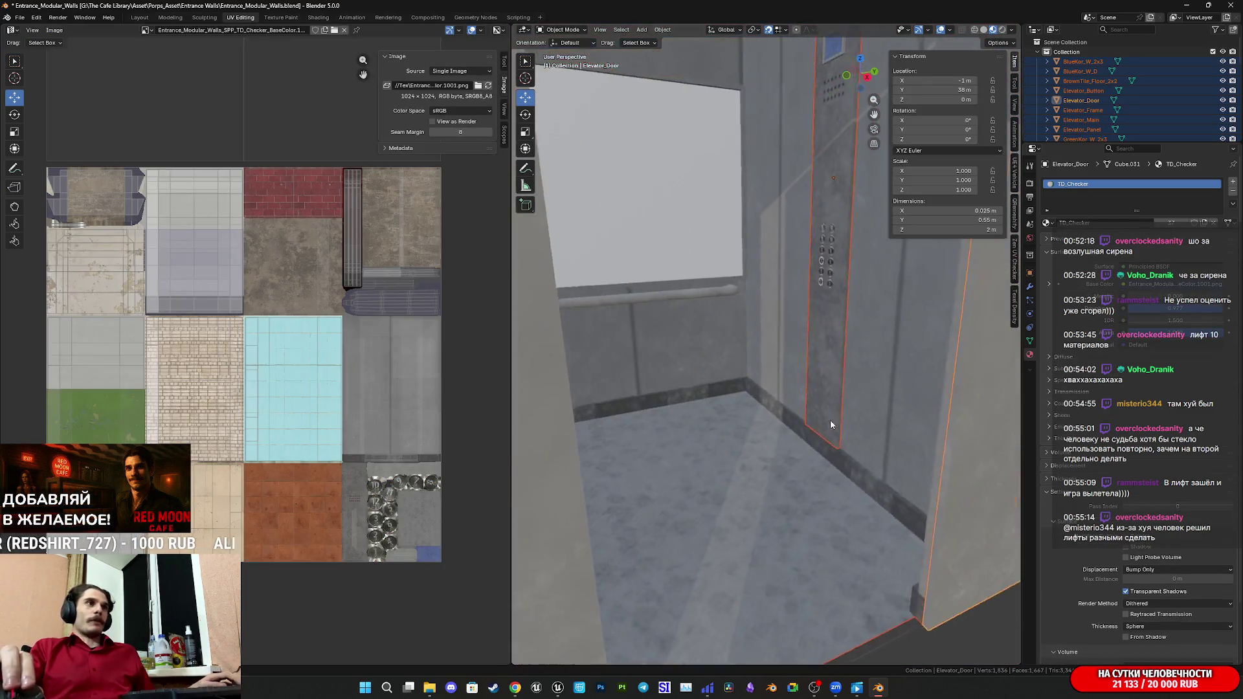
{"action": "mouse_move", "coordinate": [829, 421]}
{"action": "left_mouse_down"}
{"action": "mouse_move", "coordinate": [826, 471]}
{"action": "mouse_move", "coordinate": [876, 429]}
{"action": "mouse_move", "coordinate": [790, 554]}
{"action": "mouse_move", "coordinate": [801, 492]}
{"action": "mouse_move", "coordinate": [817, 568]}
{"action": "mouse_move", "coordinate": [809, 462]}
{"action": "mouse_move", "coordinate": [733, 360]}
{"action": "mouse_move", "coordinate": [747, 264]}
{"action": "mouse_move", "coordinate": [761, 270]}
{"action": "mouse_move", "coordinate": [788, 464]}
{"action": "mouse_move", "coordinate": [778, 379]}
{"action": "mouse_move", "coordinate": [731, 534]}
{"action": "mouse_move", "coordinate": [777, 414]}
{"action": "mouse_move", "coordinate": [793, 509]}
{"action": "mouse_move", "coordinate": [766, 342]}
{"action": "mouse_move", "coordinate": [733, 412]}
{"action": "left_mouse_up"}
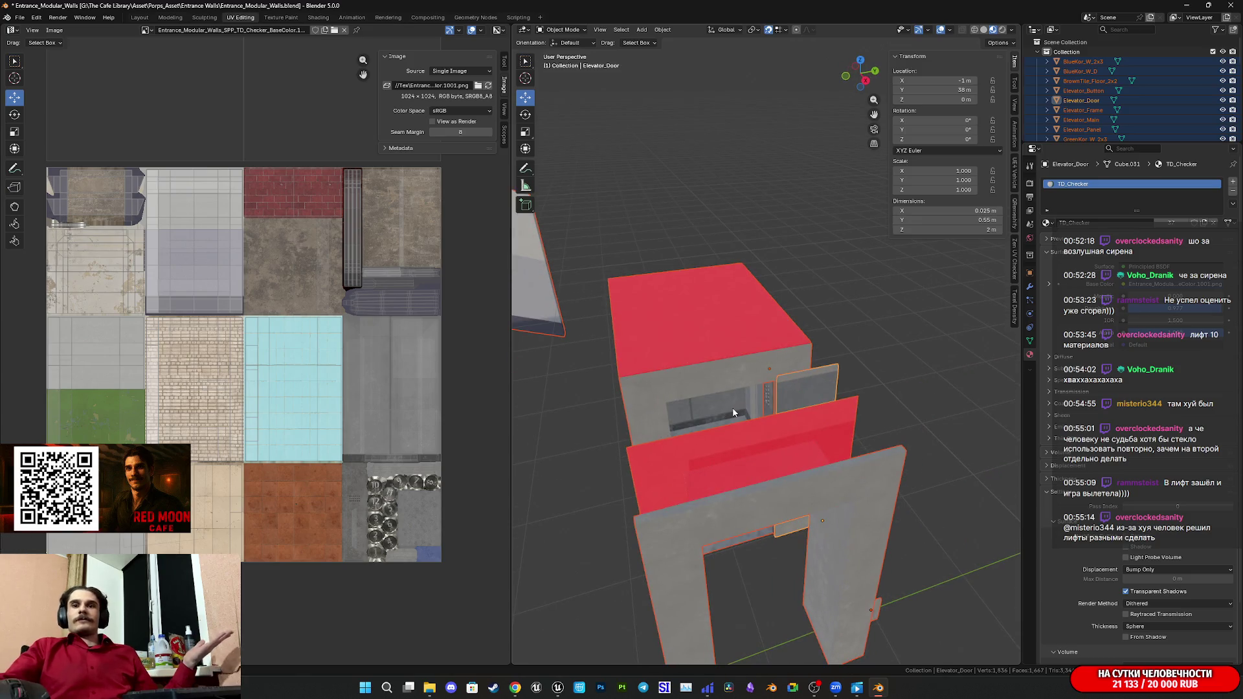
{"action": "left_click", "coordinate": [1228, 6]}
{"action": "left_click", "coordinate": [633, 360]}
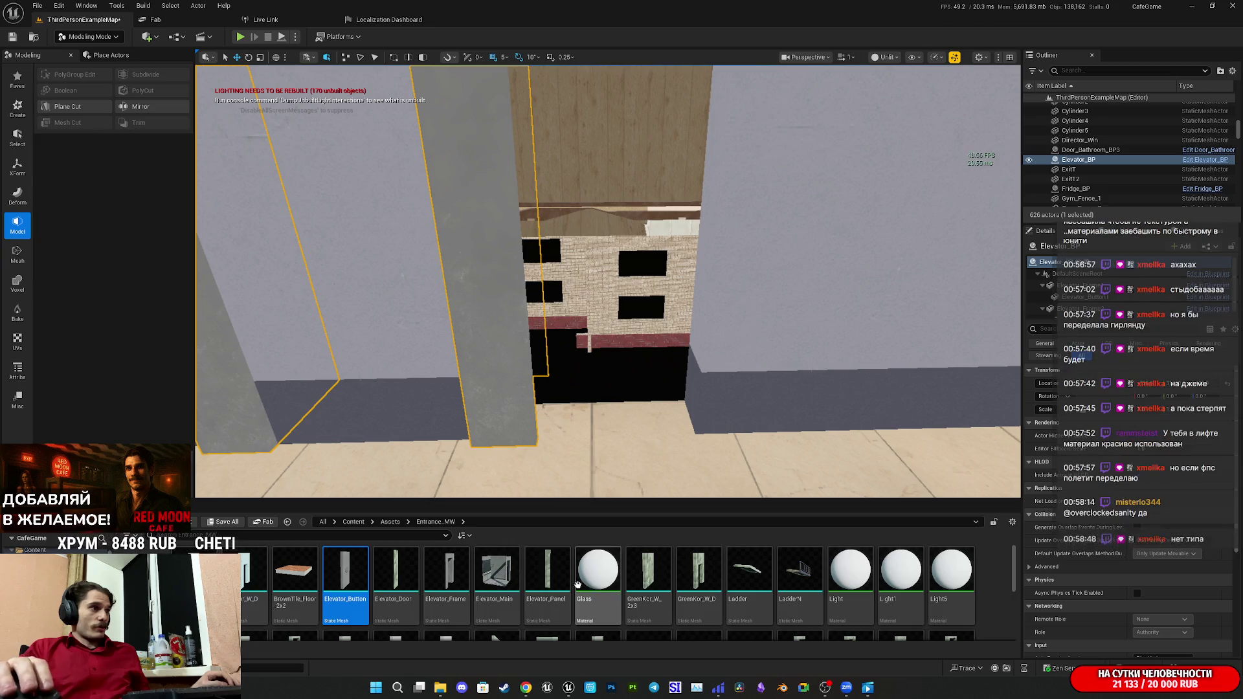
Open Elevator_Main to check its textured interior and three material slots, then close its editor.
{"action": "left_click", "coordinate": [504, 574]}
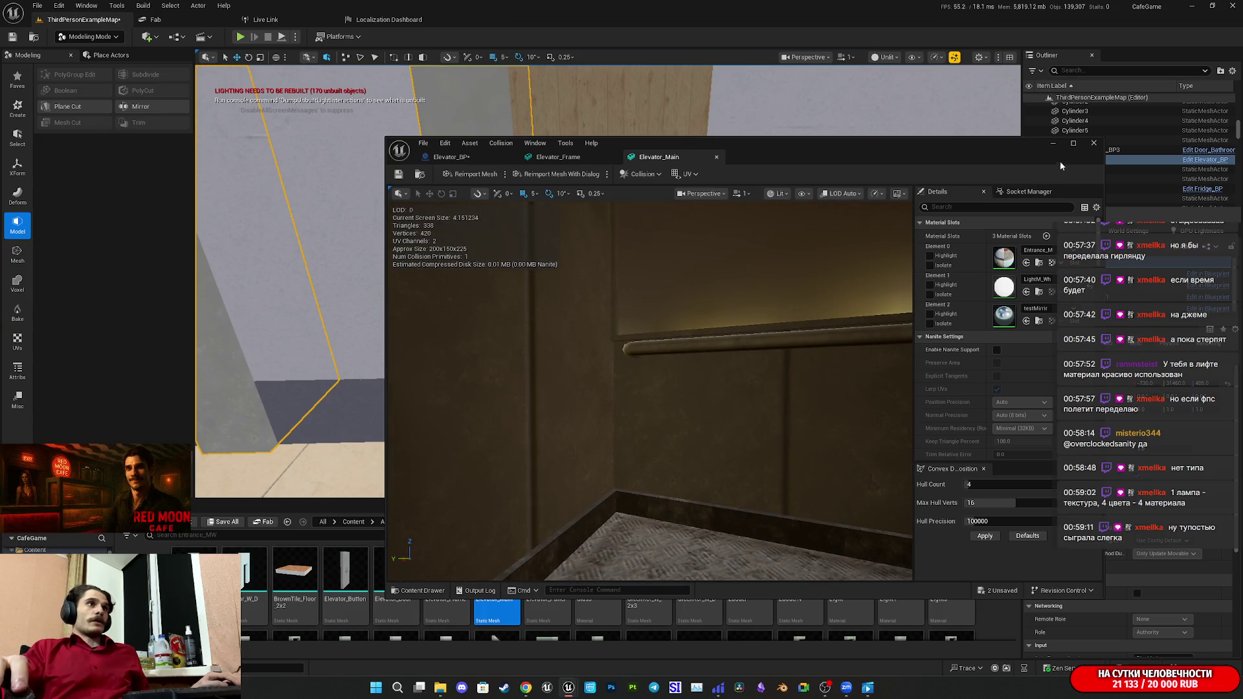
{"action": "left_click", "coordinate": [716, 156]}
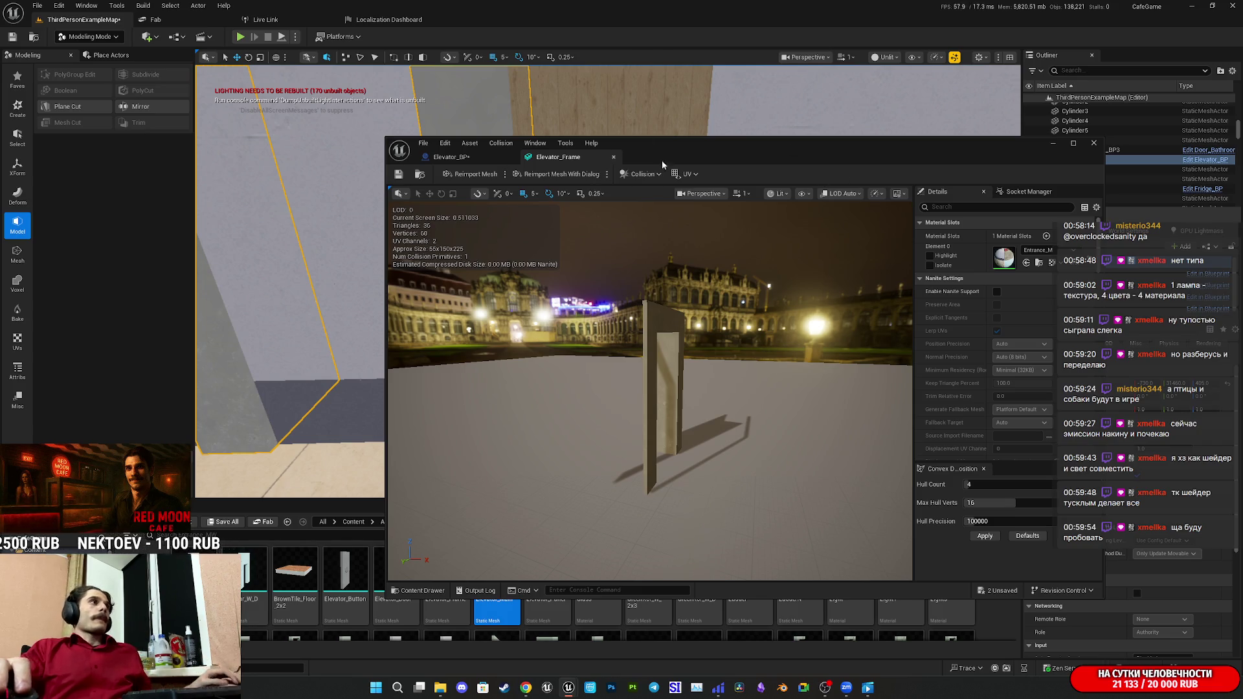
Close the Elevator_Frame mesh editor, compile Elevator_BP, and go back to the main level editor.
{"action": "middle_click", "coordinate": [538, 158]}
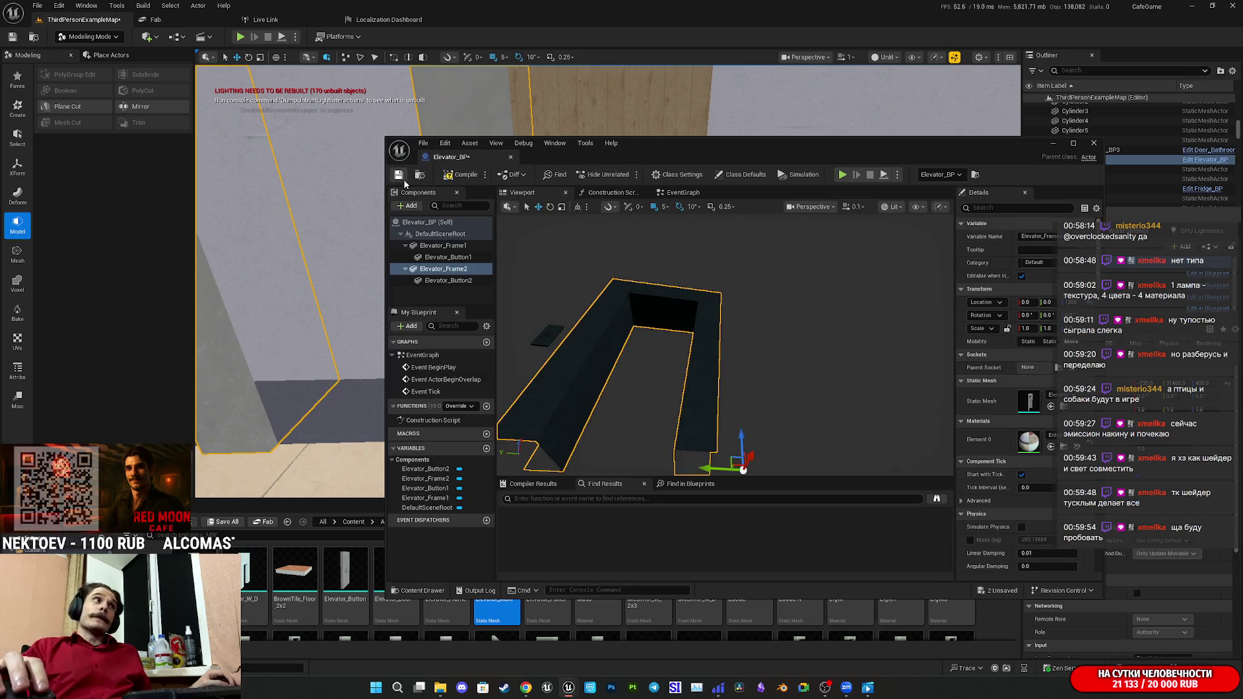
{"action": "left_click", "coordinate": [451, 176]}
{"action": "left_click", "coordinate": [398, 174]}
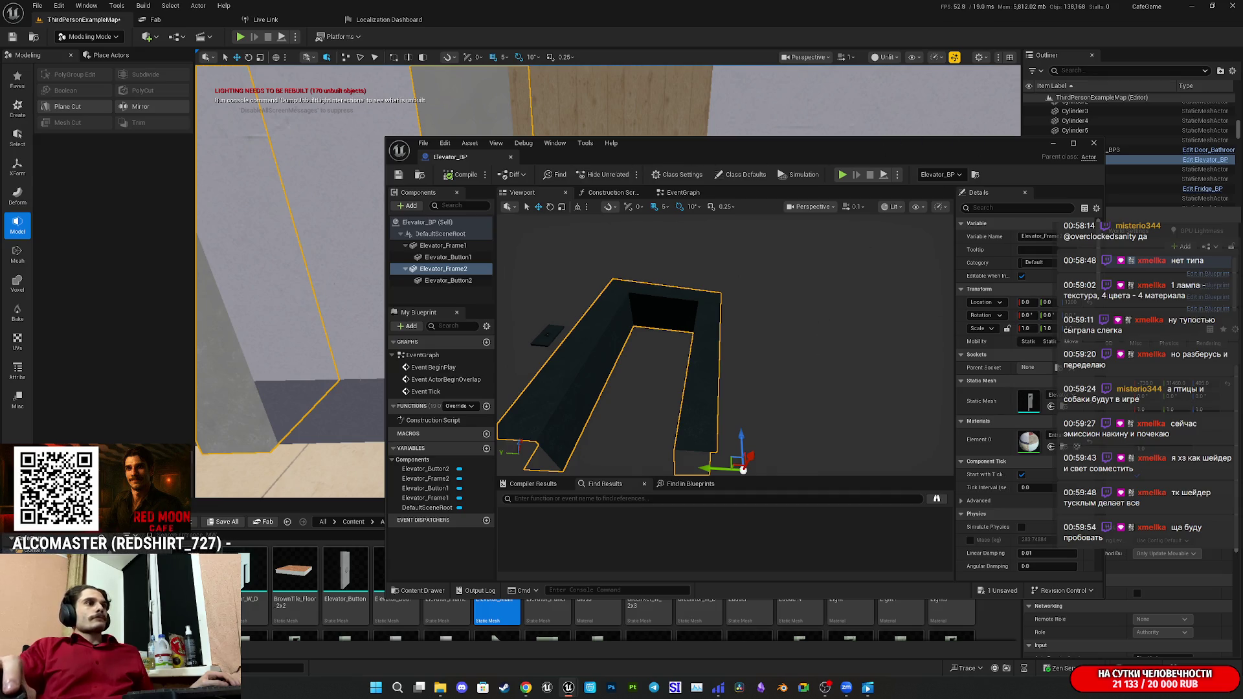
{"action": "left_click_drag", "start_coordinate": [847, 272], "coordinate": [824, 300]}
{"action": "left_click", "coordinate": [788, 138]}
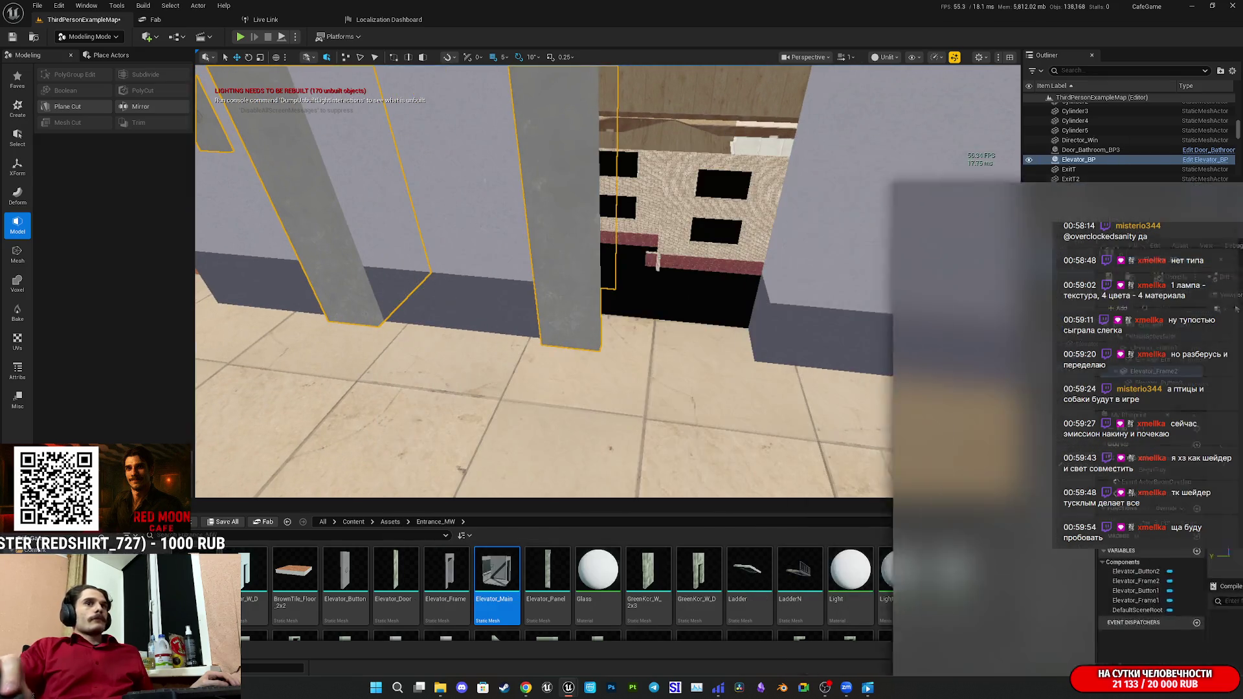
Fly up to the elevator doorway and save the ThirdPersonExampleMap level via Save All.
{"action": "mouse_move", "coordinate": [762, 328]}
{"action": "left_mouse_down"}
{"action": "mouse_move", "coordinate": [745, 278]}
{"action": "mouse_move", "coordinate": [725, 279]}
{"action": "left_mouse_up"}
{"action": "key", "text": "a"}
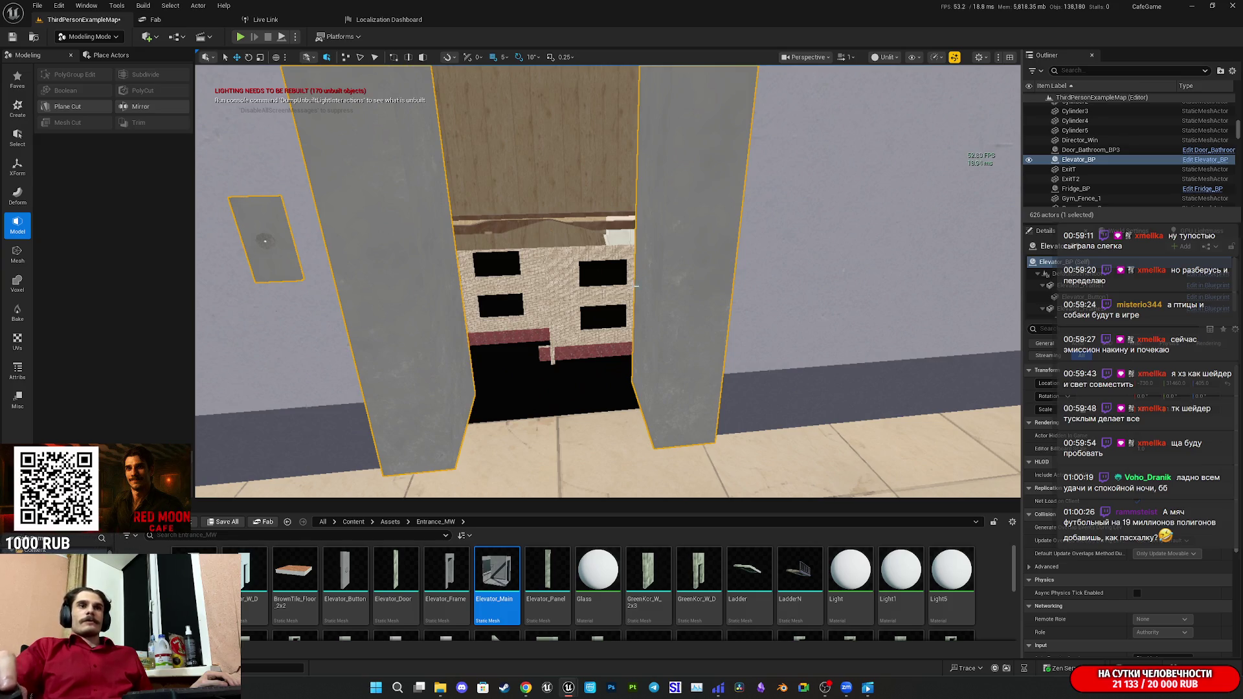
{"action": "mouse_move", "coordinate": [671, 312]}
{"action": "left_mouse_down"}
{"action": "mouse_move", "coordinate": [745, 311]}
{"action": "mouse_move", "coordinate": [641, 311]}
{"action": "mouse_move", "coordinate": [634, 337]}
{"action": "mouse_move", "coordinate": [654, 363]}
{"action": "mouse_move", "coordinate": [654, 402]}
{"action": "mouse_move", "coordinate": [674, 313]}
{"action": "left_mouse_up"}
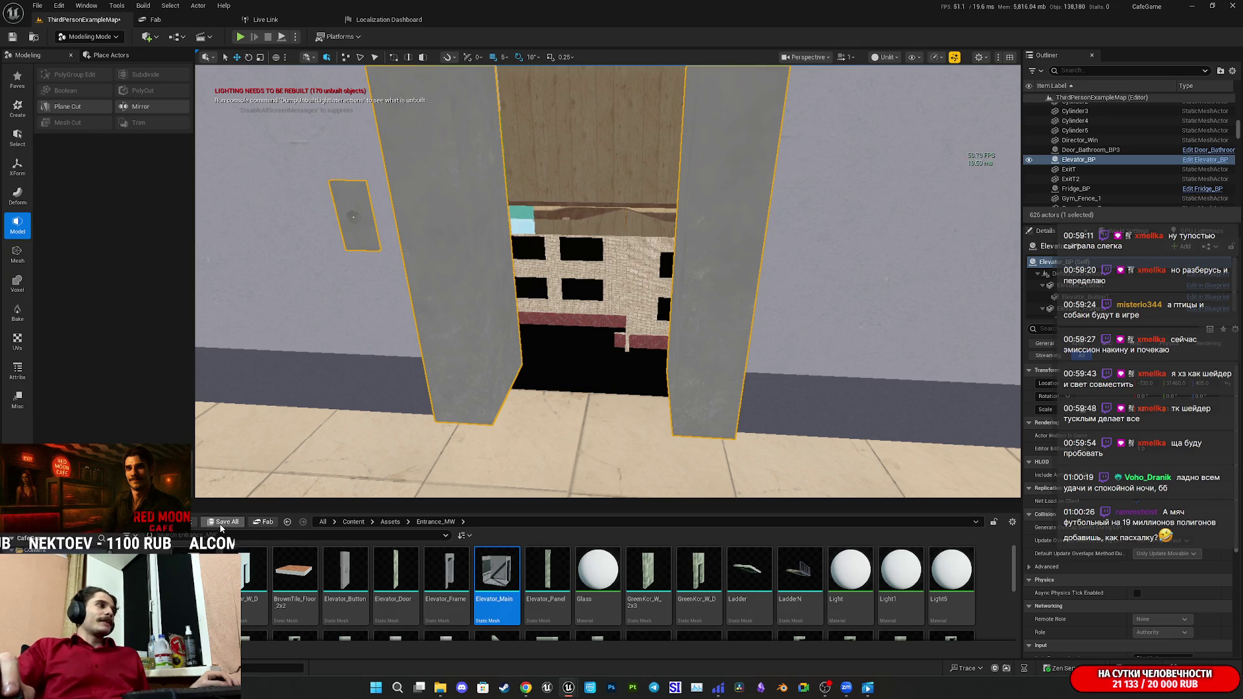
{"action": "left_click", "coordinate": [222, 522]}
{"action": "left_click", "coordinate": [707, 455]}
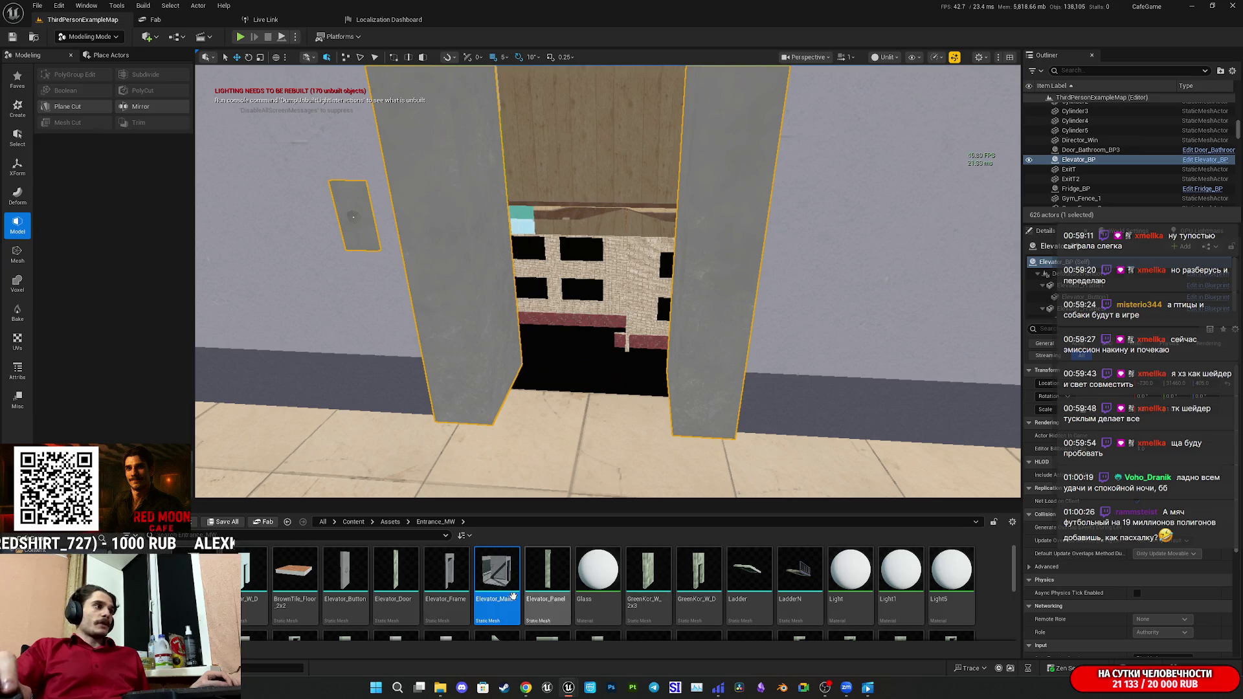
{"action": "left_click", "coordinate": [398, 577]}
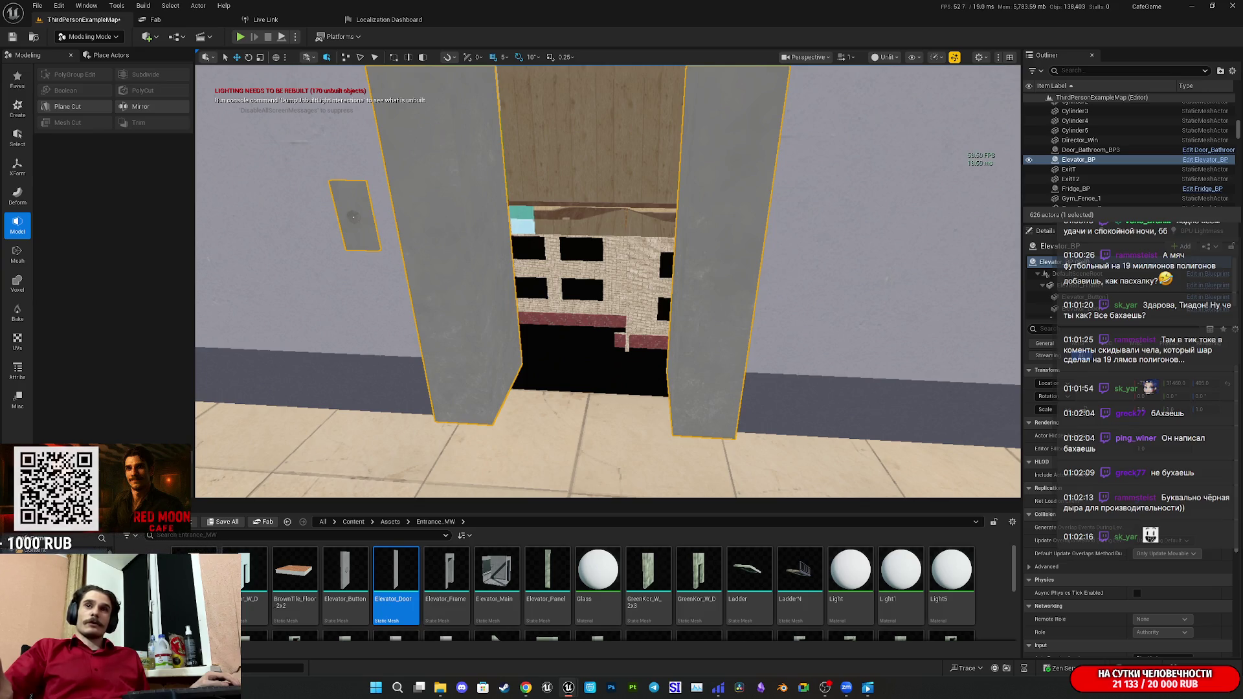
Fly into the elevator doorway, undo the last door move, and return to Selection Mode.
{"action": "mouse_move", "coordinate": [608, 282]}
{"action": "left_mouse_down"}
{"action": "mouse_move", "coordinate": [622, 275]}
{"action": "mouse_move", "coordinate": [583, 285]}
{"action": "mouse_move", "coordinate": [609, 294]}
{"action": "mouse_move", "coordinate": [618, 324]}
{"action": "left_mouse_up"}
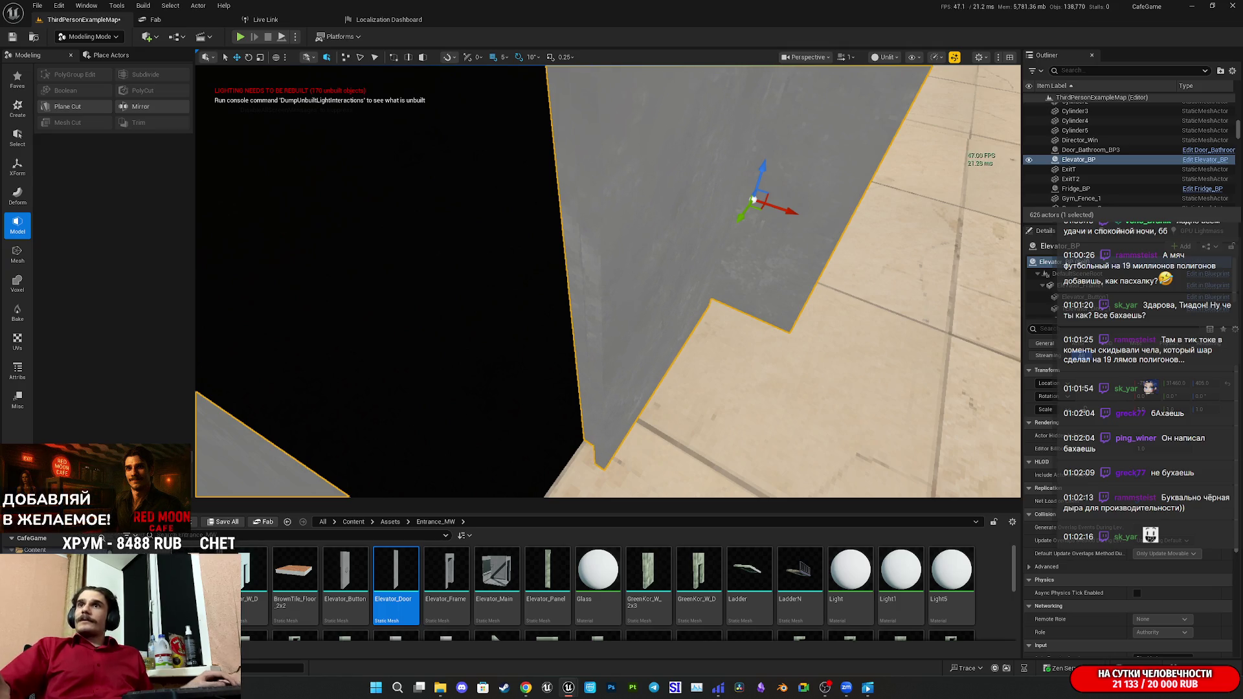
{"action": "key", "text": "ctrl+z"}
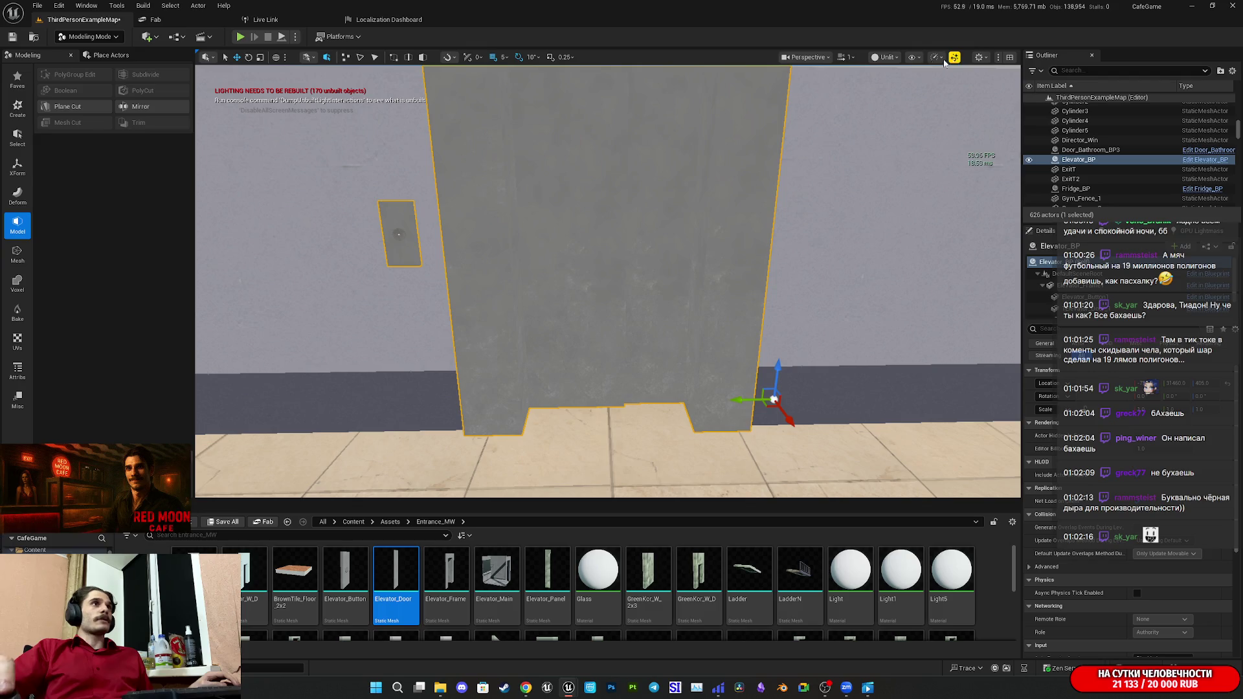
{"action": "left_click", "coordinate": [88, 37]}
{"action": "left_click", "coordinate": [84, 53]}
{"action": "key", "text": "ctrl+shift+s"}
{"action": "left_click", "coordinate": [688, 453]}
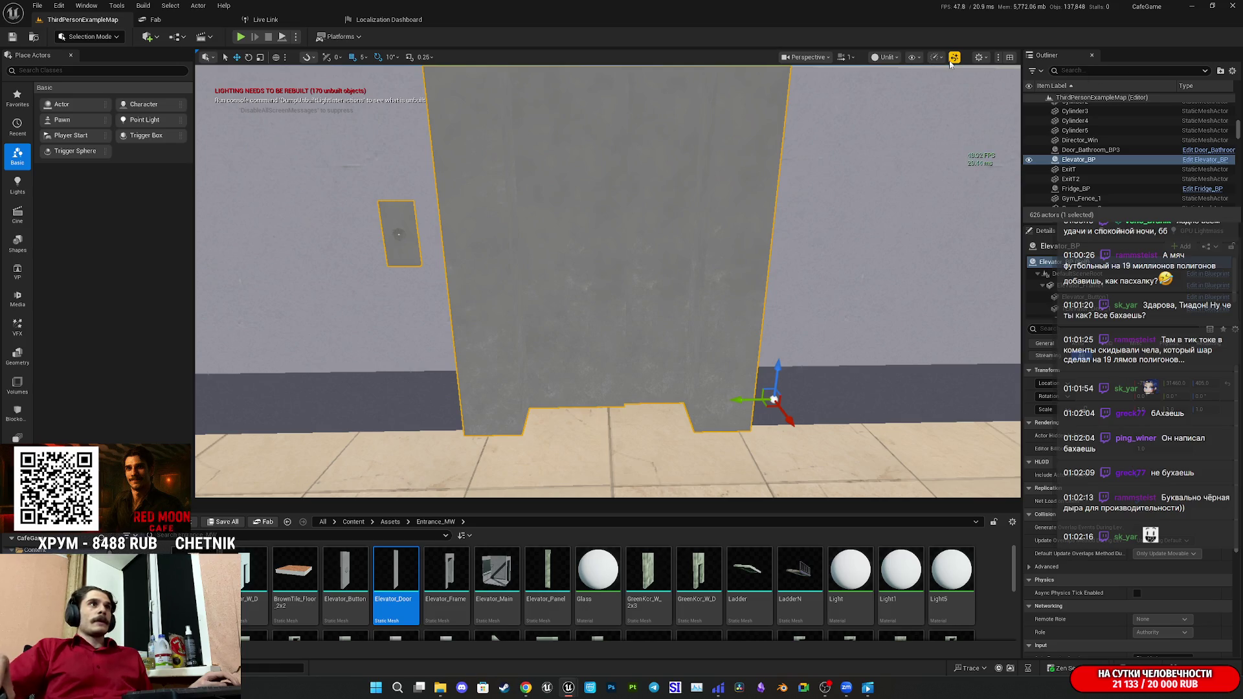
{"action": "left_click", "coordinate": [894, 58]}
{"action": "left_click", "coordinate": [922, 81]}
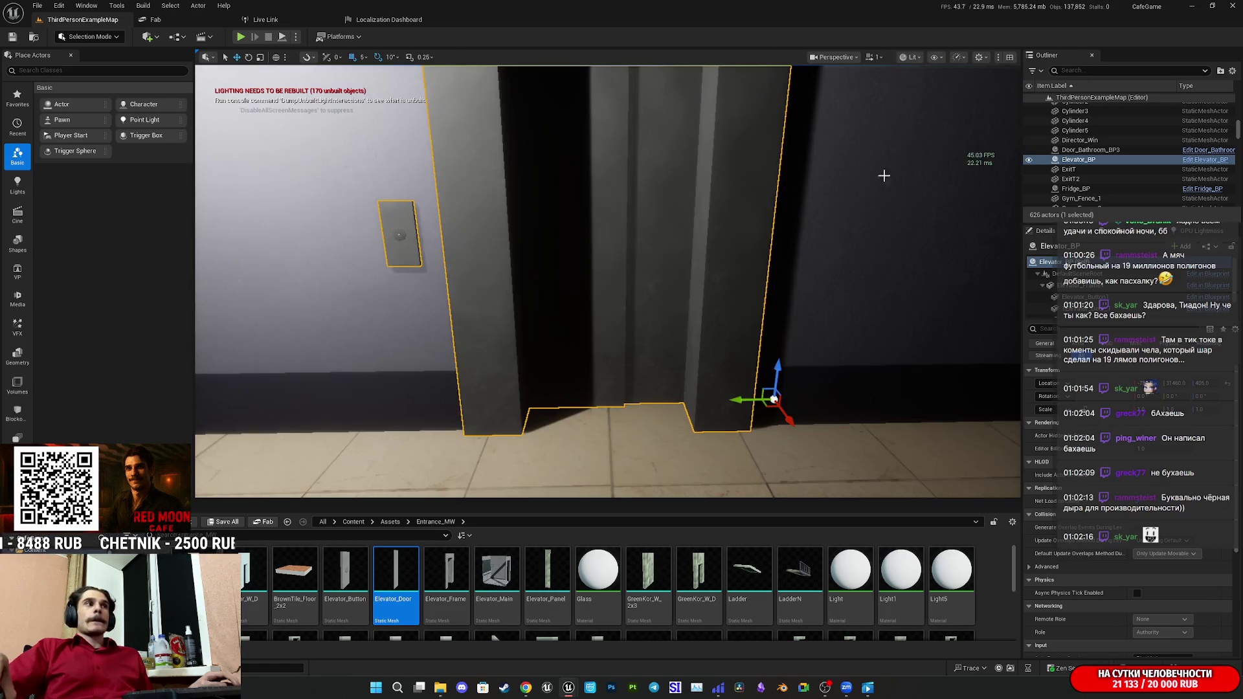
{"action": "key", "text": "s"}
{"action": "key", "text": "w"}
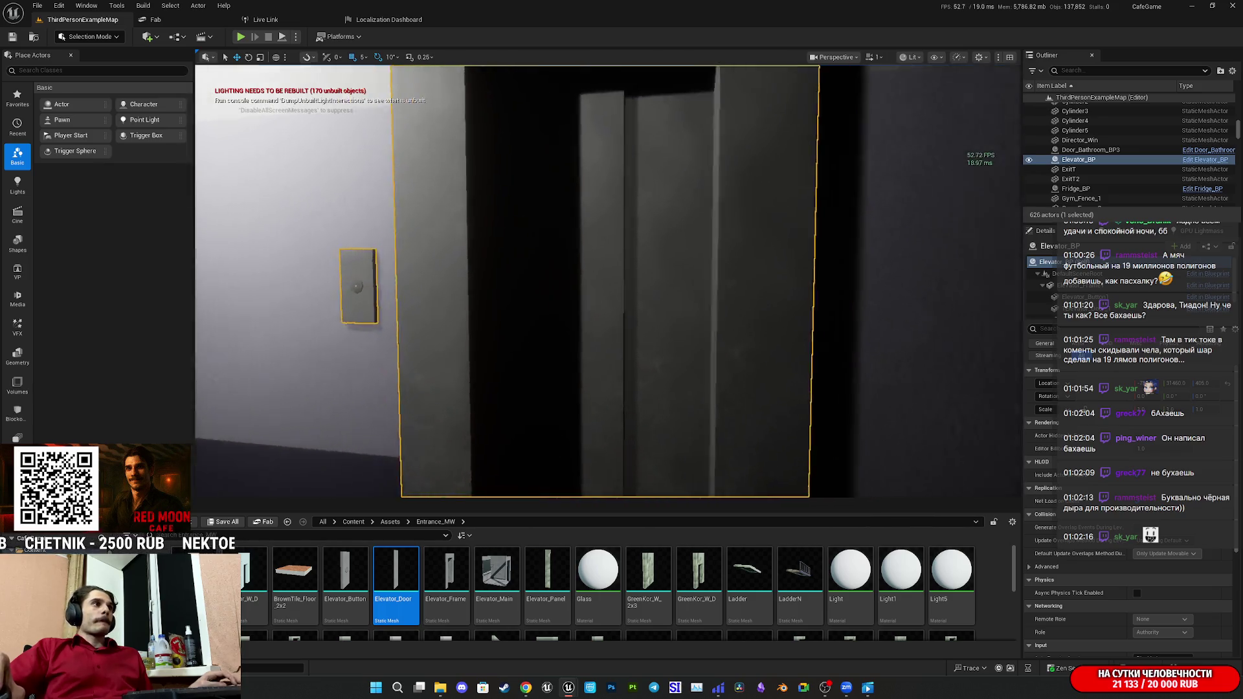
{"action": "key", "text": "s"}
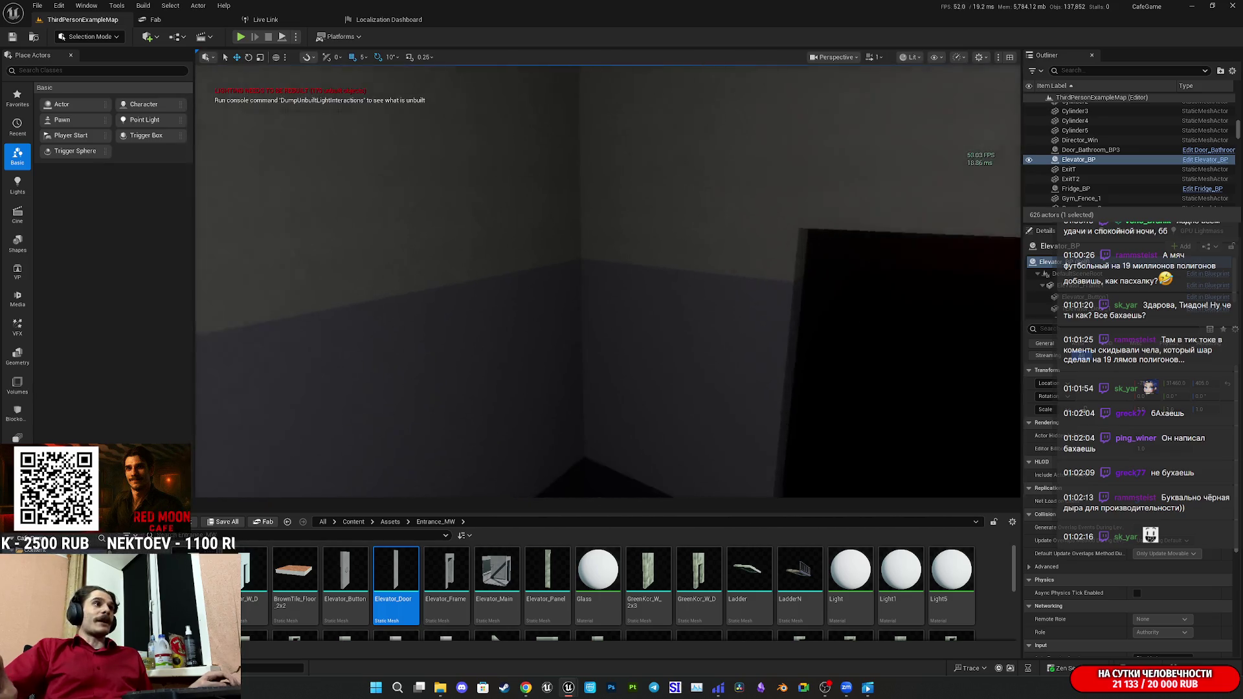
{"action": "key", "text": "w"}
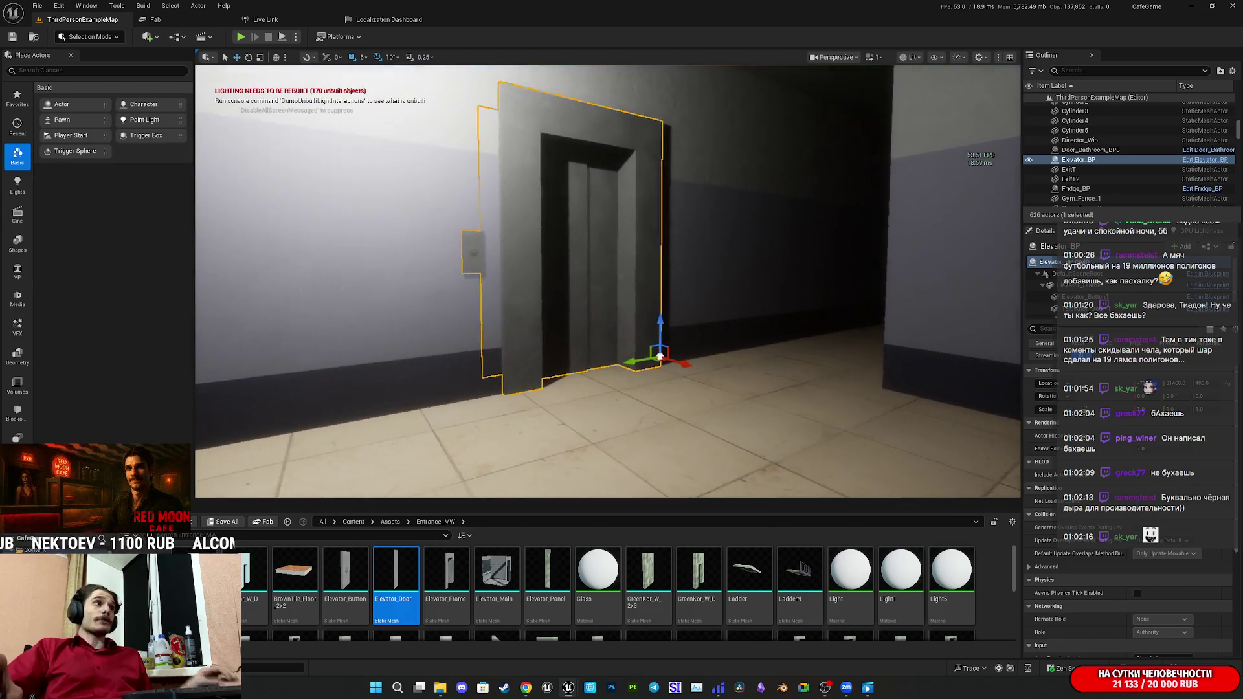
{"action": "key", "text": "a"}
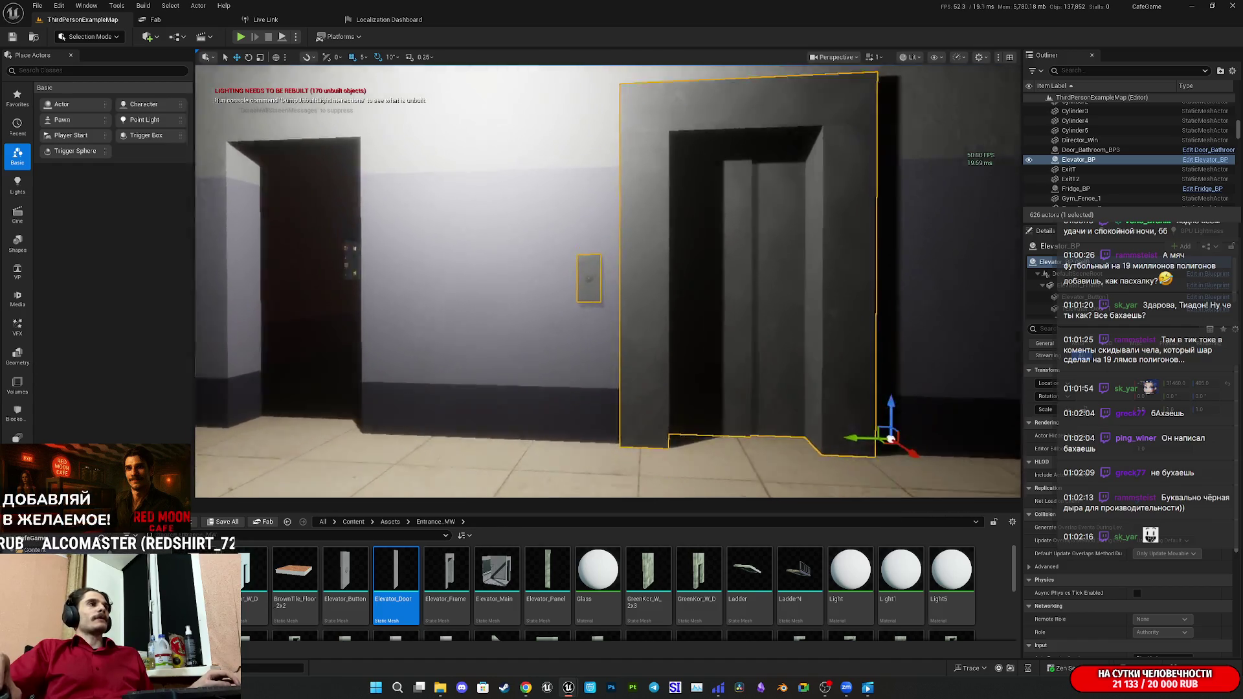
{"action": "key", "text": "w"}
{"action": "key", "text": "s"}
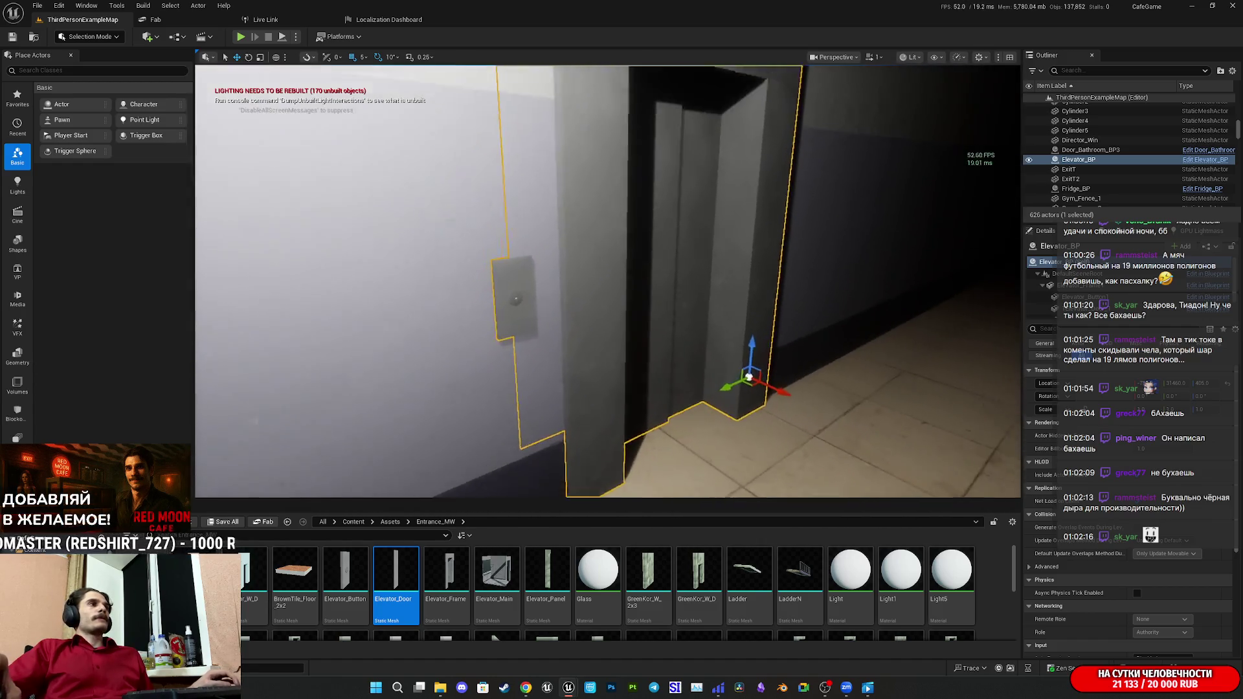
{"action": "key", "text": "s"}
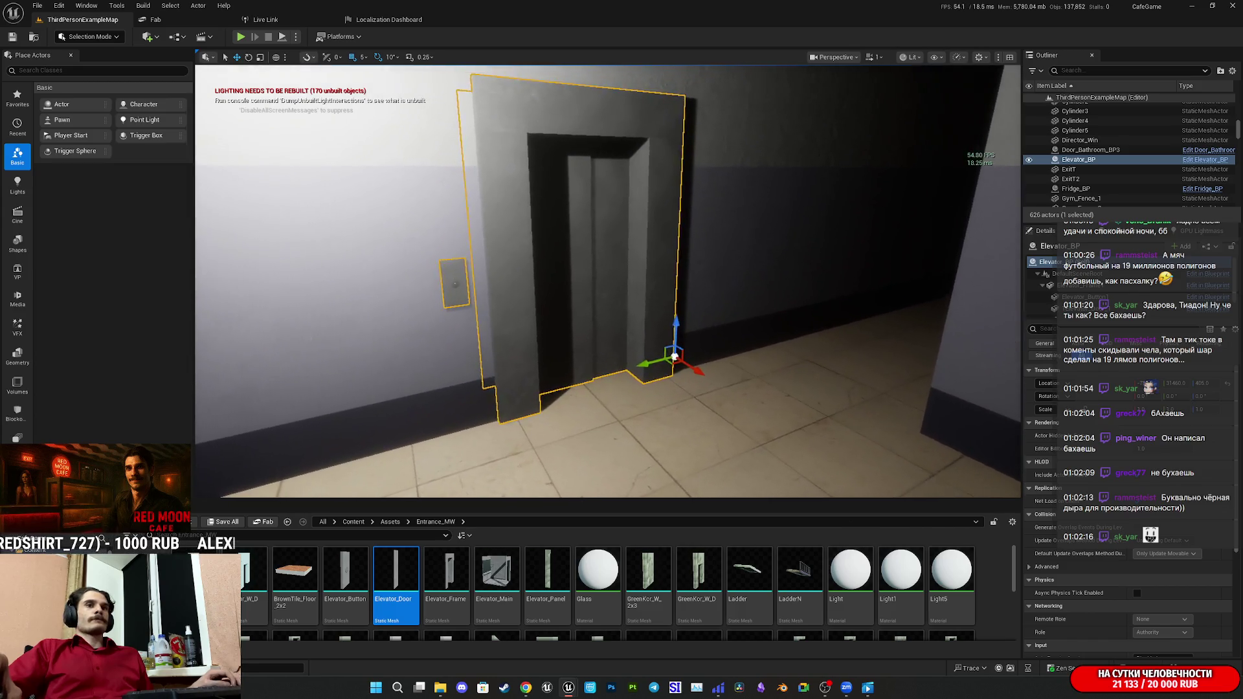
{"action": "key", "text": "w"}
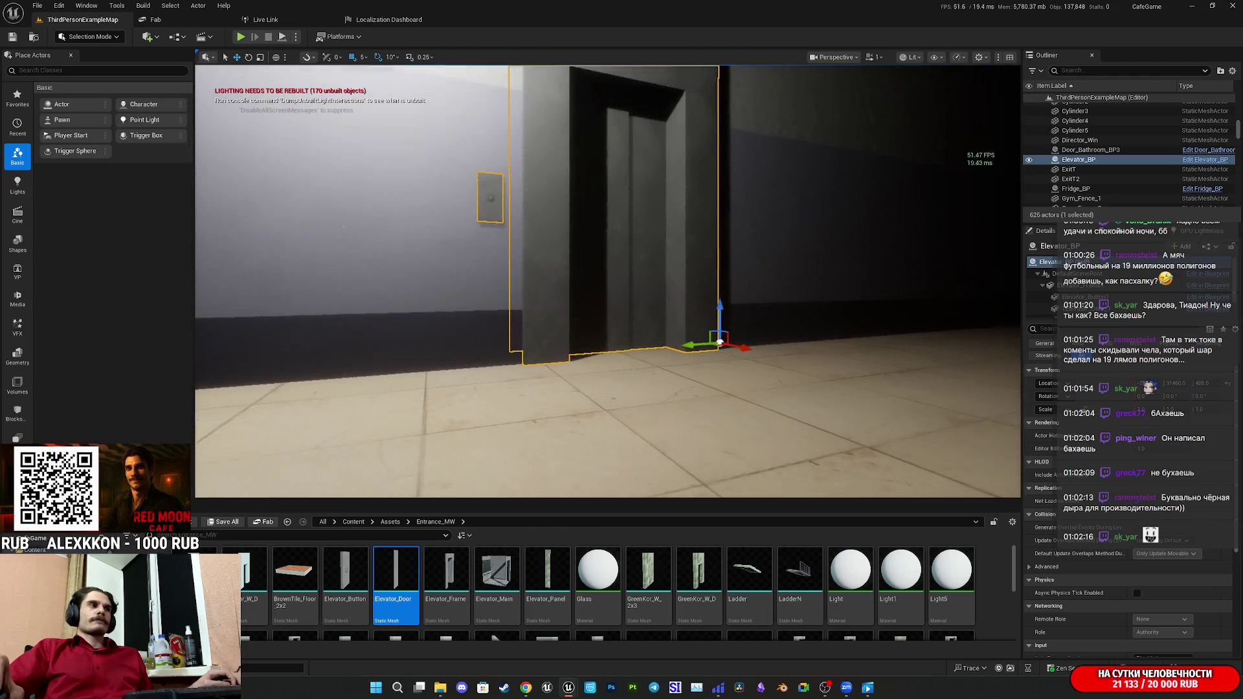
{"action": "key", "text": "s"}
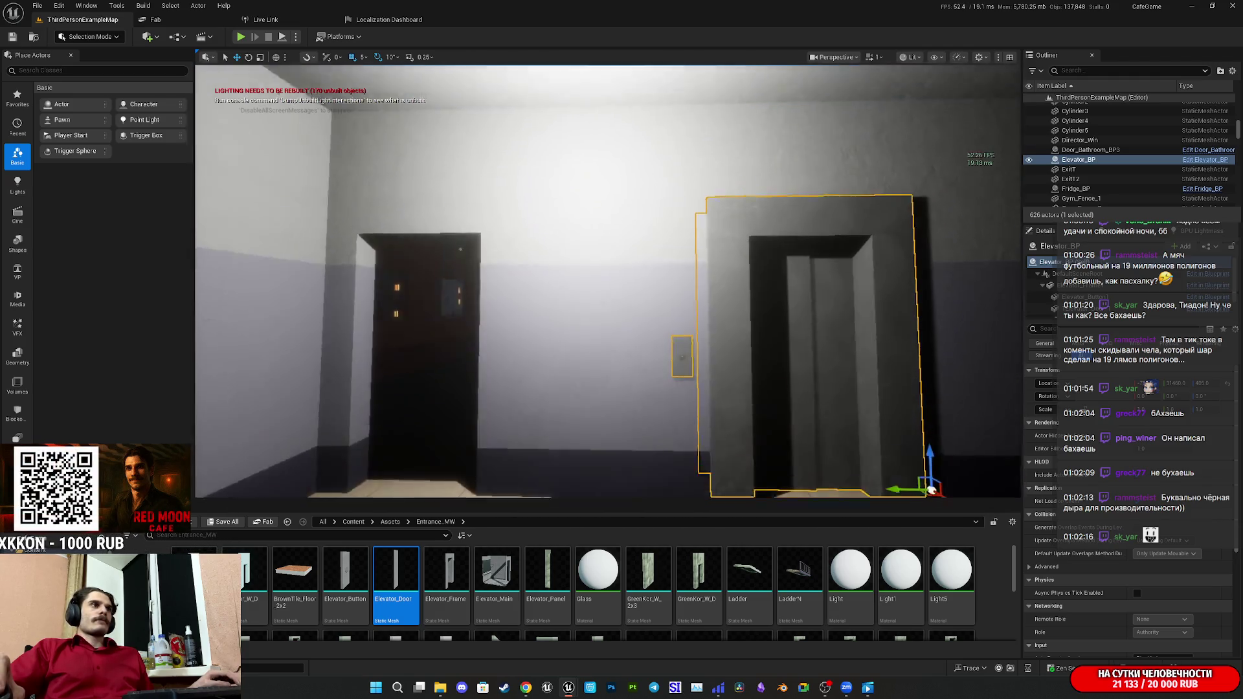
{"action": "key", "text": "d"}
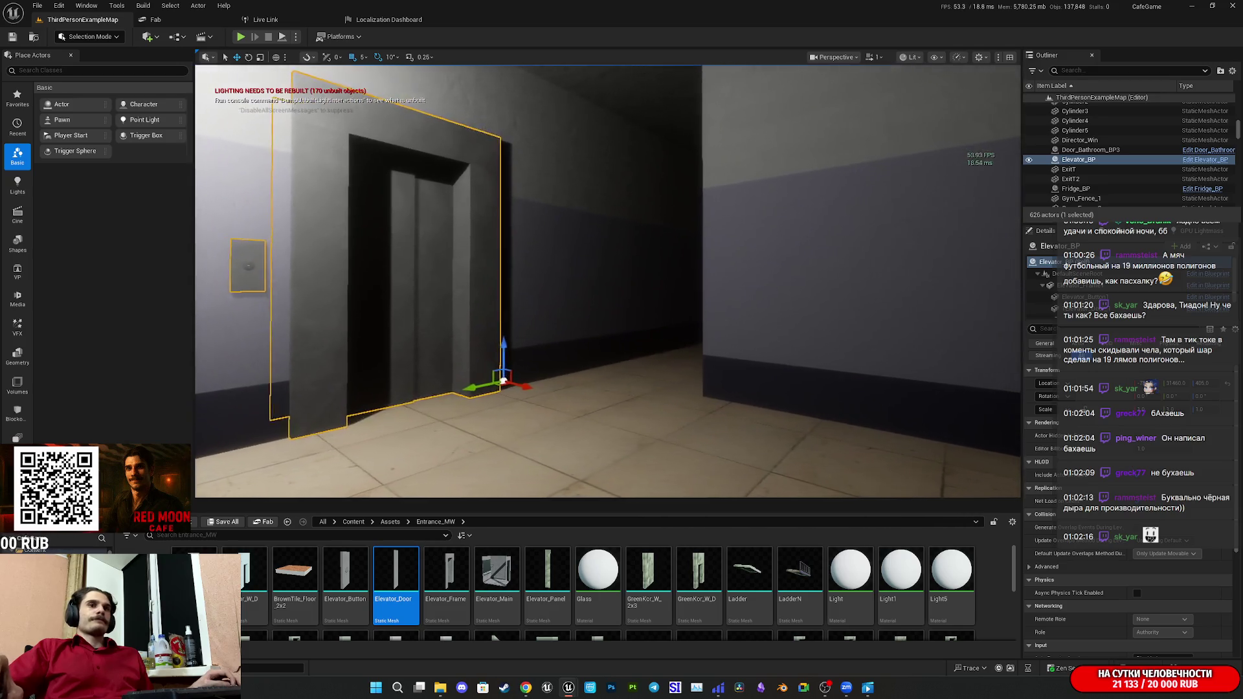
{"action": "key", "text": "d"}
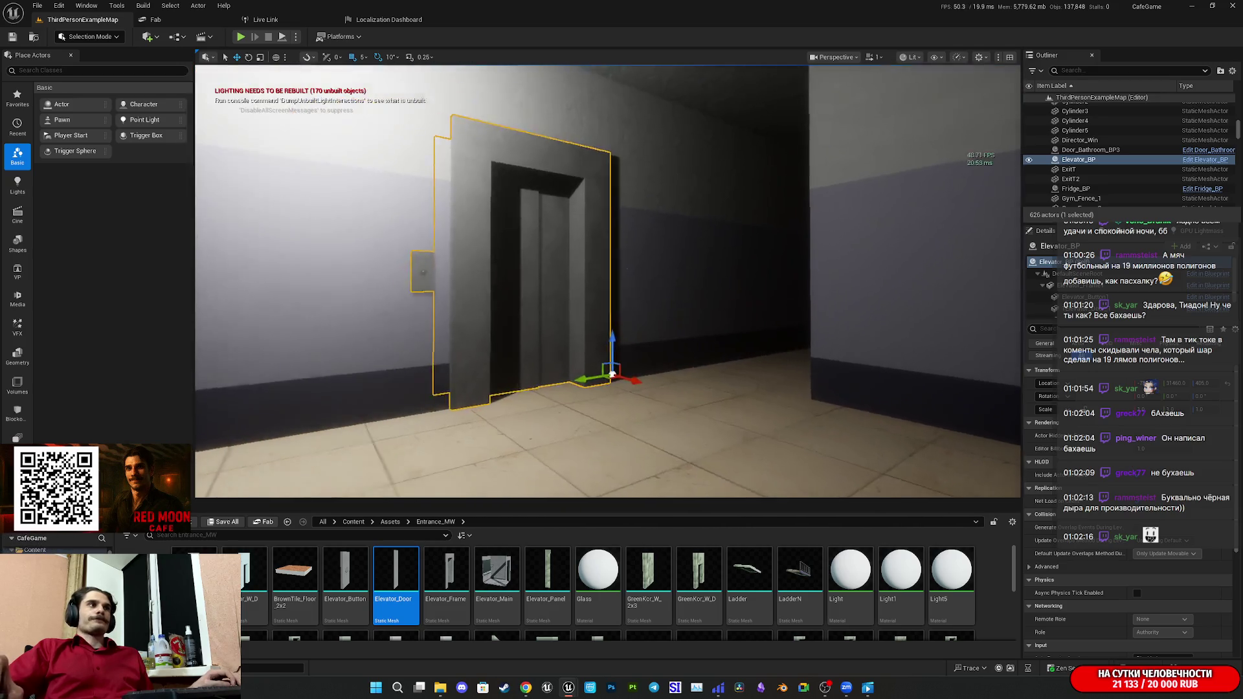
{"action": "key", "text": "w"}
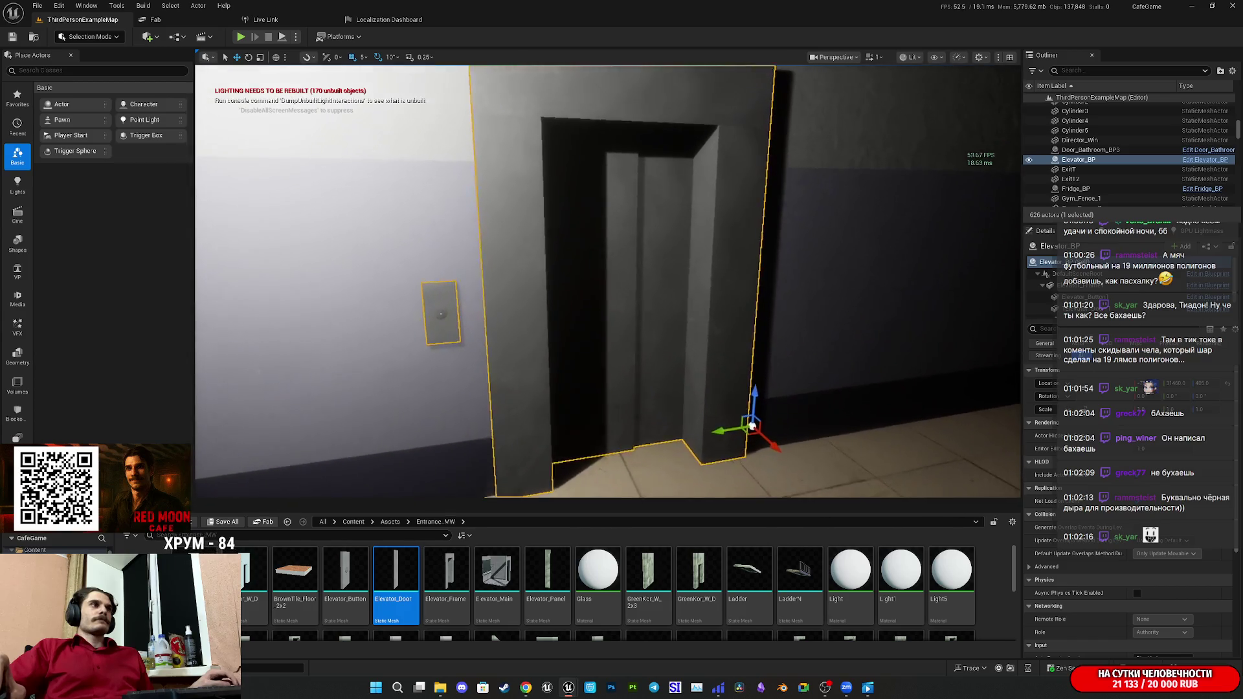
{"action": "key", "text": "s"}
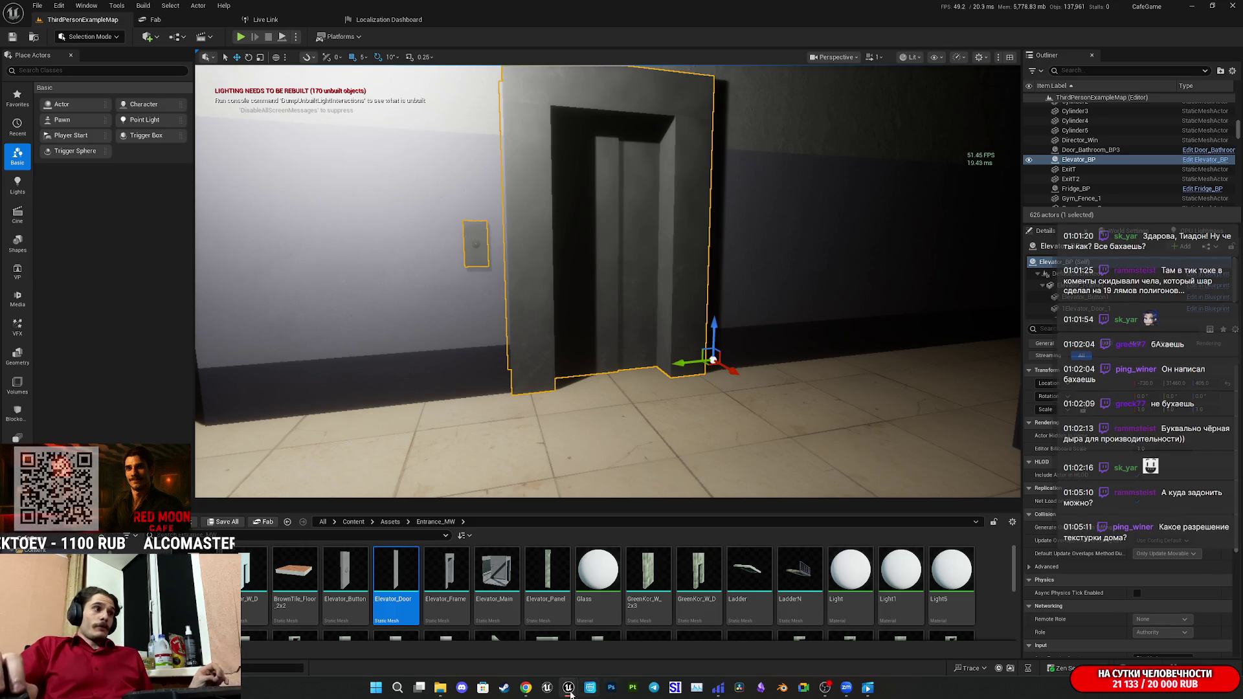
{"action": "mouse_move", "coordinate": [526, 687]}
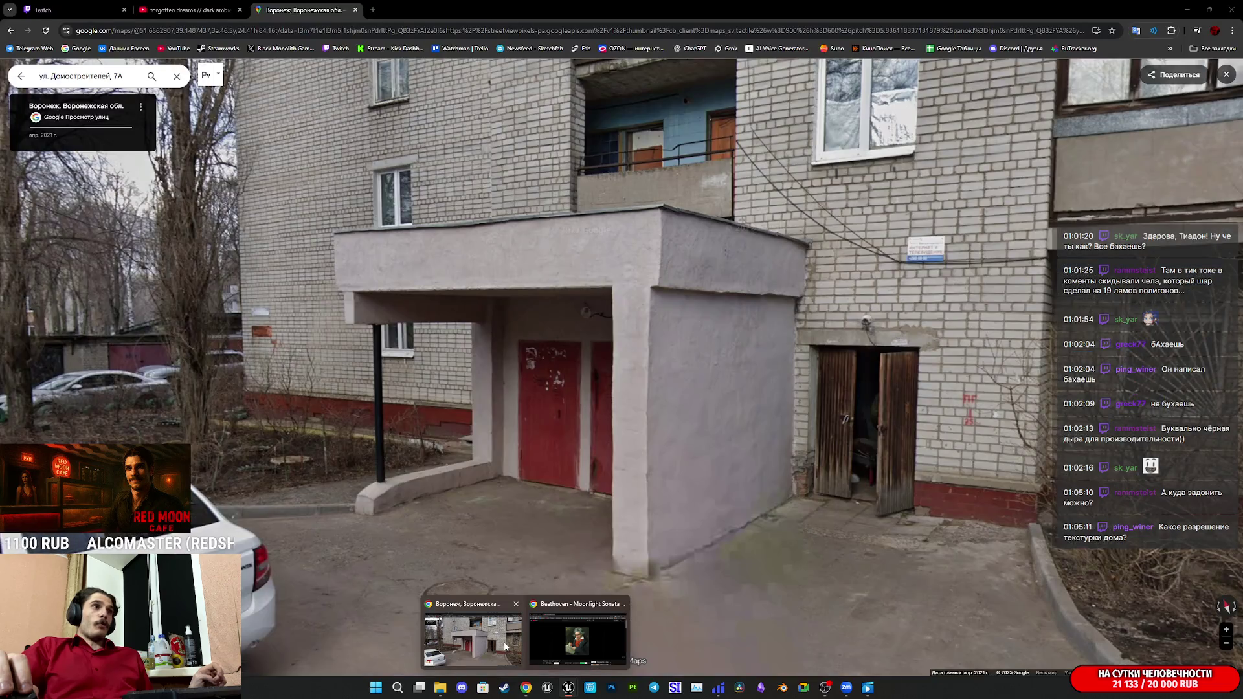
{"action": "left_click", "coordinate": [505, 646]}
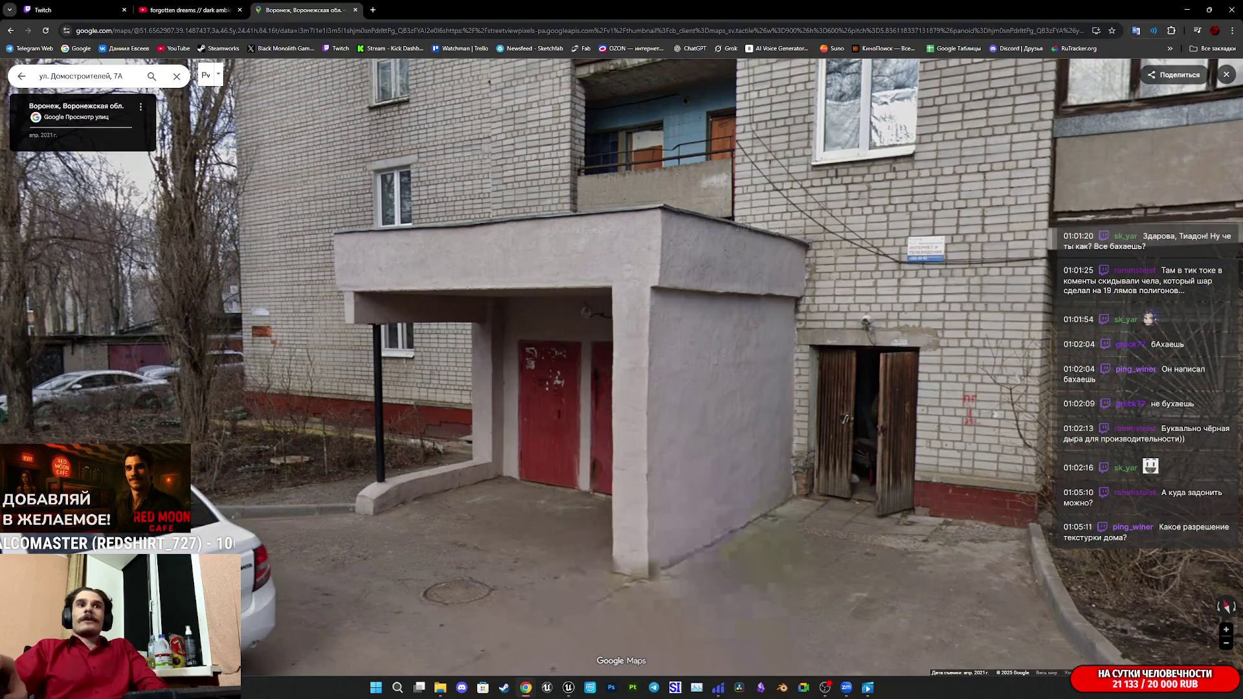
Switch from the Google Maps Street View to the Twitch stream manager tab.
{"action": "mouse_move", "coordinate": [525, 687]}
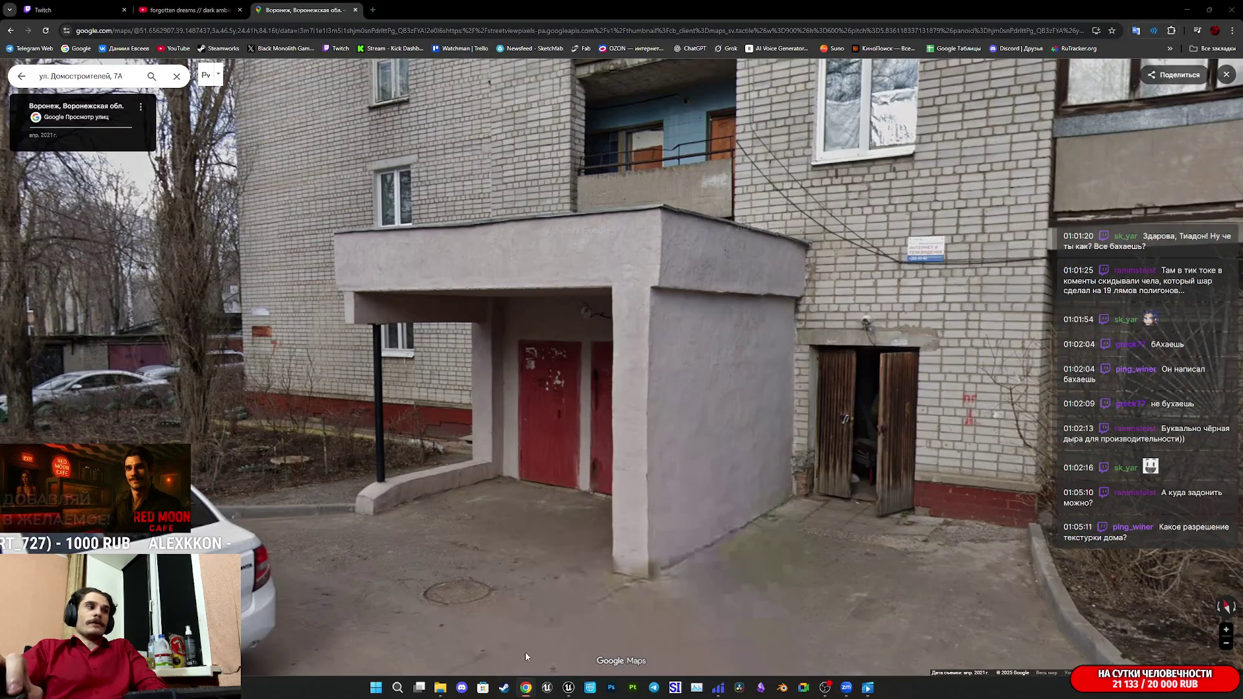
{"action": "left_click", "coordinate": [87, 9]}
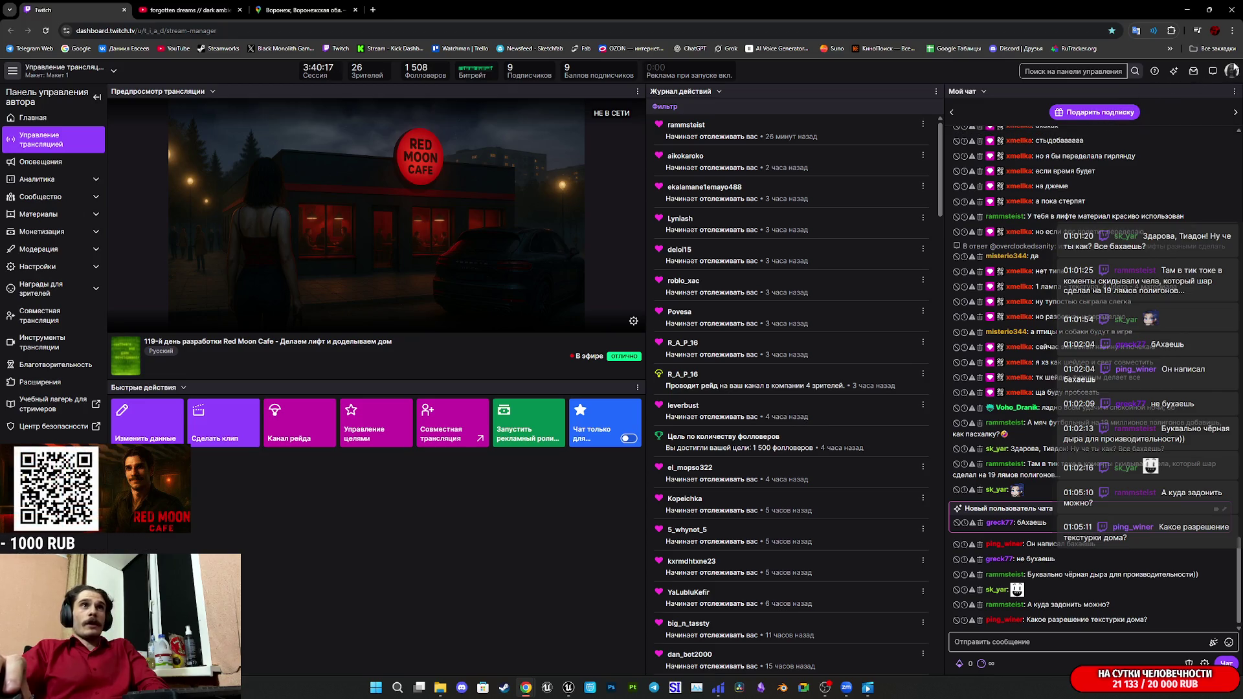
Open the channel page from the avatar menu and click its Red Moon Cafe в Steam panel.
{"action": "left_click", "coordinate": [1232, 73]}
{"action": "left_click", "coordinate": [1188, 146]}
{"action": "left_click", "coordinate": [220, 8]}
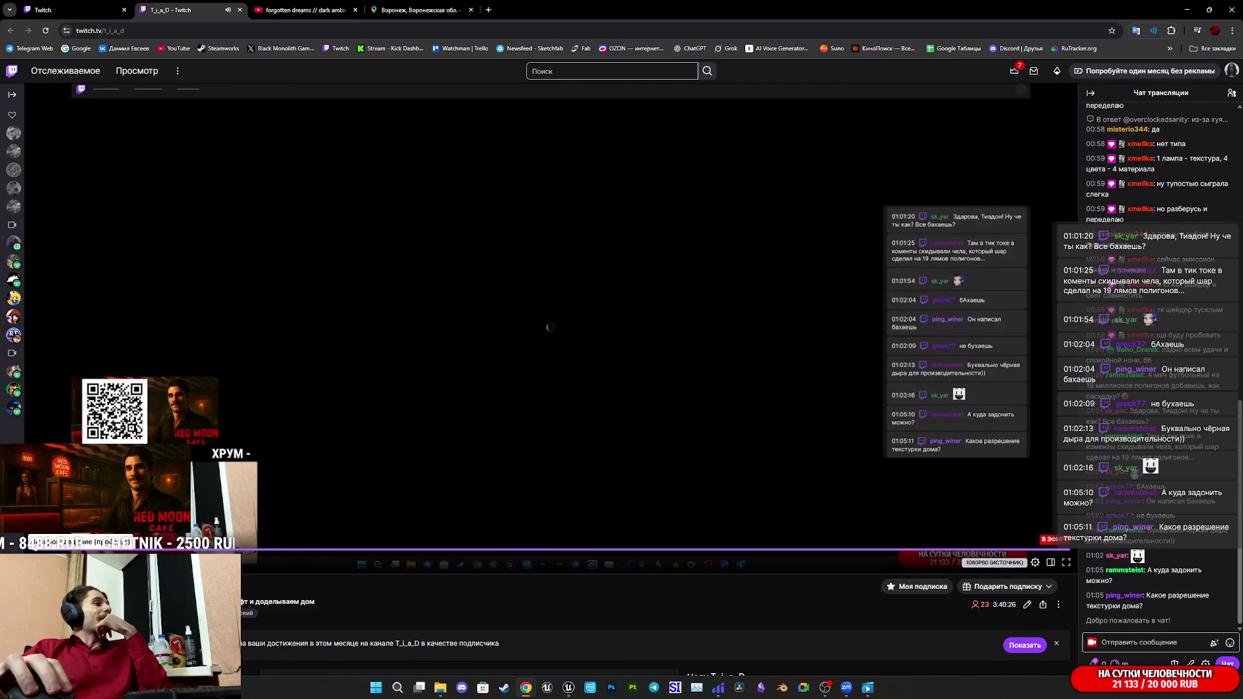
{"action": "scroll", "coordinate": [667, 563], "scroll_direction": "down", "scroll_amount": 7}
{"action": "scroll", "coordinate": [581, 487], "scroll_direction": "down", "scroll_amount": 3}
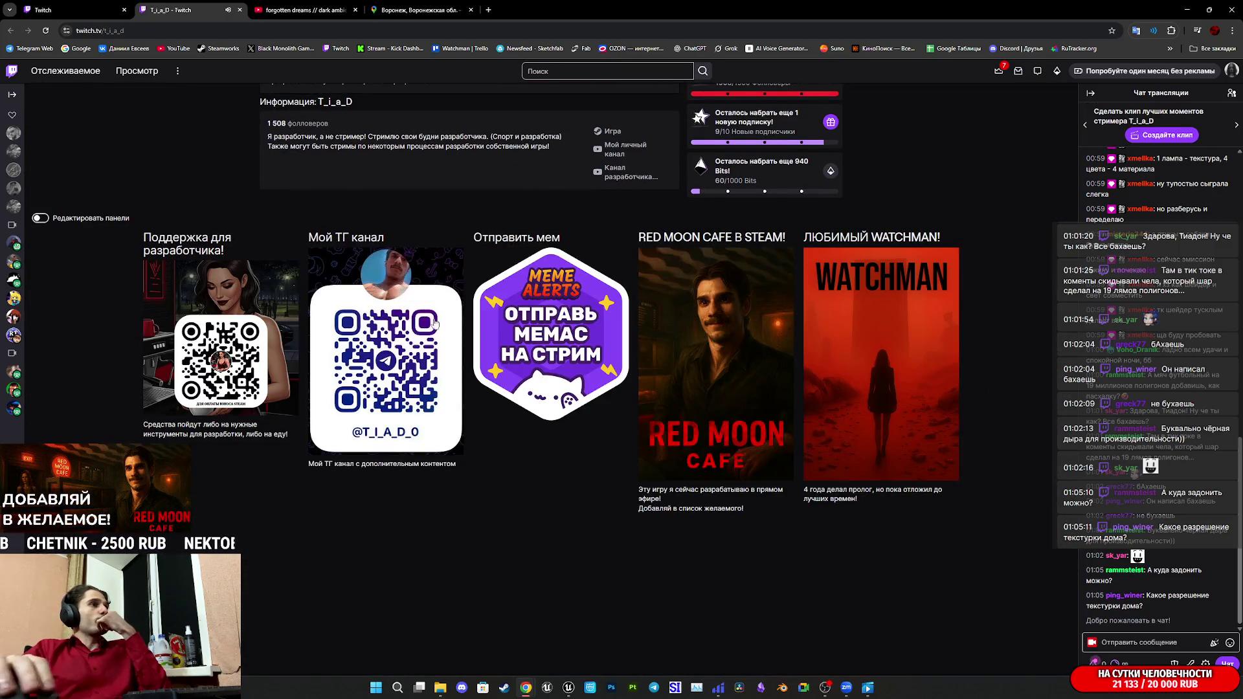
{"action": "mouse_move", "coordinate": [279, 349]}
{"action": "left_mouse_down"}
{"action": "mouse_move", "coordinate": [214, 447]}
{"action": "mouse_move", "coordinate": [195, 363]}
{"action": "mouse_move", "coordinate": [214, 414]}
{"action": "mouse_move", "coordinate": [213, 345]}
{"action": "mouse_move", "coordinate": [227, 370]}
{"action": "left_mouse_up"}
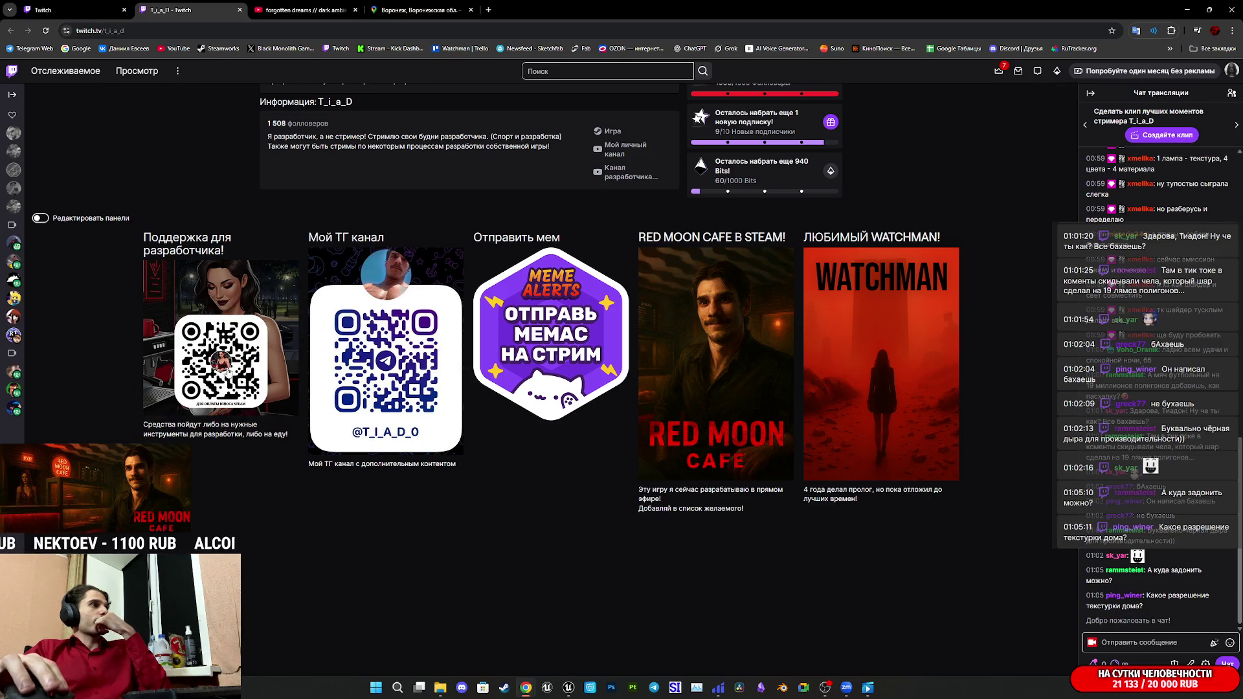
{"action": "scroll", "coordinate": [837, 467], "scroll_direction": "up", "scroll_amount": 2}
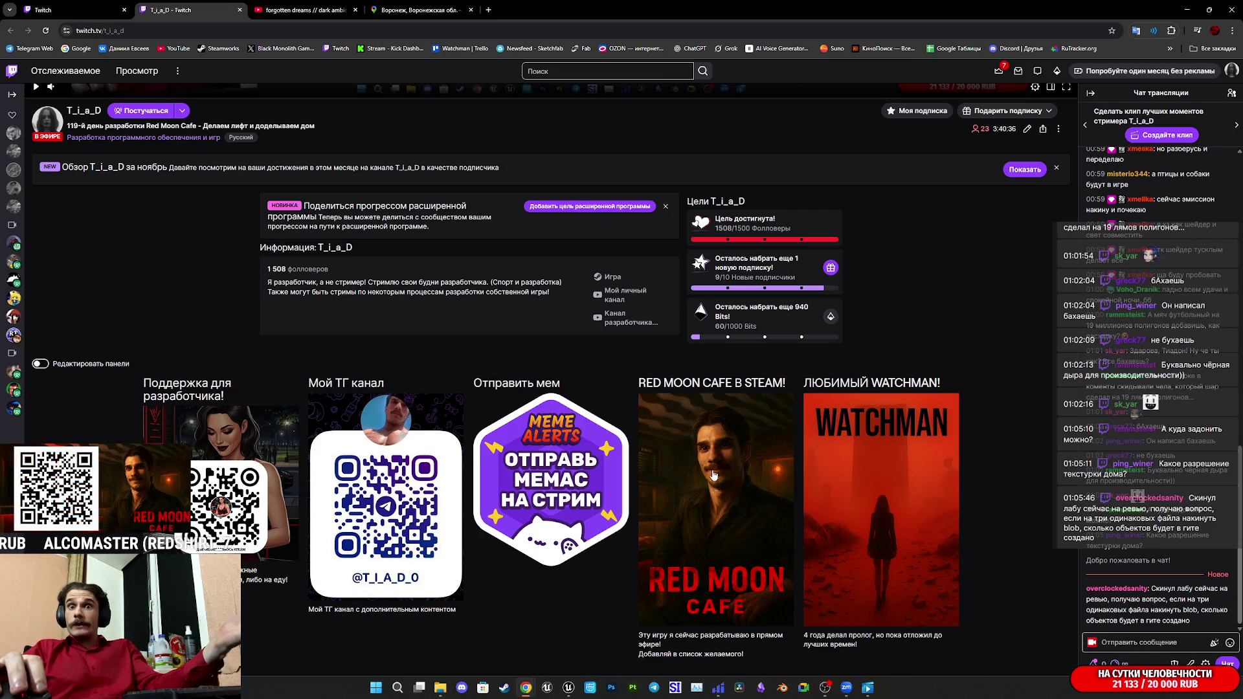
{"action": "left_click", "coordinate": [761, 454]}
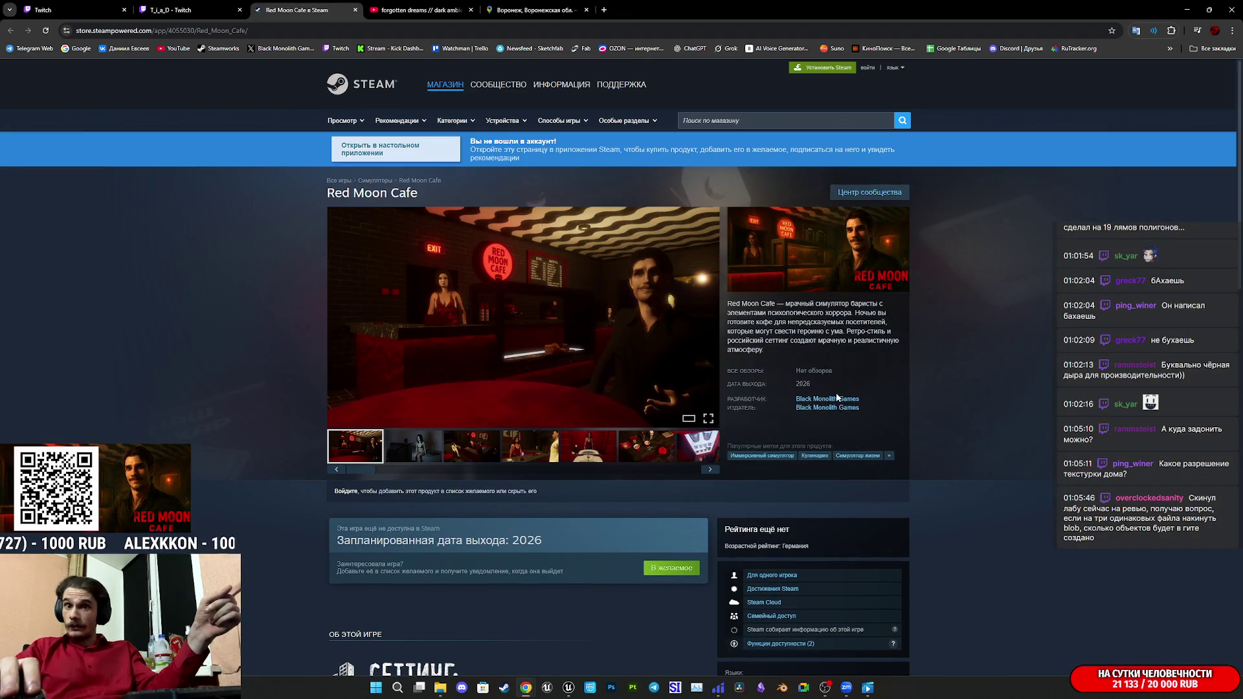
View the second and third Red Moon Cafe screenshots, then close the Steam store tab.
{"action": "left_click", "coordinate": [432, 455]}
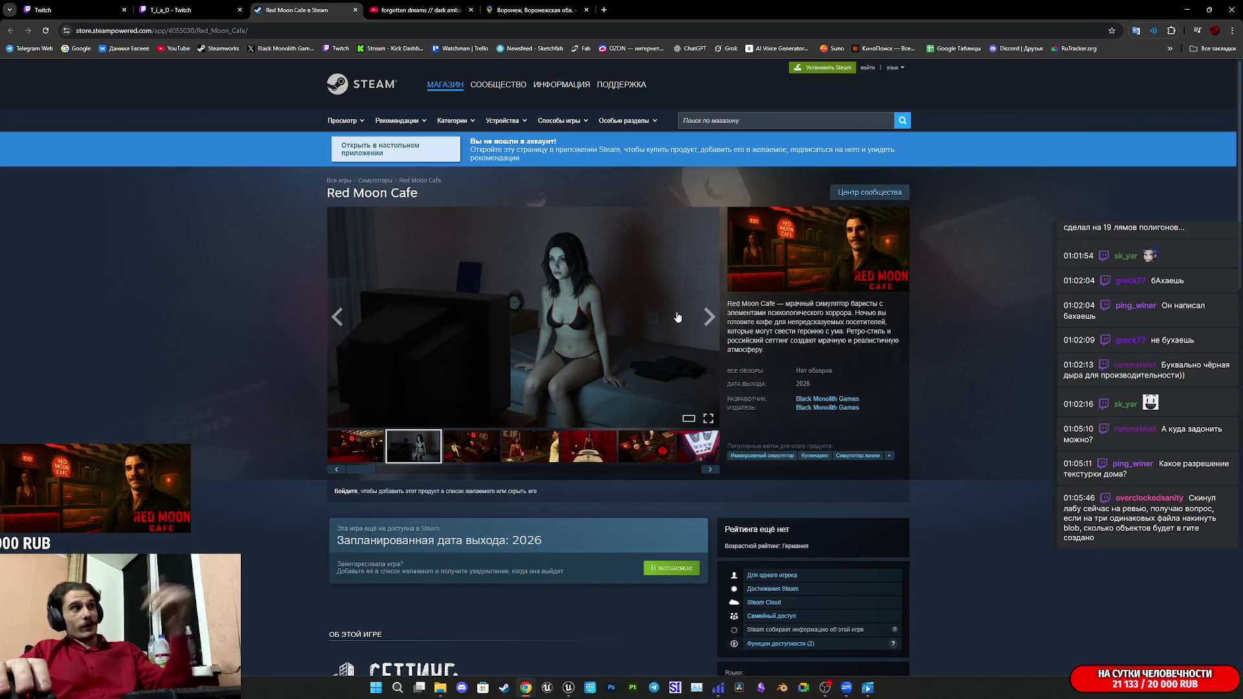
{"action": "left_click", "coordinate": [710, 316]}
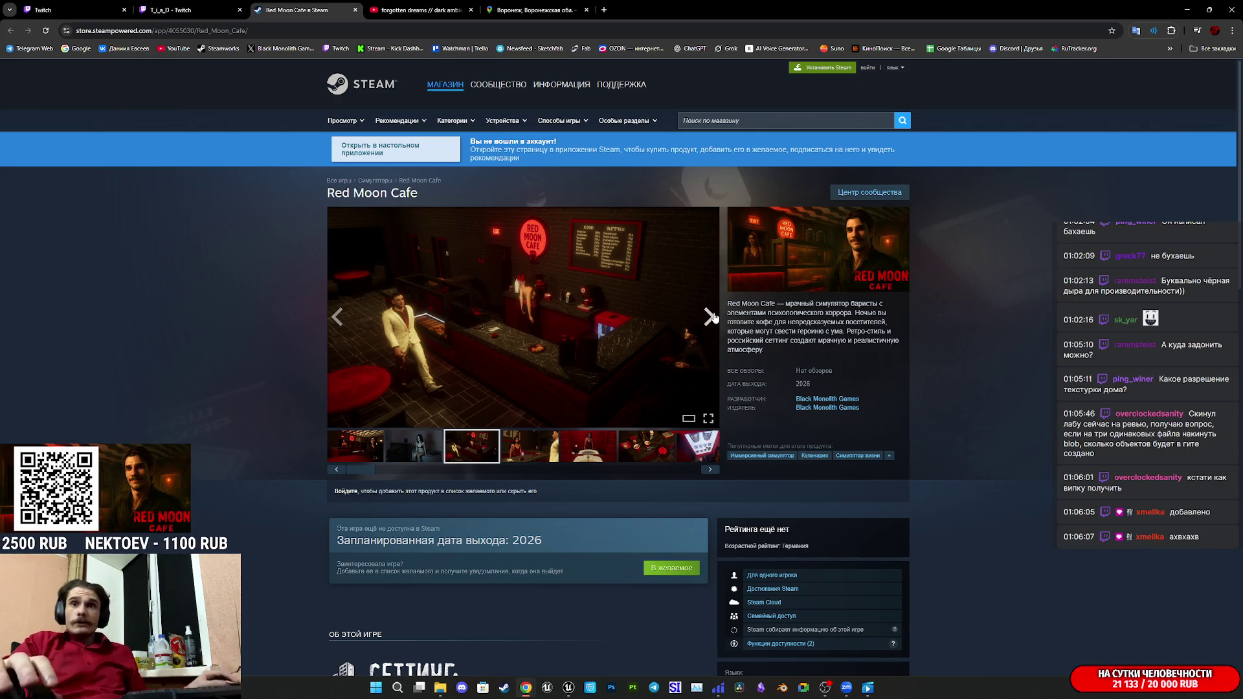
{"action": "middle_click", "coordinate": [309, 4]}
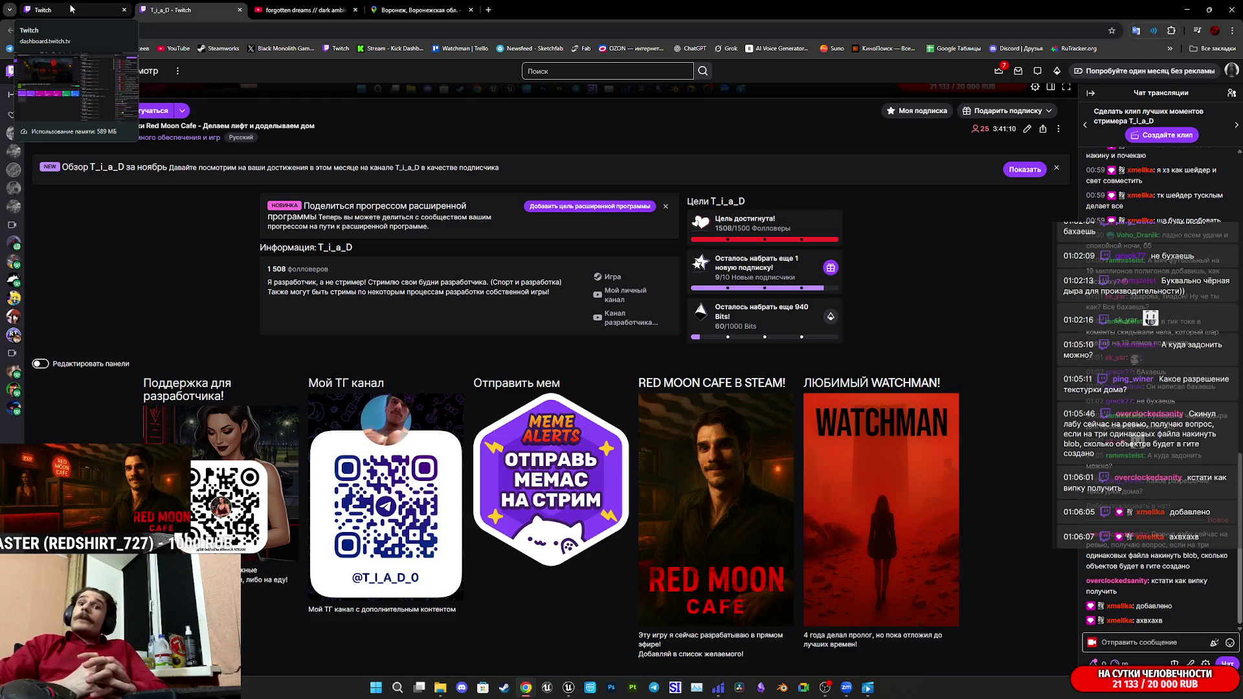
Close the Twitch channel tab and switch back to the stream manager tab.
{"action": "middle_click", "coordinate": [188, 10]}
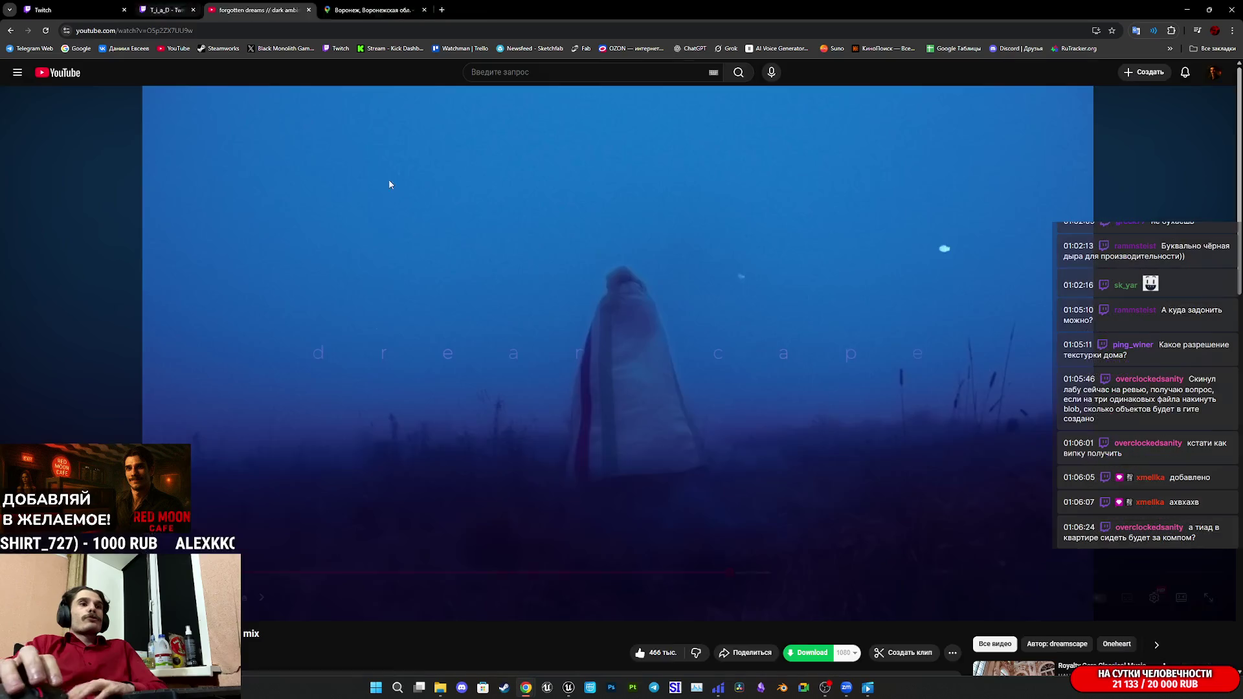
{"action": "key", "text": "ctrl+shift+Tab"}
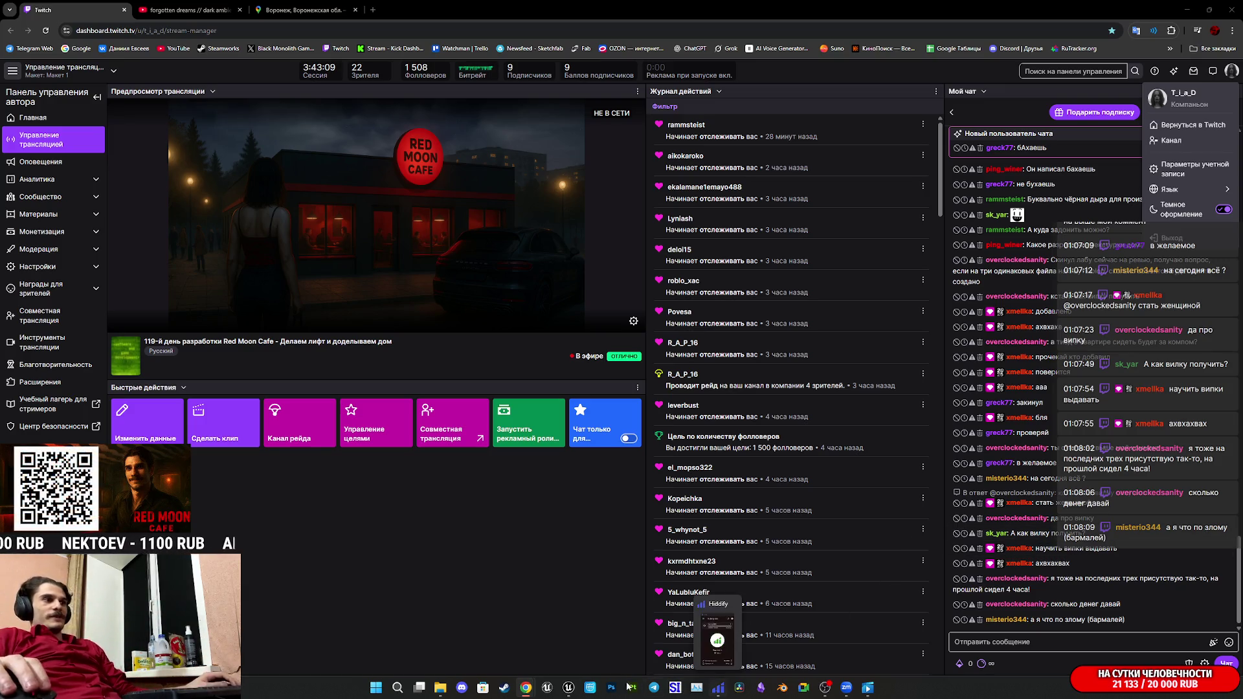
Switch back to Unreal and fly to frame the elevator door beside the call button.
{"action": "mouse_move", "coordinate": [564, 696]}
{"action": "left_click", "coordinate": [620, 638]}
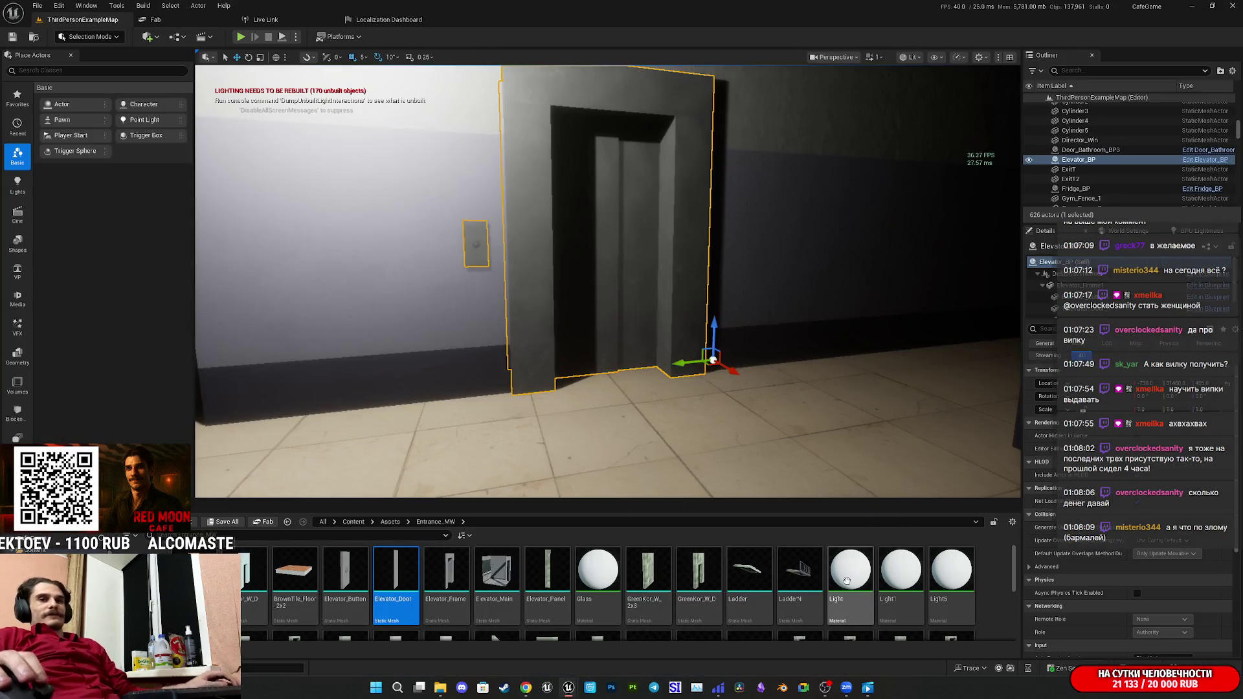
{"action": "key", "text": "w"}
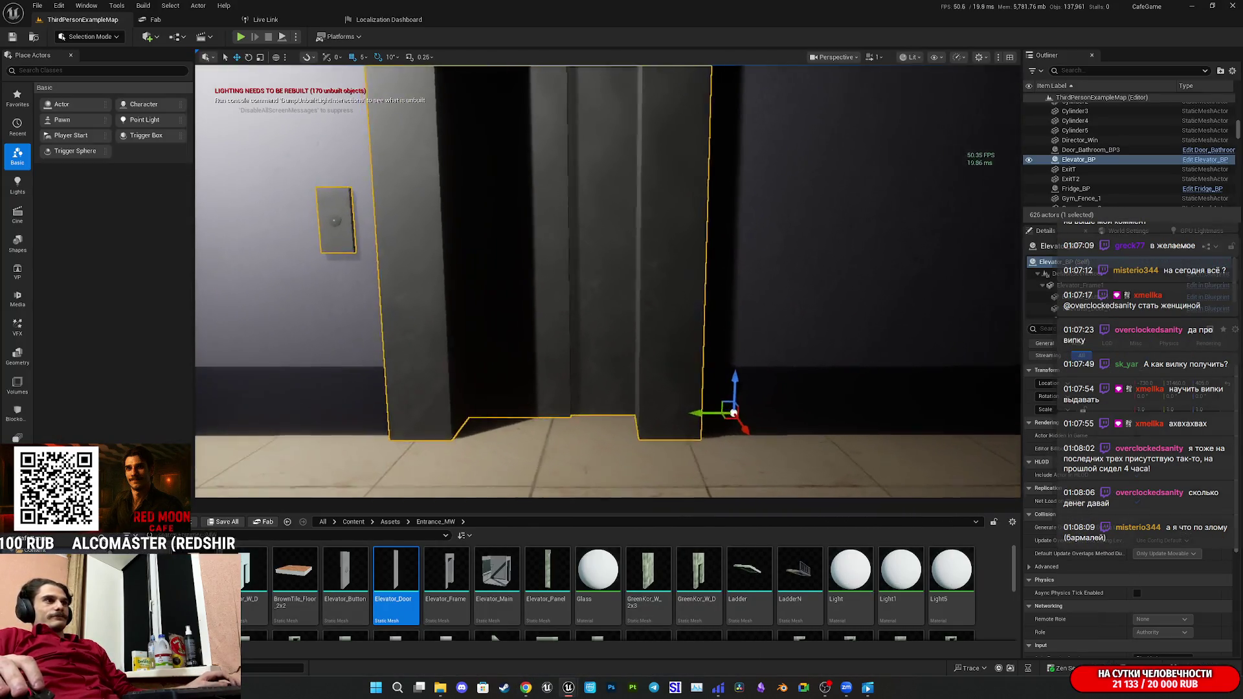
{"action": "key", "text": "a"}
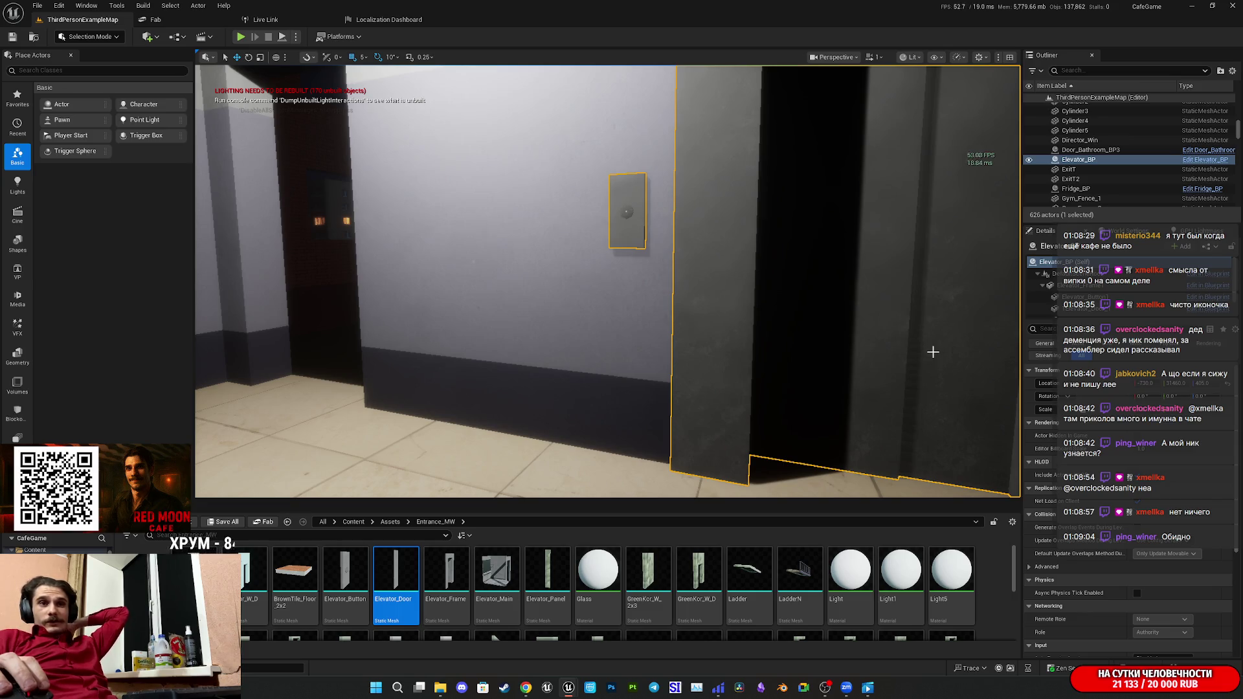
{"action": "key", "text": "f"}
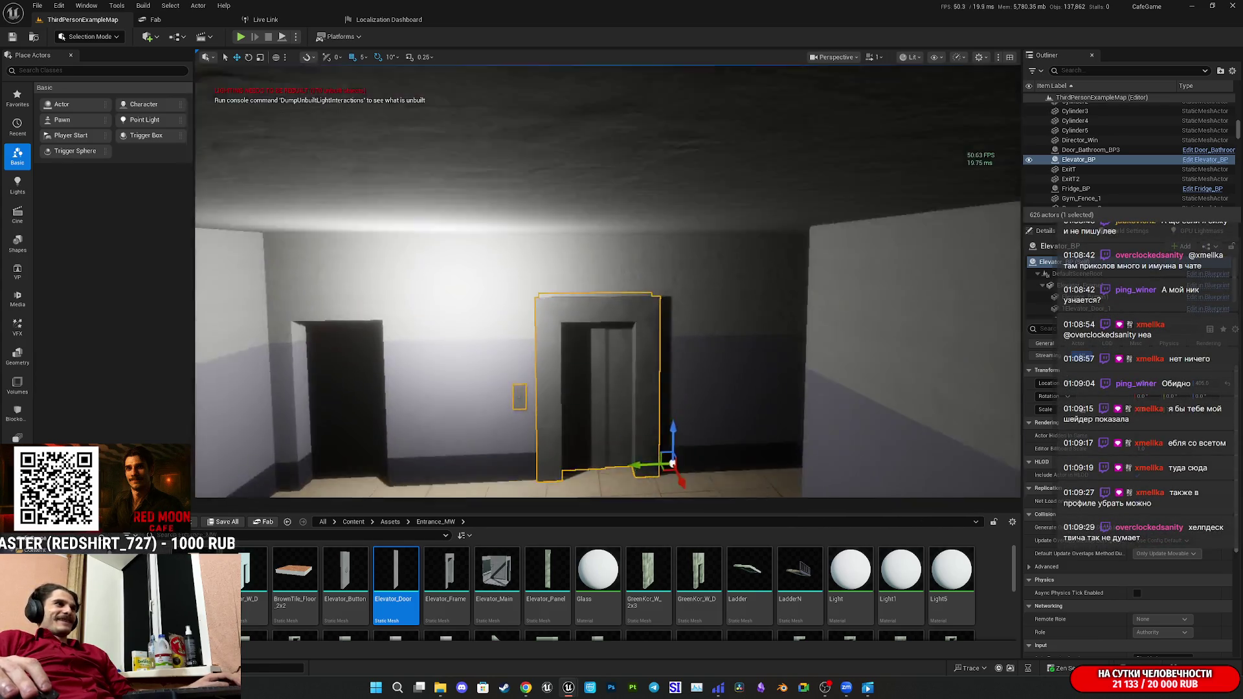
Focus and orbit the view around Elevator_BP, then switch to Chrome's Twitch dashboard.
{"action": "scroll", "coordinate": [695, 443], "scroll_direction": "up", "scroll_amount": 5}
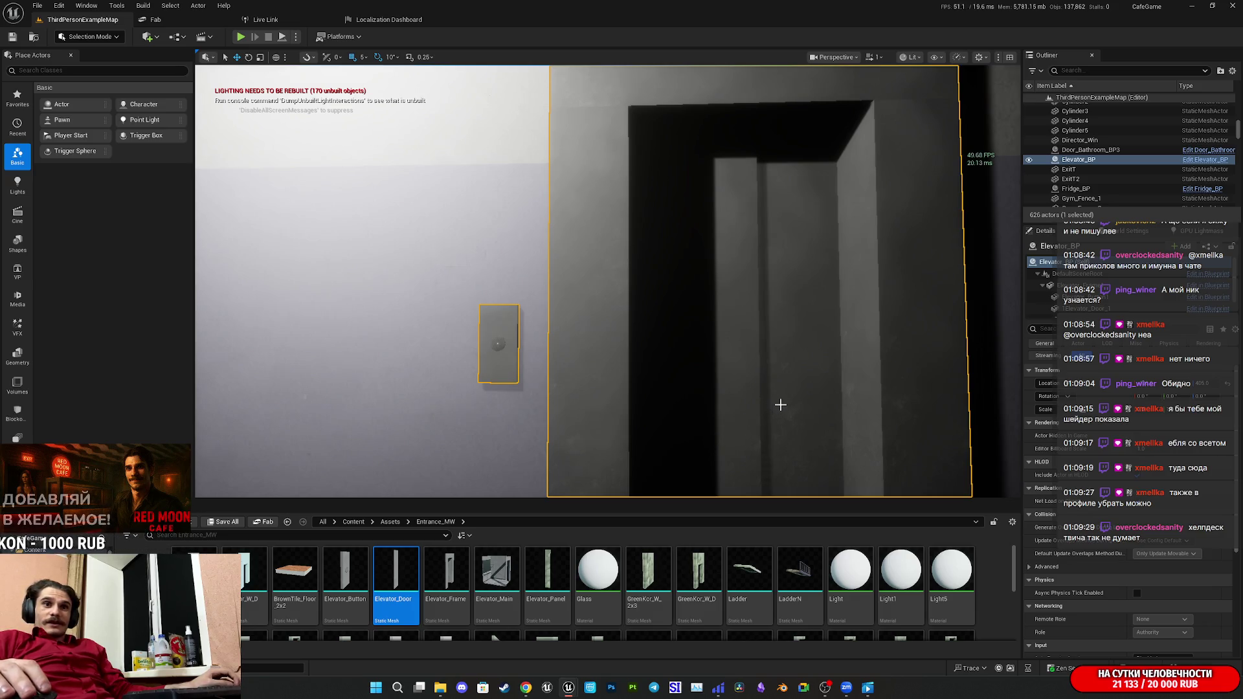
{"action": "scroll", "coordinate": [782, 408], "scroll_direction": "down", "scroll_amount": 8}
{"action": "key", "text": "f"}
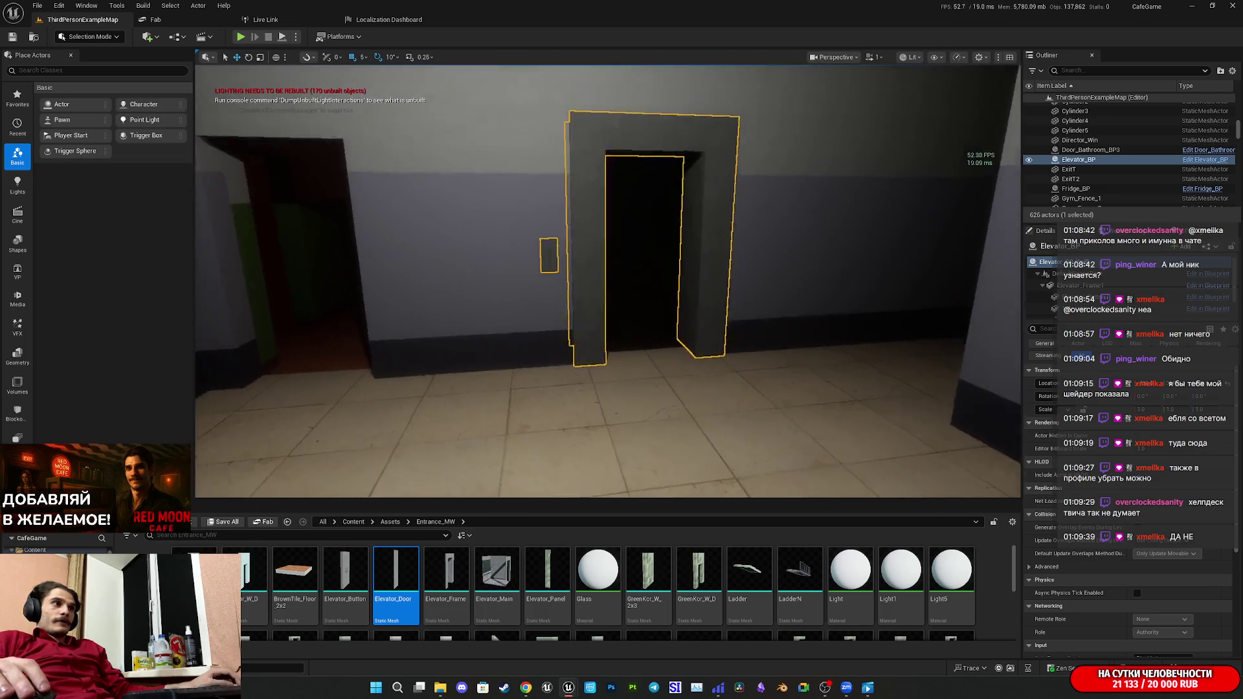
{"action": "mouse_move", "coordinate": [607, 282]}
{"action": "left_mouse_down"}
{"action": "mouse_move", "coordinate": [607, 194]}
{"action": "mouse_move", "coordinate": [564, 318]}
{"action": "mouse_move", "coordinate": [560, 265]}
{"action": "mouse_move", "coordinate": [779, 401]}
{"action": "left_mouse_up"}
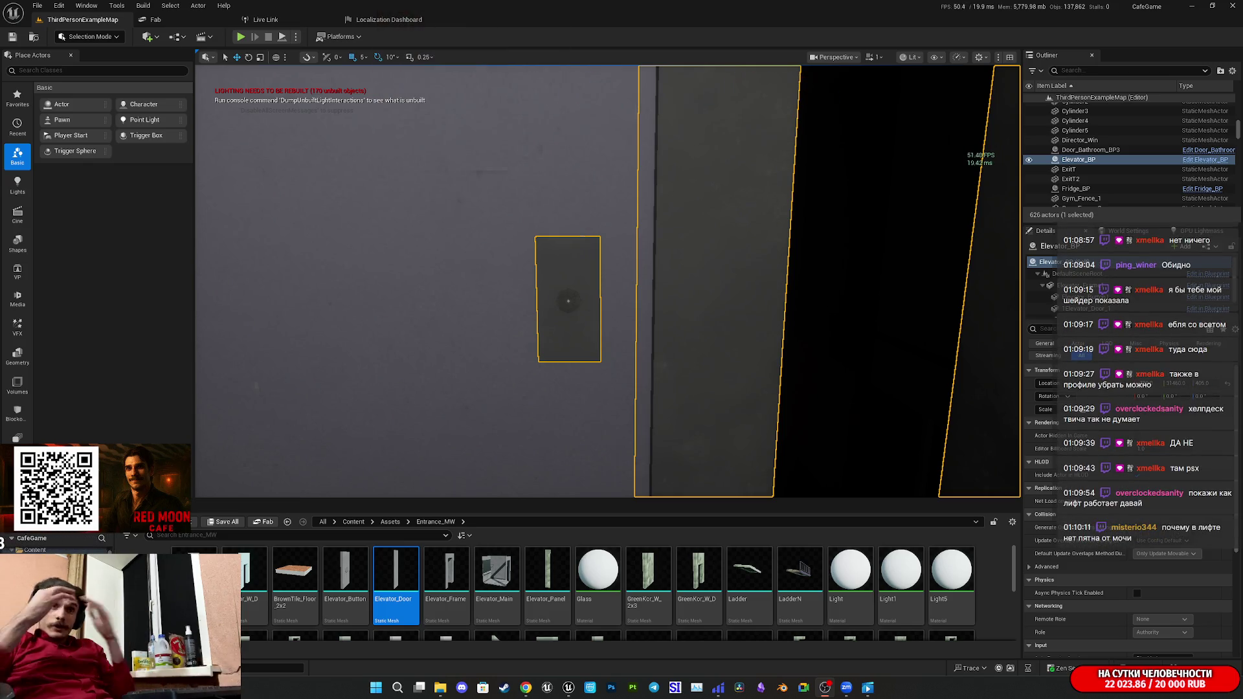
{"action": "key", "text": "alt+Tab"}
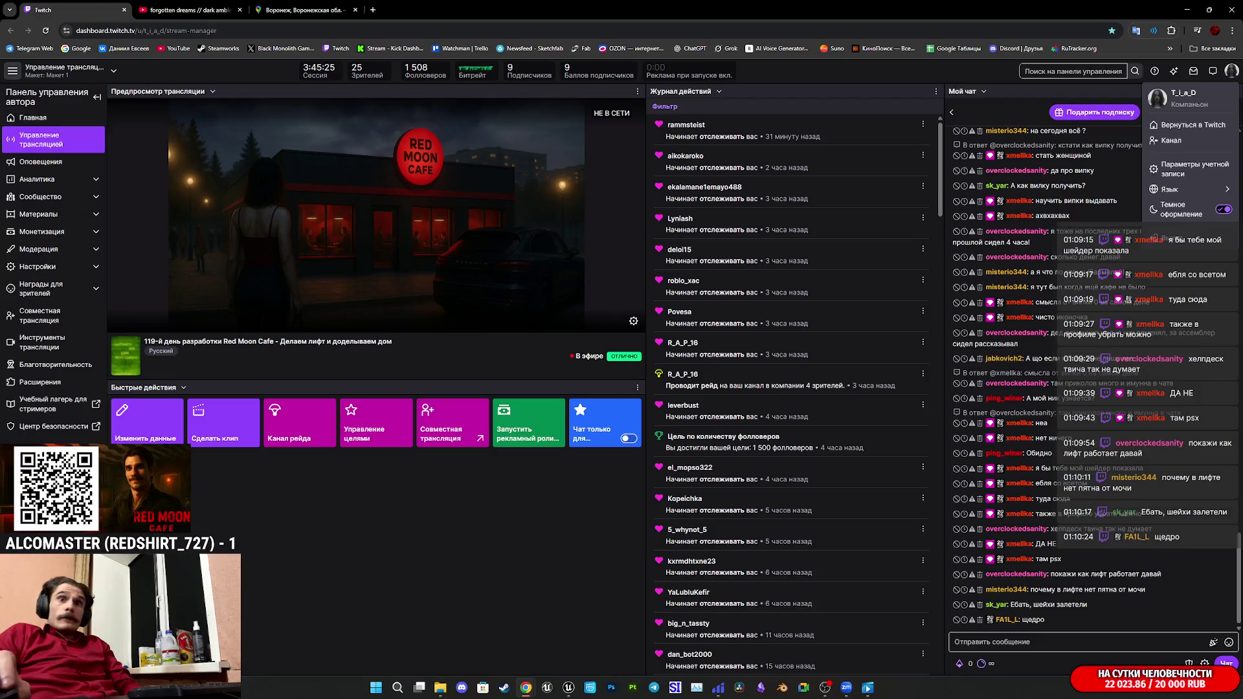
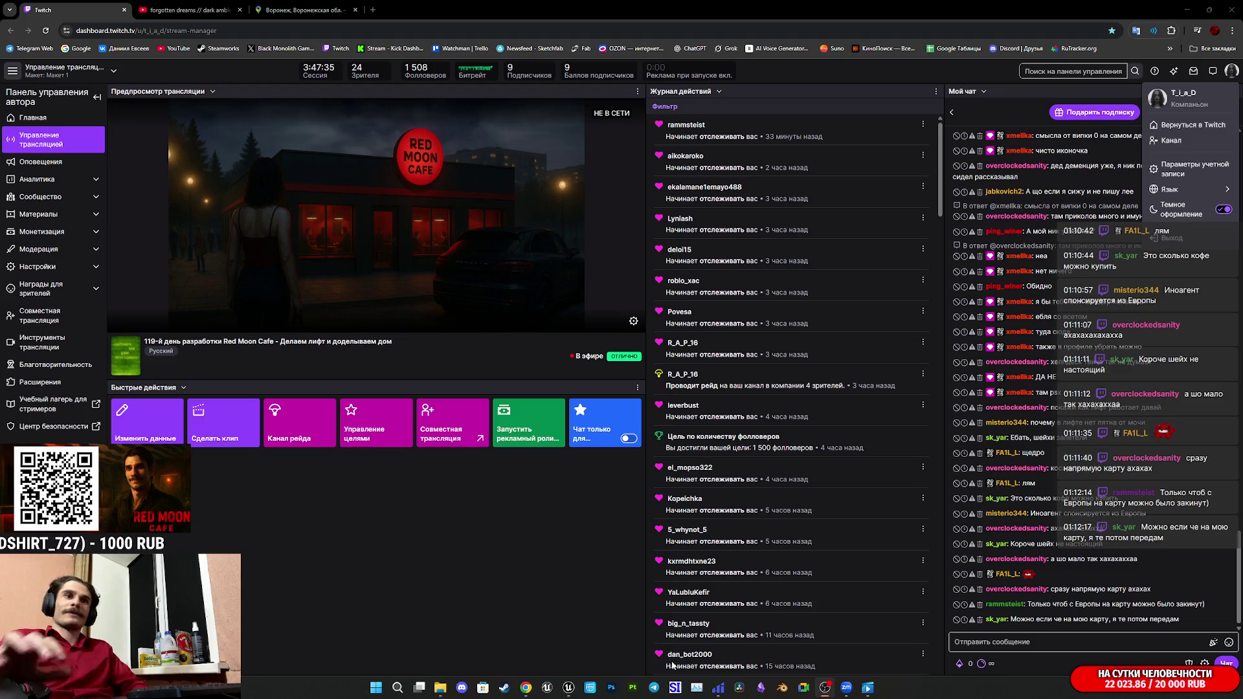
Bring the Unreal Editor window back in front of the Twitch Creator Dashboard.
{"action": "mouse_move", "coordinate": [570, 687]}
{"action": "left_click", "coordinate": [567, 644]}
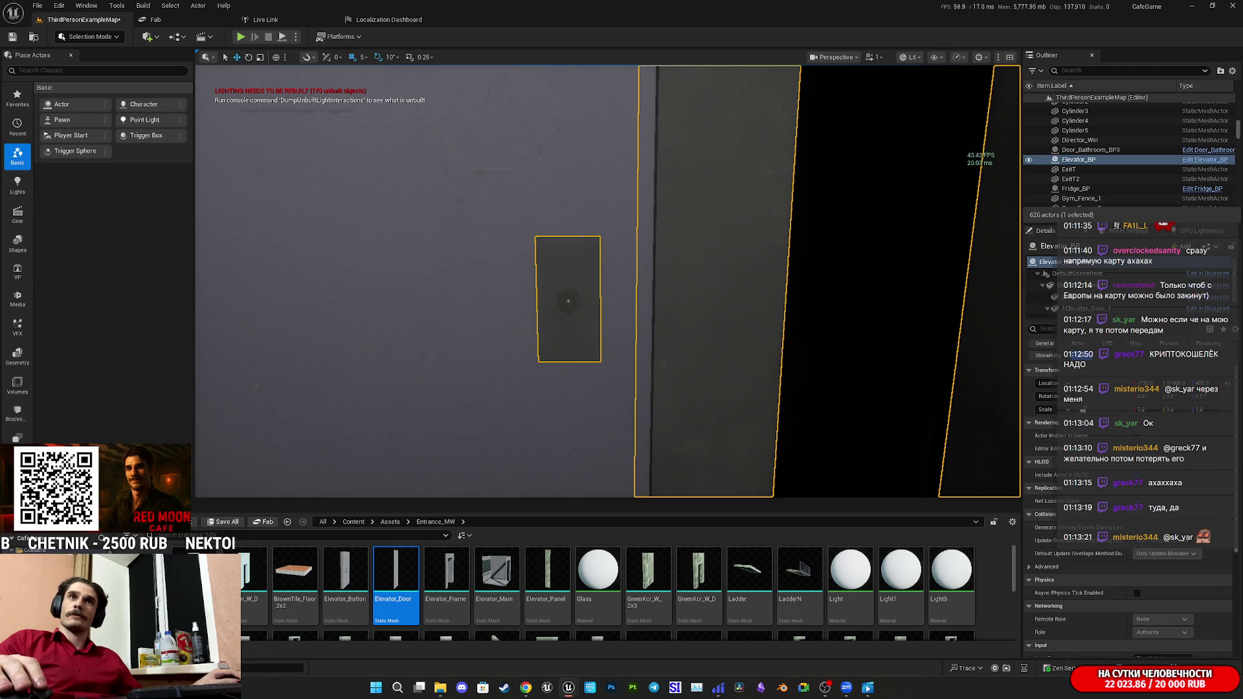
Move the camera back until the full elevator doorway and its wall call panel are in view.
{"action": "mouse_move", "coordinate": [526, 688]}
{"action": "left_click", "coordinate": [496, 643]}
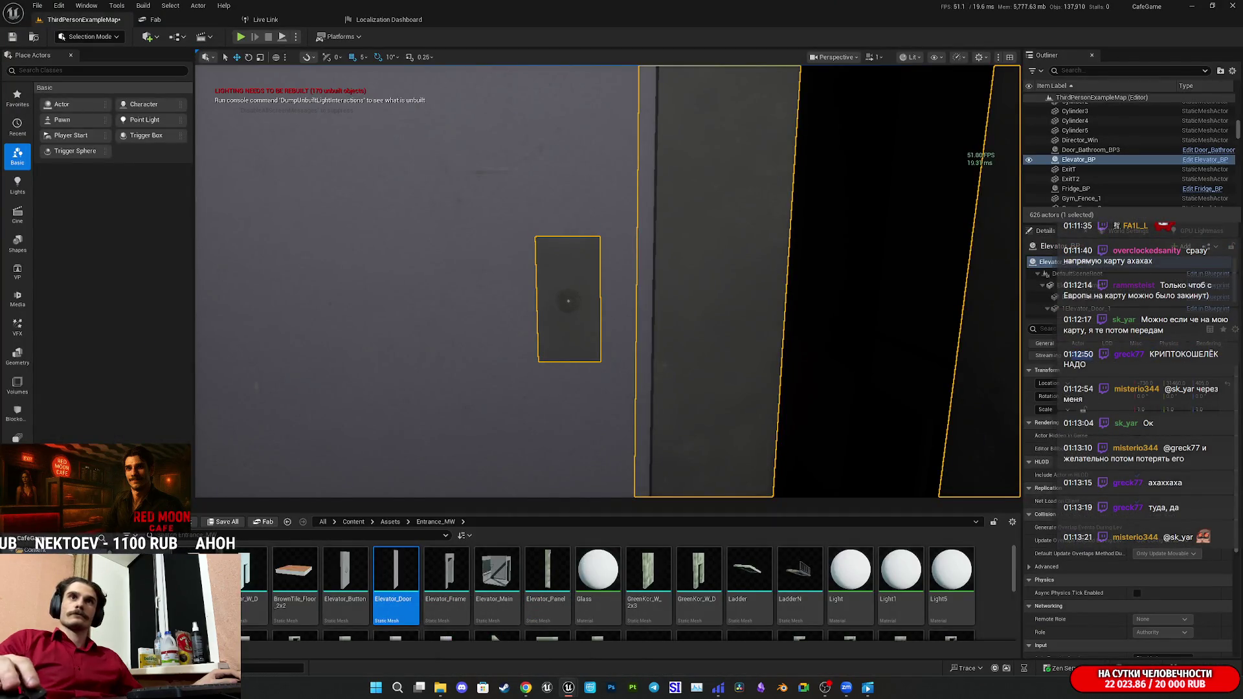
{"action": "mouse_move", "coordinate": [818, 298]}
{"action": "left_mouse_down"}
{"action": "mouse_move", "coordinate": [818, 428]}
{"action": "mouse_move", "coordinate": [826, 380]}
{"action": "left_mouse_up"}
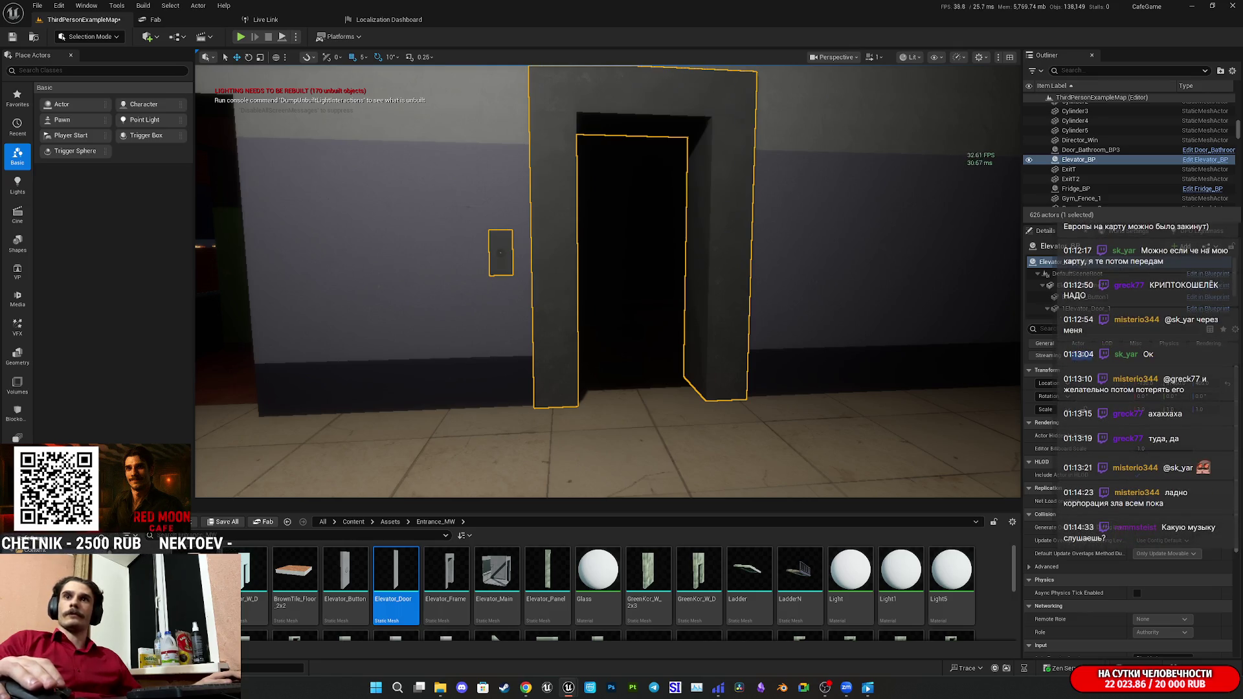
Fly the camera to a close, angled view of the Elevator_Door beside its call button.
{"action": "key", "text": "s"}
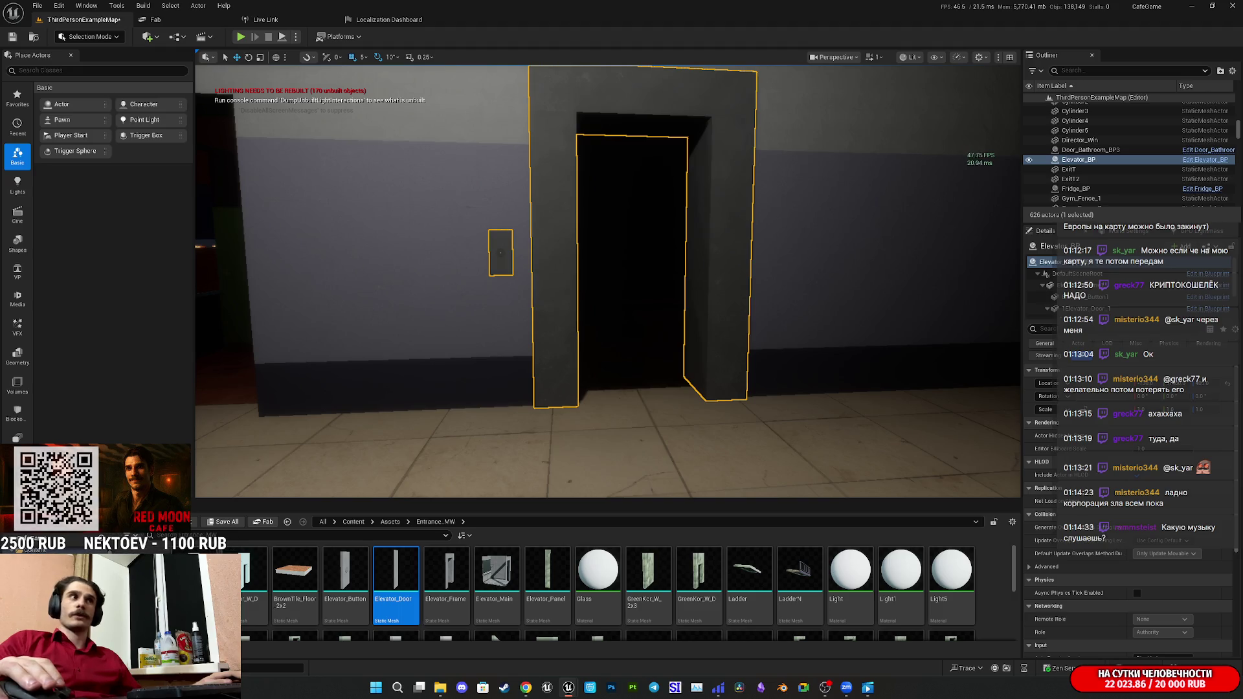
{"action": "key", "text": "w"}
{"action": "key", "text": "w"}
{"action": "key", "text": "w"}
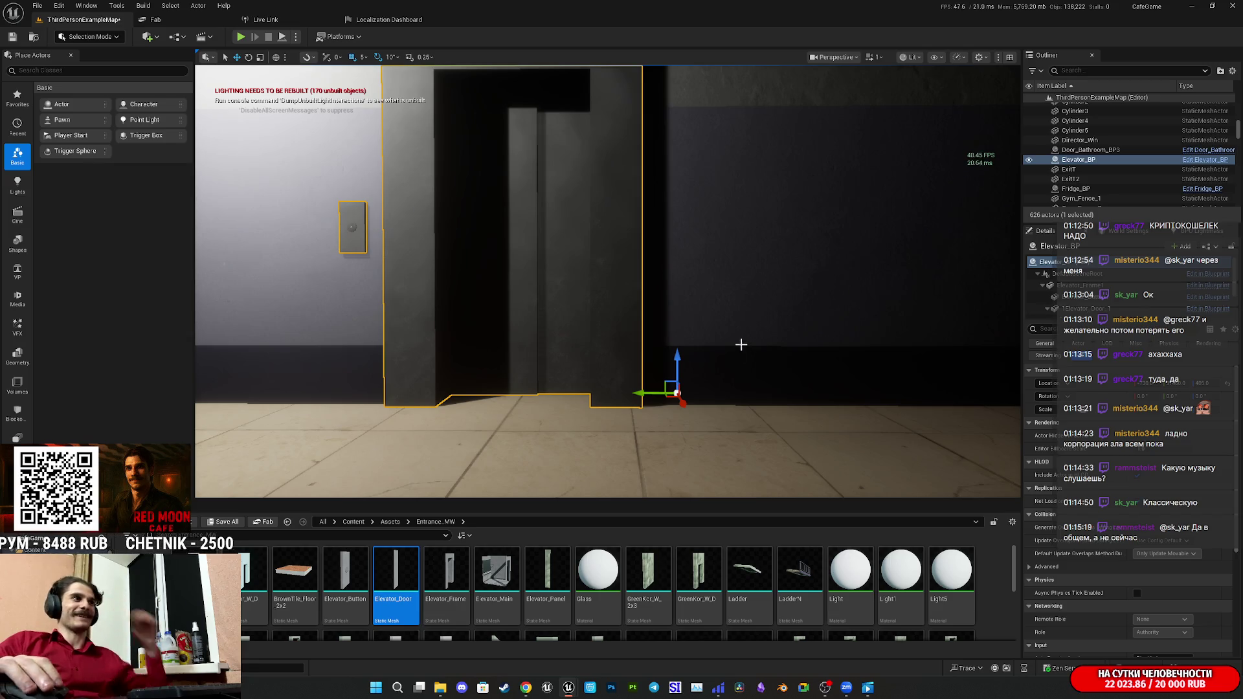
{"action": "left_click_drag", "start_coordinate": [738, 344], "coordinate": [741, 344]}
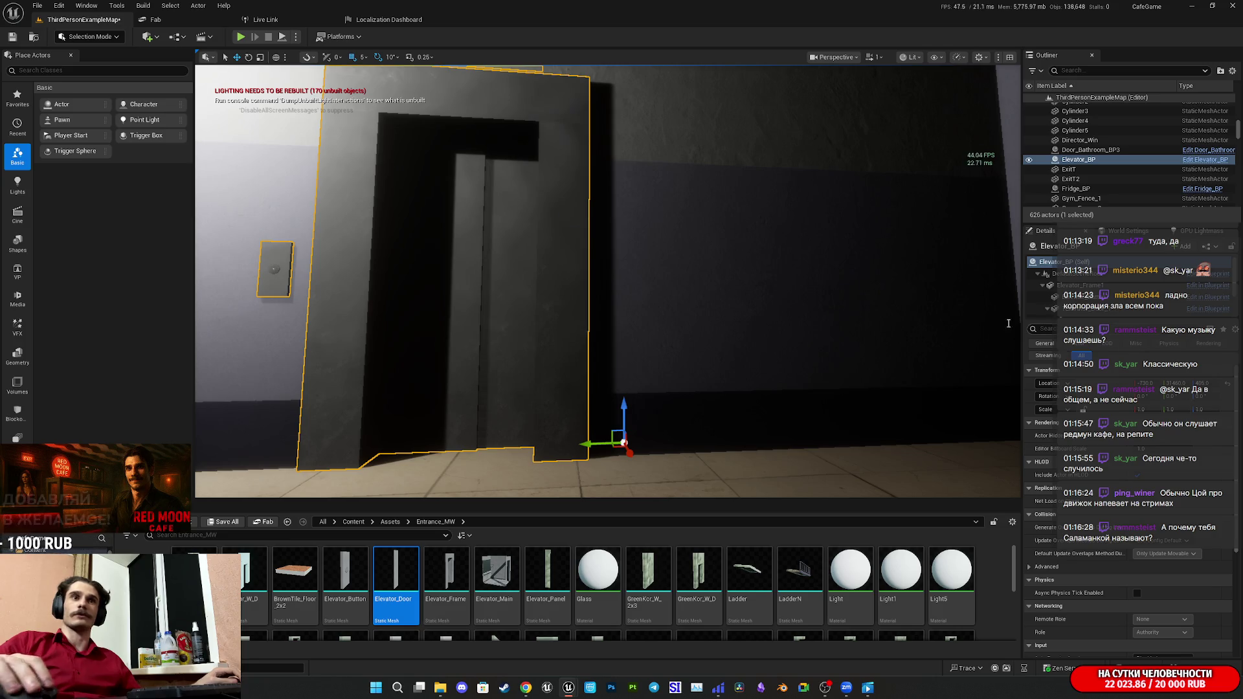
{"action": "left_click_drag", "start_coordinate": [777, 298], "coordinate": [741, 290]}
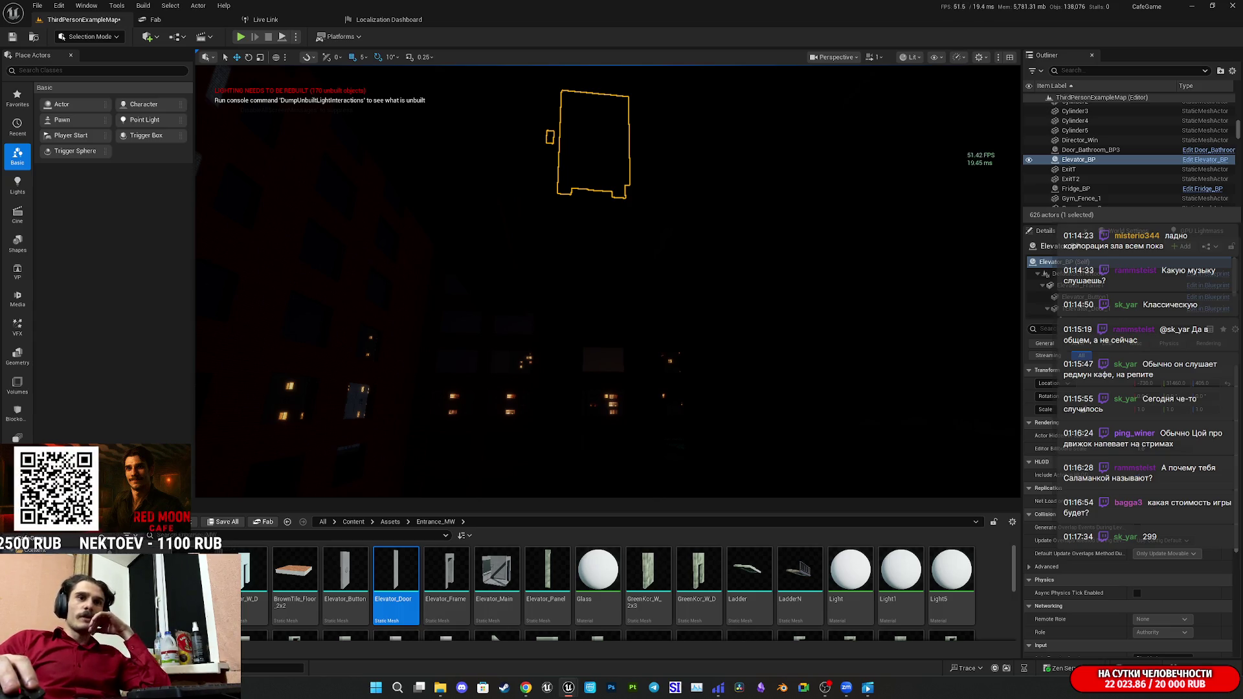
Switch to Steam's Red Moon Cafe library page.
{"action": "mouse_move", "coordinate": [504, 688]}
{"action": "left_click", "coordinate": [554, 643]}
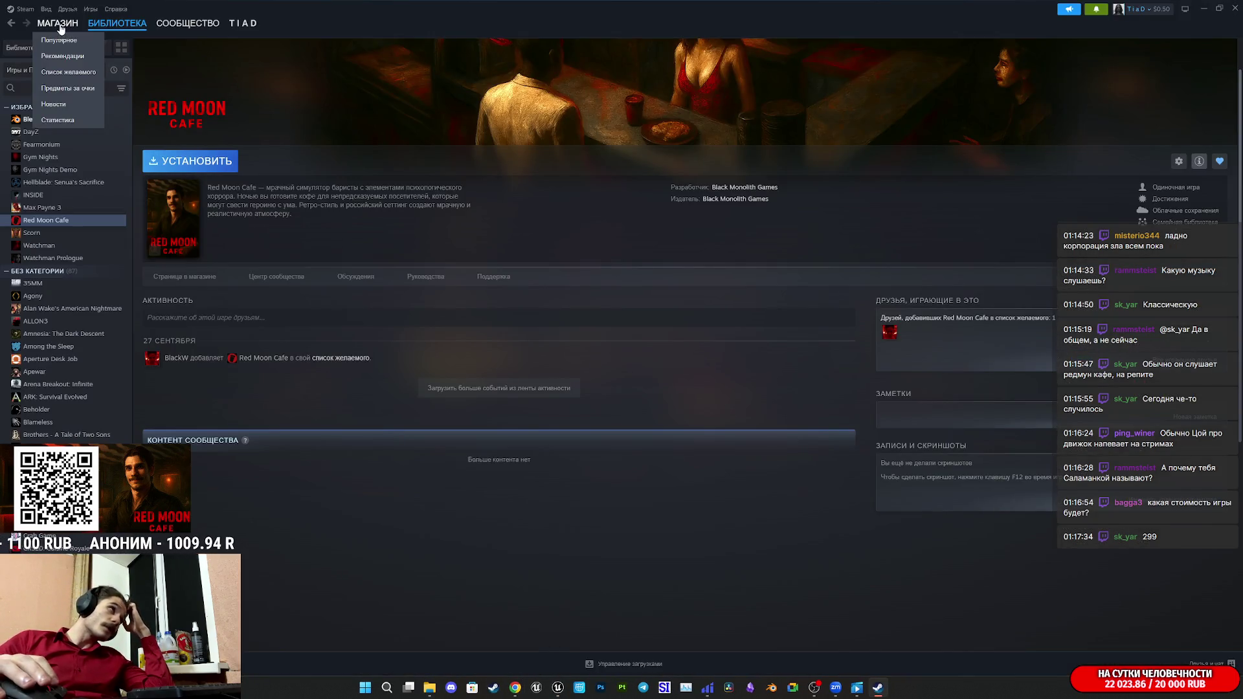
Load the Steam store front page and scroll through it.
{"action": "left_click", "coordinate": [59, 26]}
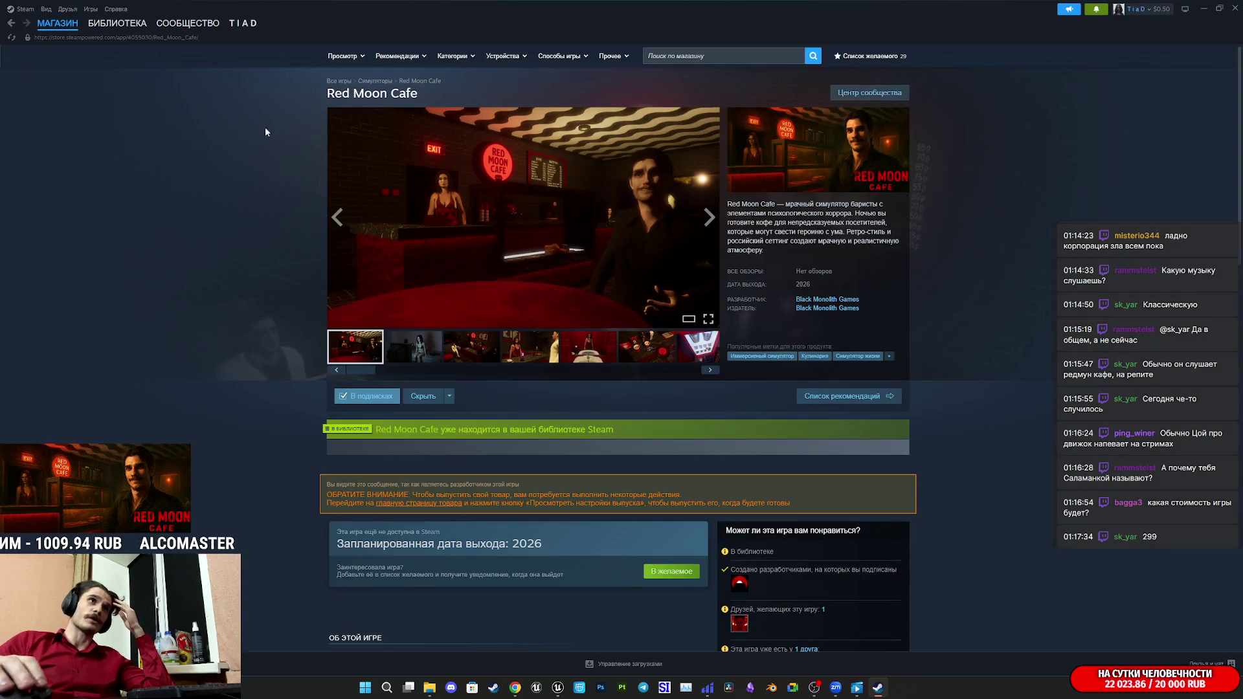
{"action": "left_click", "coordinate": [57, 23]}
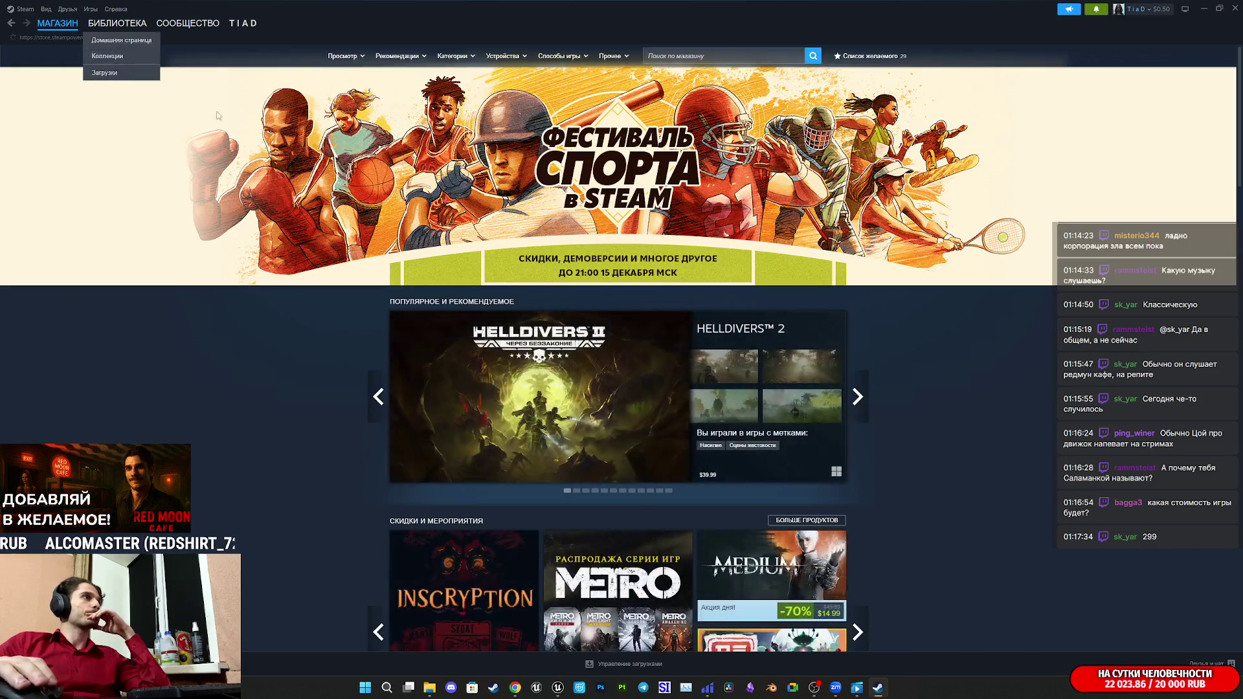
{"action": "scroll", "coordinate": [849, 428], "scroll_direction": "down", "scroll_amount": 15}
{"action": "scroll", "coordinate": [852, 417], "scroll_direction": "down", "scroll_amount": 10}
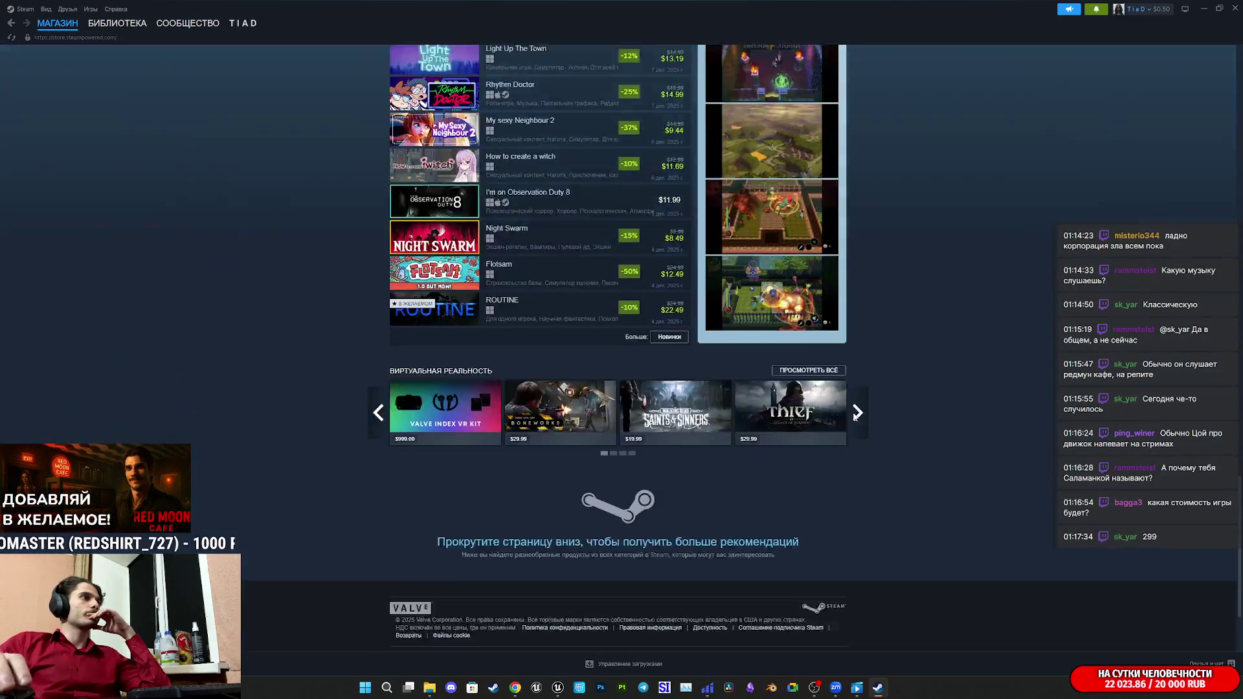
{"action": "scroll", "coordinate": [859, 410], "scroll_direction": "up", "scroll_amount": 7}
{"action": "scroll", "coordinate": [965, 417], "scroll_direction": "up", "scroll_amount": 12}
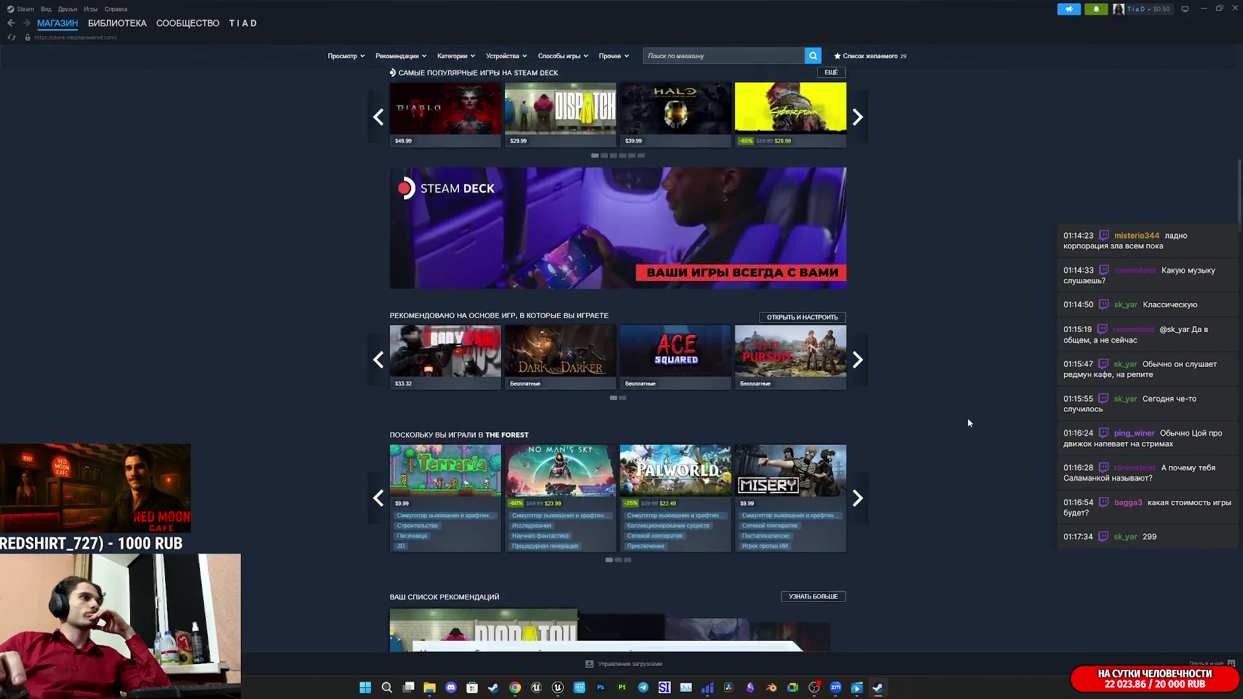
{"action": "scroll", "coordinate": [965, 420], "scroll_direction": "up", "scroll_amount": 8}
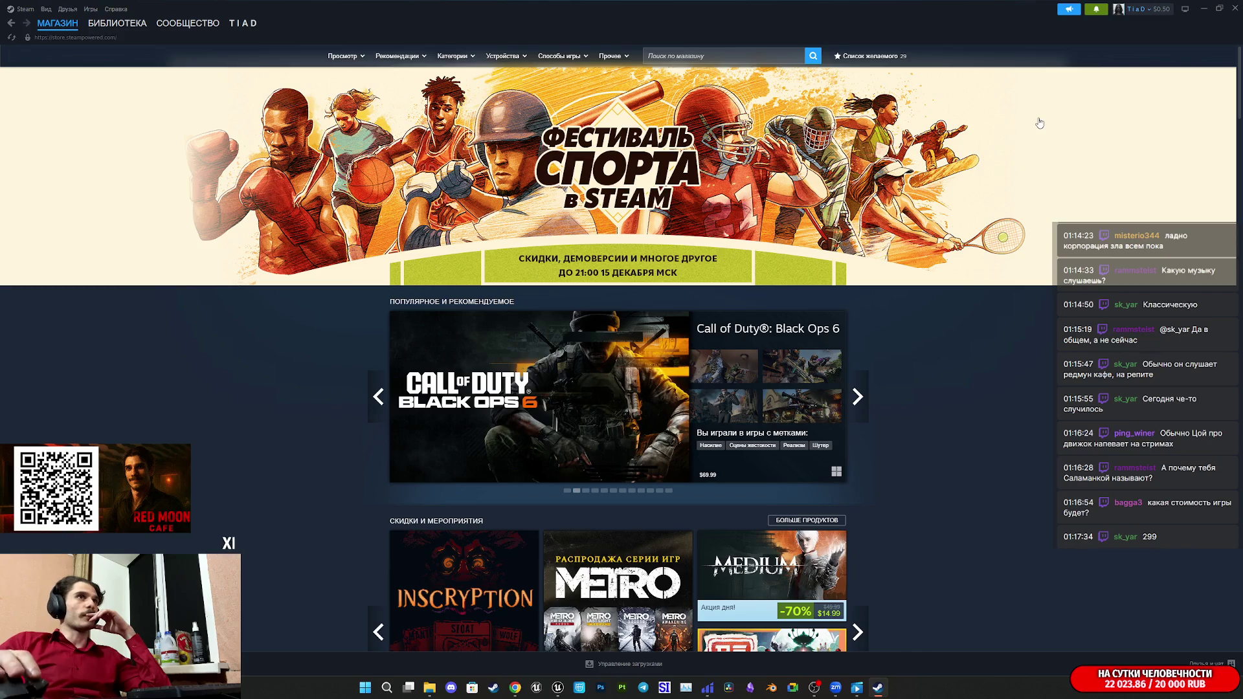
Return to the Red Moon Cafe library page and close Steam.
{"action": "left_click", "coordinate": [1094, 13]}
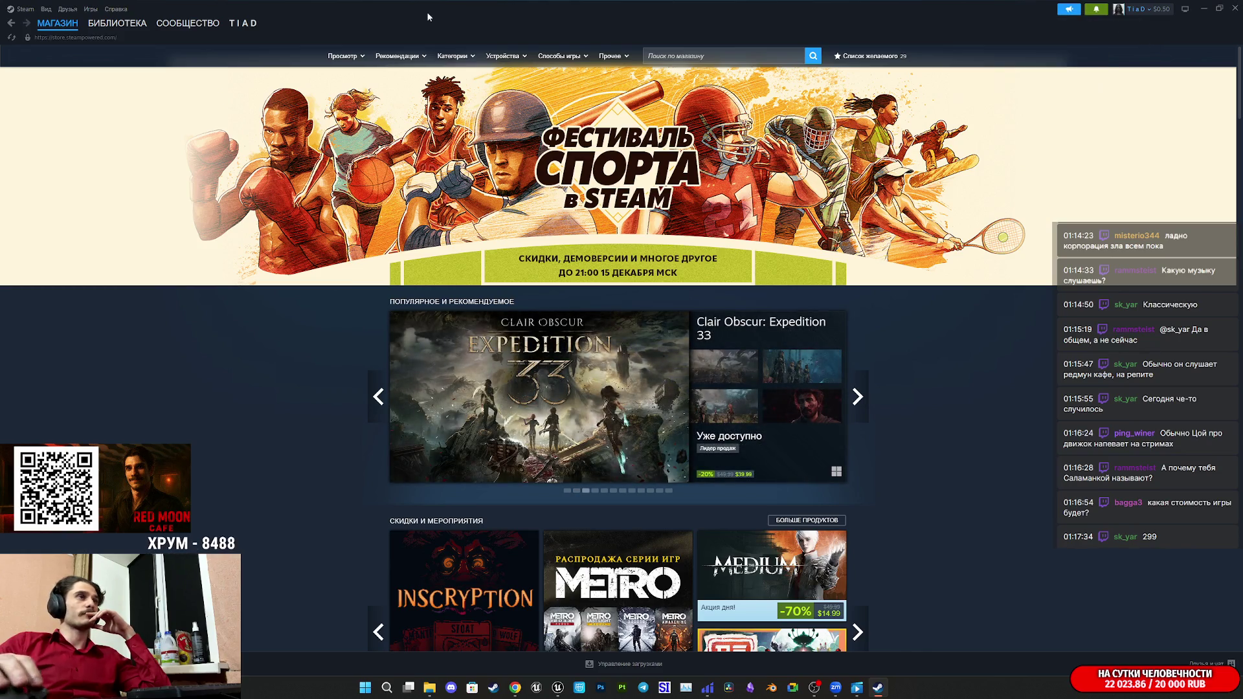
{"action": "left_click", "coordinate": [93, 26]}
{"action": "left_click", "coordinate": [1233, 8]}
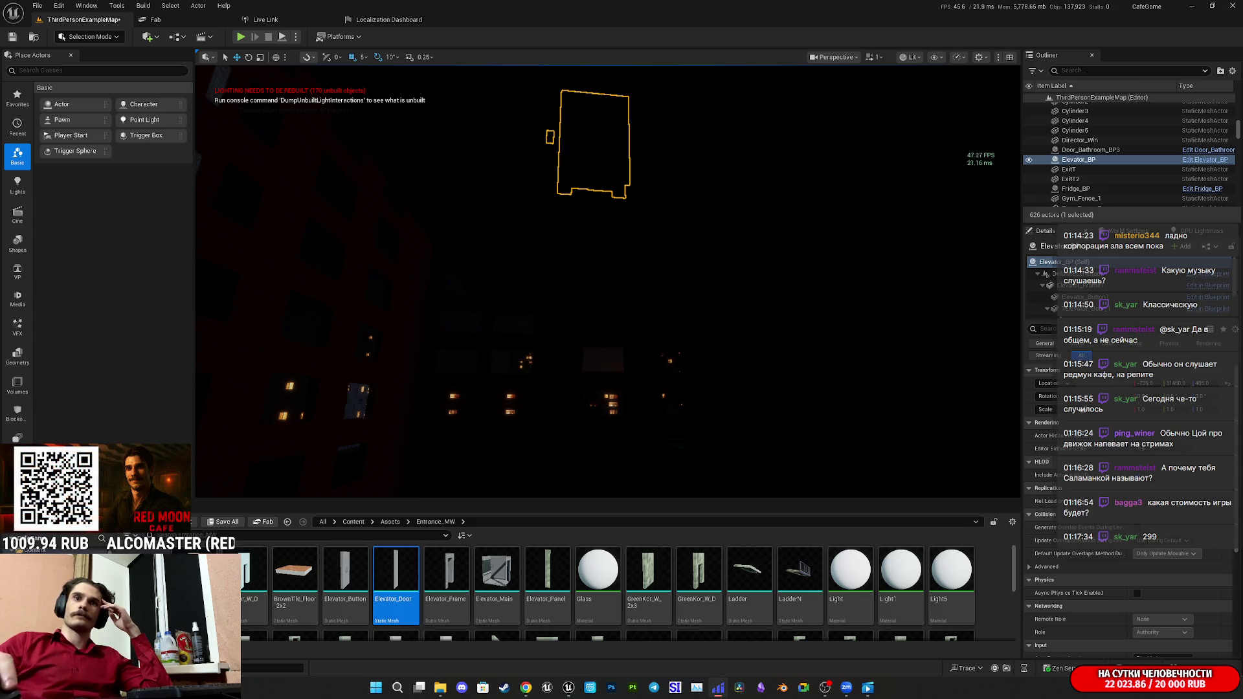
Switch to the Chrome window showing the Twitch stream manager.
{"action": "key", "text": "alt+Tab"}
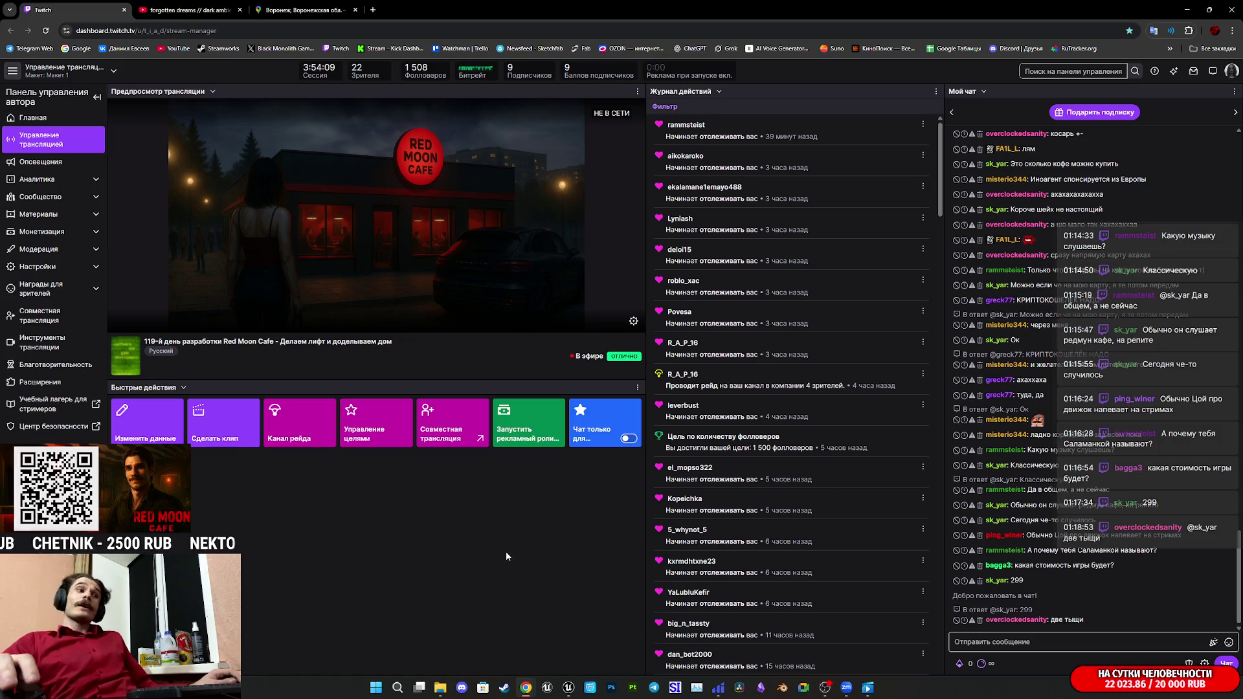
{"action": "mouse_move", "coordinate": [569, 686]}
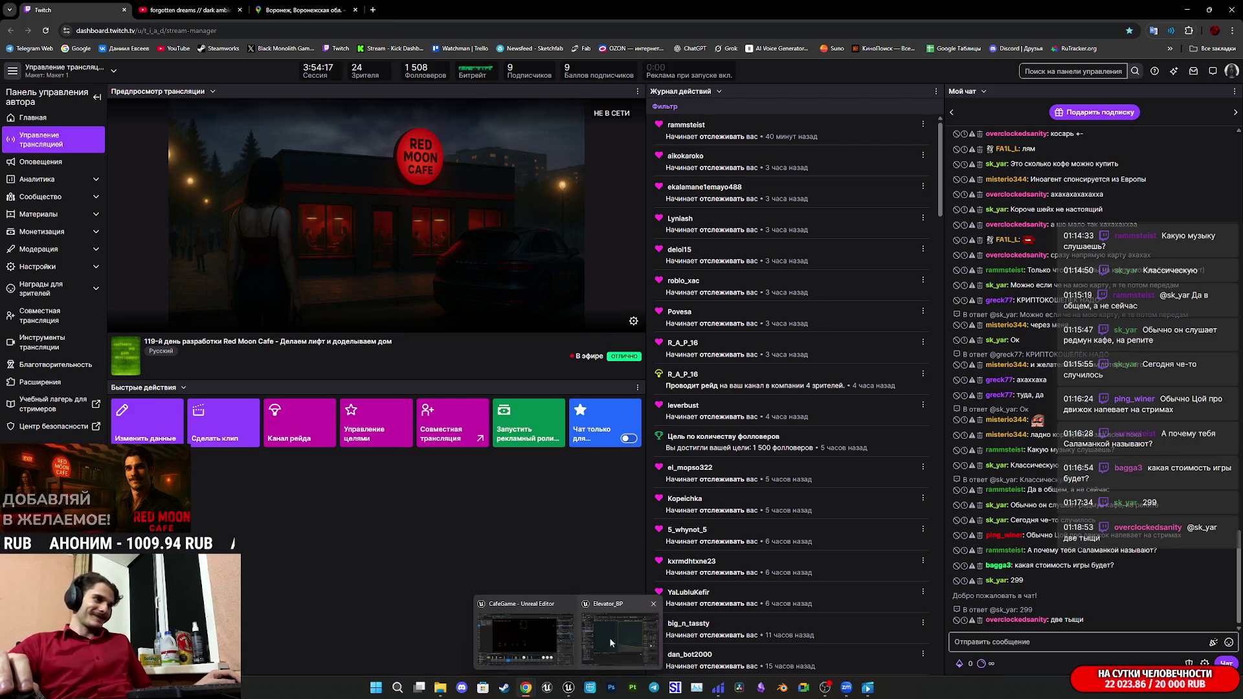
Return to the CafeGame - Unreal Editor window.
{"action": "left_click", "coordinate": [621, 631]}
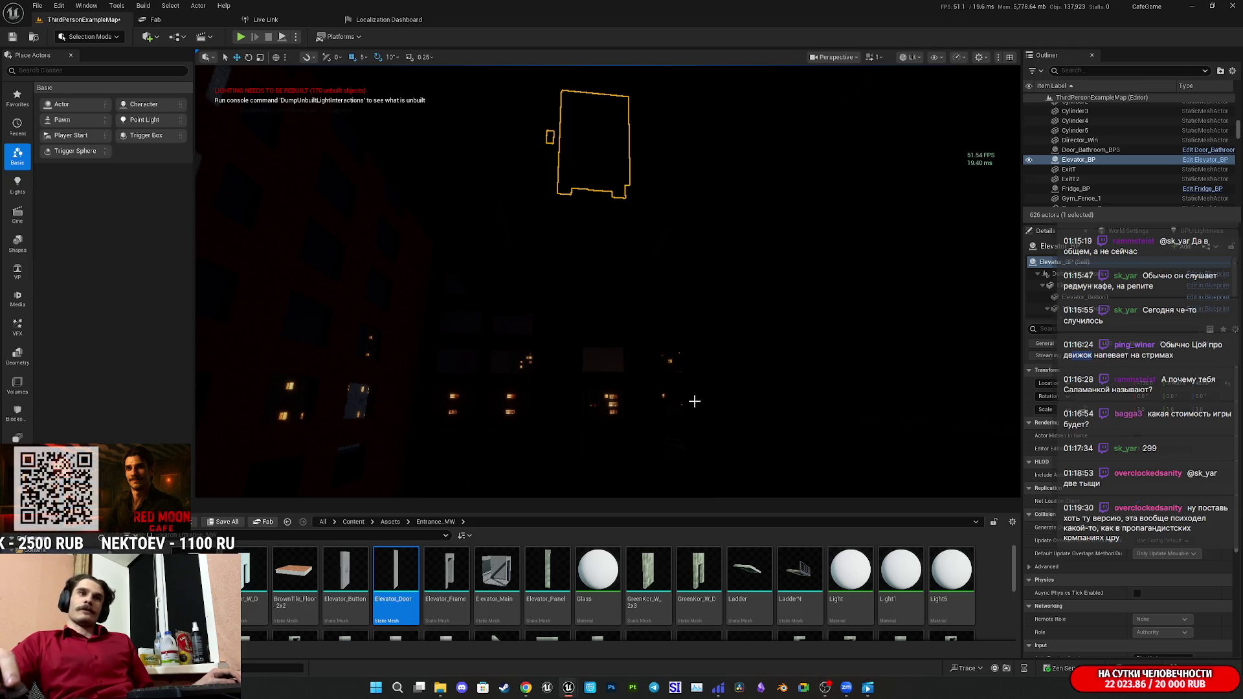
Save the ThirdPersonExampleMap level's changes with Save Selected.
{"action": "key", "text": "ctrl+shift+s"}
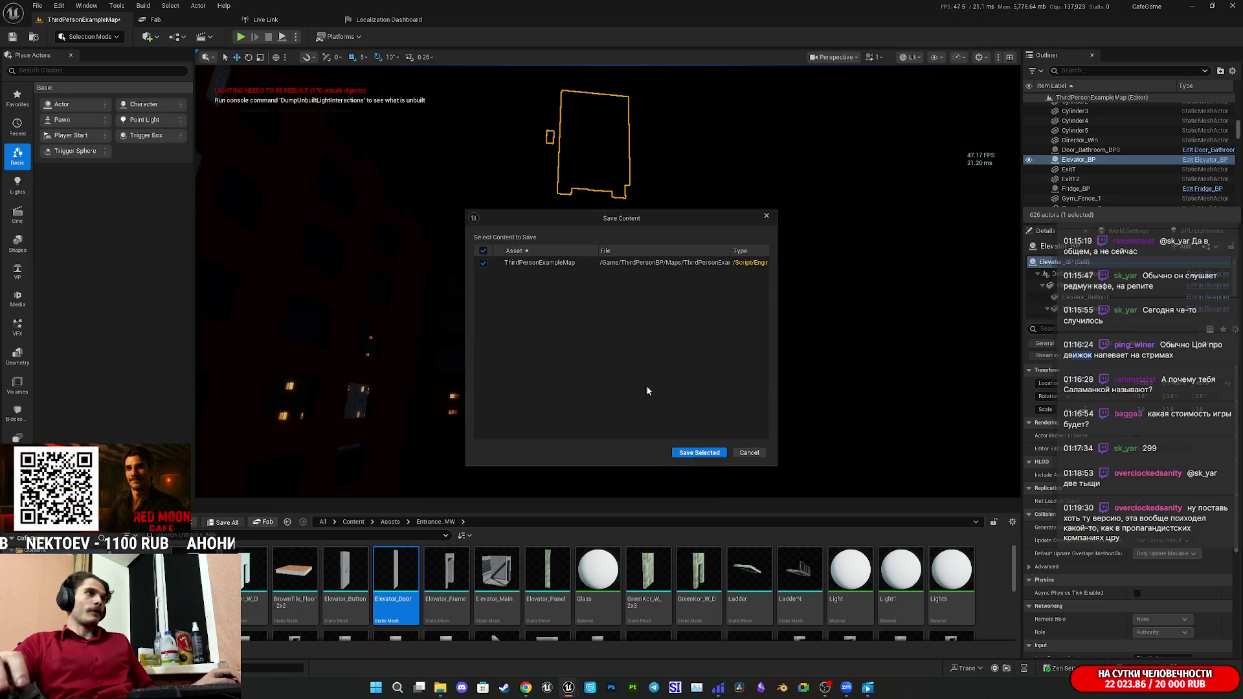
{"action": "left_click", "coordinate": [693, 452]}
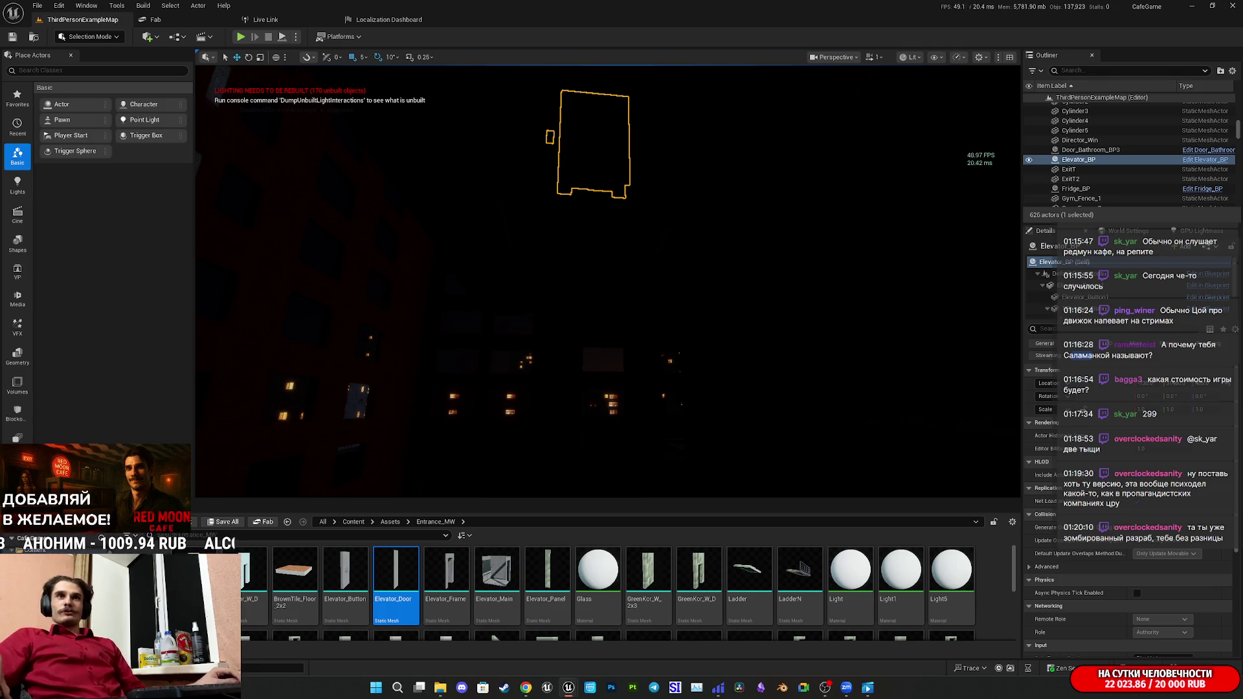
{"action": "mouse_move", "coordinate": [652, 357]}
{"action": "left_mouse_down"}
{"action": "mouse_move", "coordinate": [667, 366]}
{"action": "mouse_move", "coordinate": [583, 349]}
{"action": "mouse_move", "coordinate": [589, 324]}
{"action": "mouse_move", "coordinate": [505, 327]}
{"action": "mouse_move", "coordinate": [573, 320]}
{"action": "mouse_move", "coordinate": [597, 355]}
{"action": "left_mouse_up"}
Fly to the Elevator_BP, frame it with F, then pull back to a wide hallway view.
{"action": "mouse_move", "coordinate": [400, 483]}
{"action": "left_mouse_down"}
{"action": "mouse_move", "coordinate": [363, 447]}
{"action": "mouse_move", "coordinate": [234, 539]}
{"action": "mouse_move", "coordinate": [337, 487]}
{"action": "left_mouse_up"}
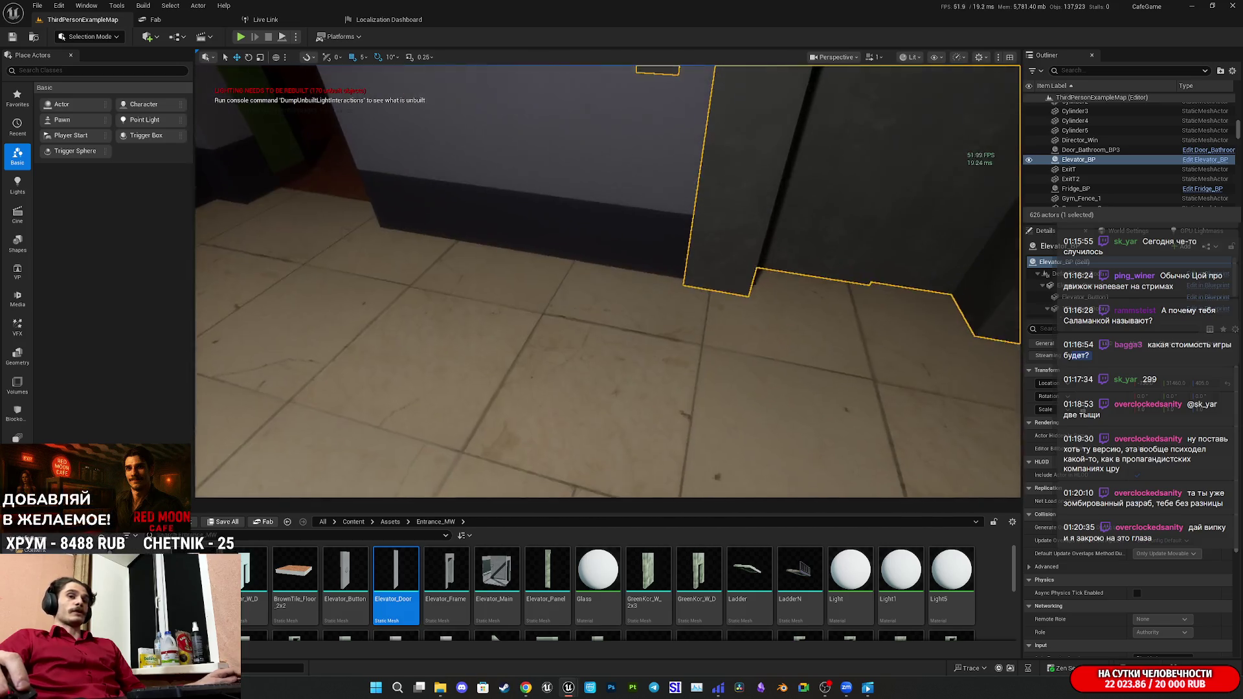
{"action": "left_click_drag", "start_coordinate": [474, 478], "coordinate": [473, 478]}
{"action": "mouse_move", "coordinate": [259, 479]}
{"action": "left_mouse_down"}
{"action": "mouse_move", "coordinate": [285, 469]}
{"action": "mouse_move", "coordinate": [266, 461]}
{"action": "left_mouse_up"}
{"action": "left_click_drag", "start_coordinate": [661, 382], "coordinate": [662, 383]}
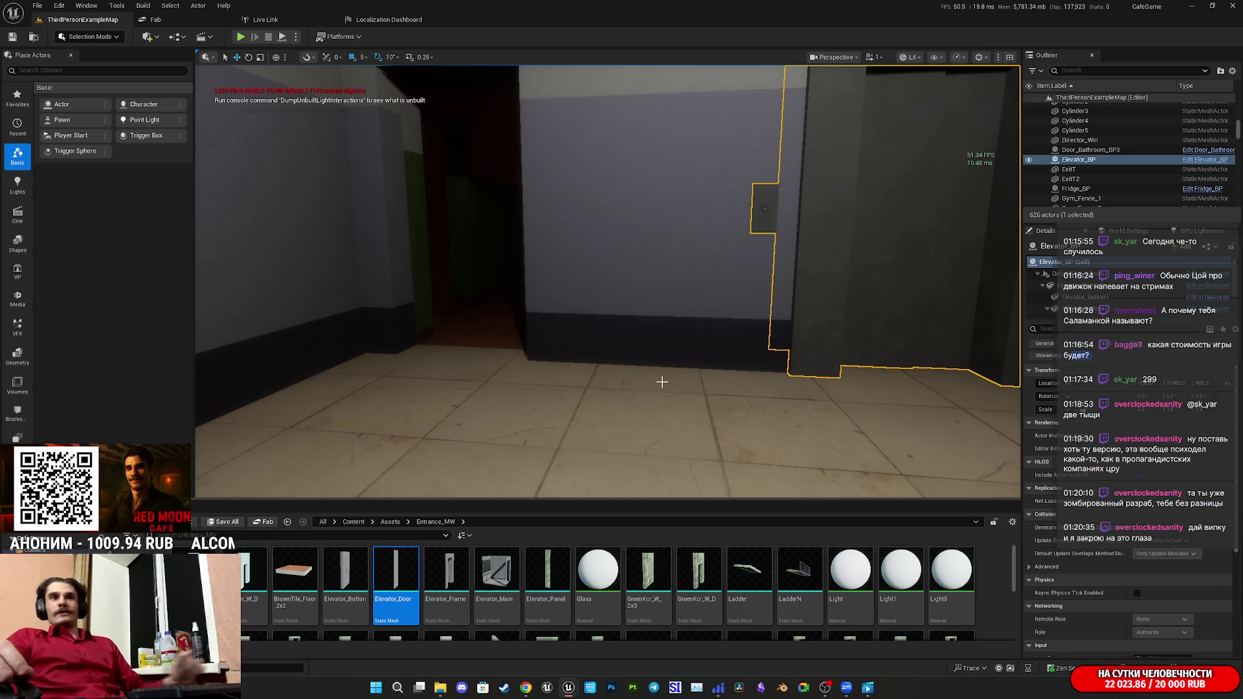
{"action": "left_click_drag", "start_coordinate": [609, 291], "coordinate": [608, 291]}
{"action": "key", "text": "f"}
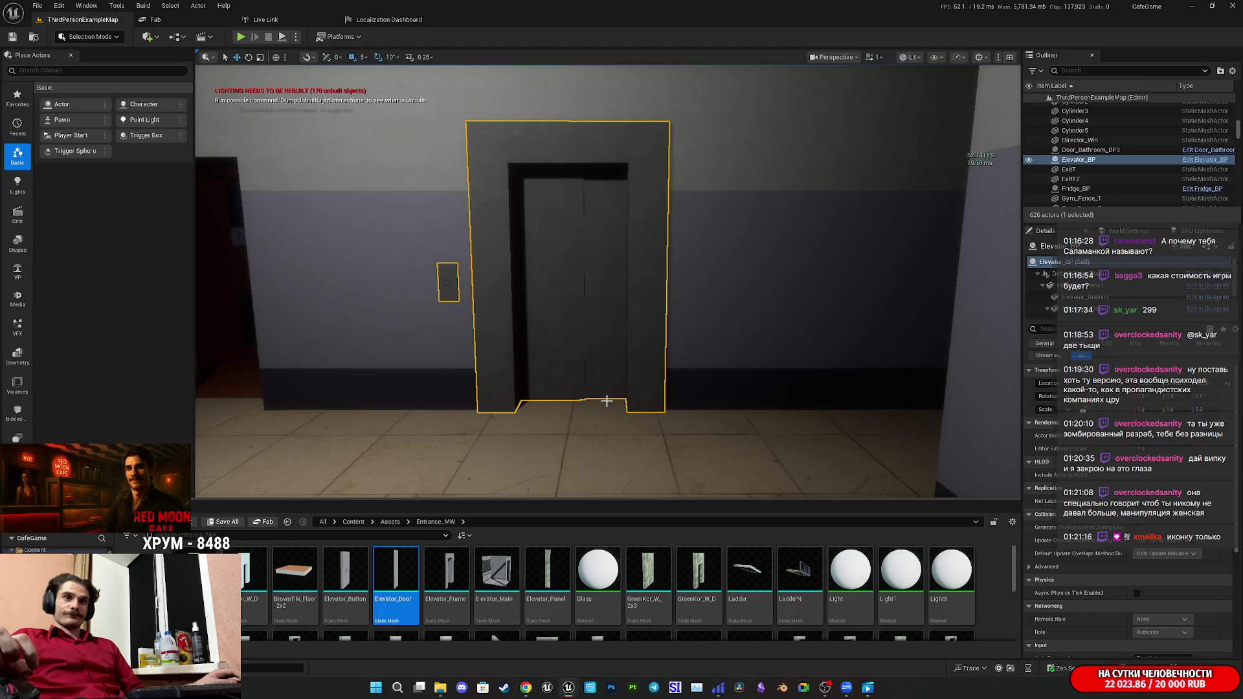
{"action": "mouse_move", "coordinate": [607, 402]}
{"action": "left_mouse_down"}
{"action": "mouse_move", "coordinate": [505, 398]}
{"action": "mouse_move", "coordinate": [622, 398]}
{"action": "mouse_move", "coordinate": [1004, 489]}
{"action": "left_mouse_up"}
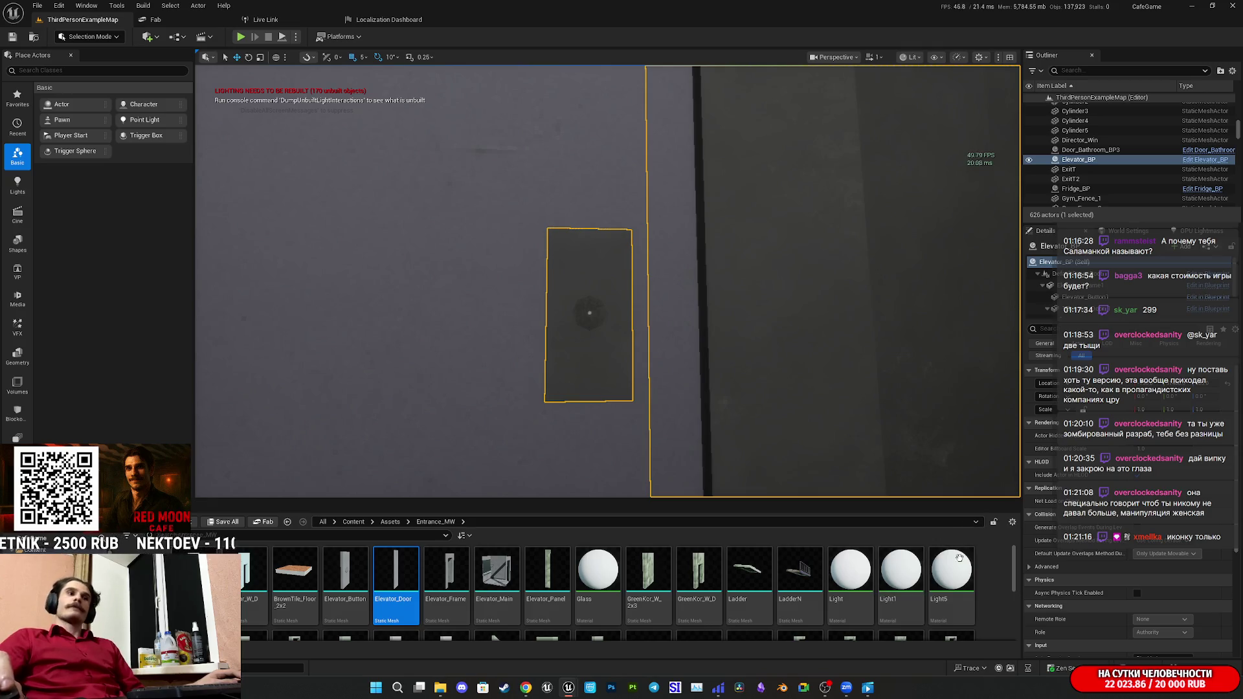
{"action": "left_click_drag", "start_coordinate": [852, 452], "coordinate": [853, 486]}
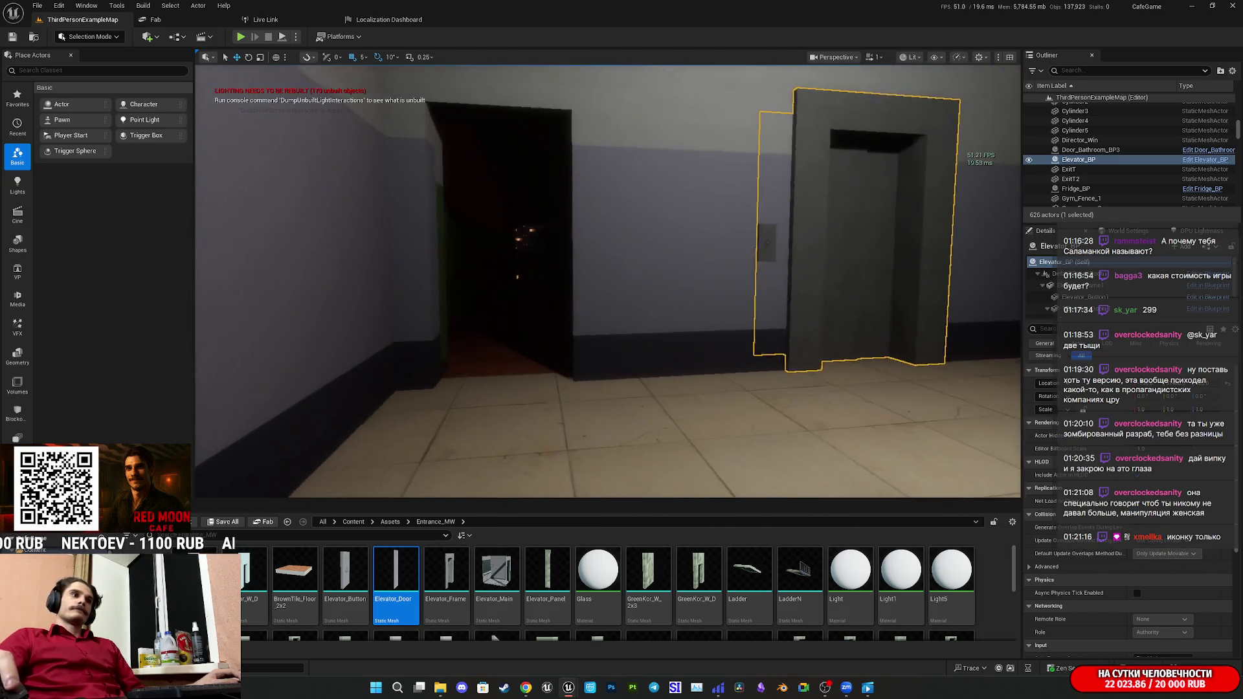
Select the Glass, Light, Light1 and Light5 materials in the Content Browser.
{"action": "key", "text": "f"}
{"action": "left_click", "coordinate": [597, 573]}
{"action": "left_click", "coordinate": [850, 573], "text": "ctrl"}
{"action": "left_click", "coordinate": [907, 571], "text": "ctrl"}
{"action": "left_click", "coordinate": [951, 570], "text": "ctrl"}
{"action": "scroll", "coordinate": [951, 589], "scroll_direction": "down", "scroll_amount": 1}
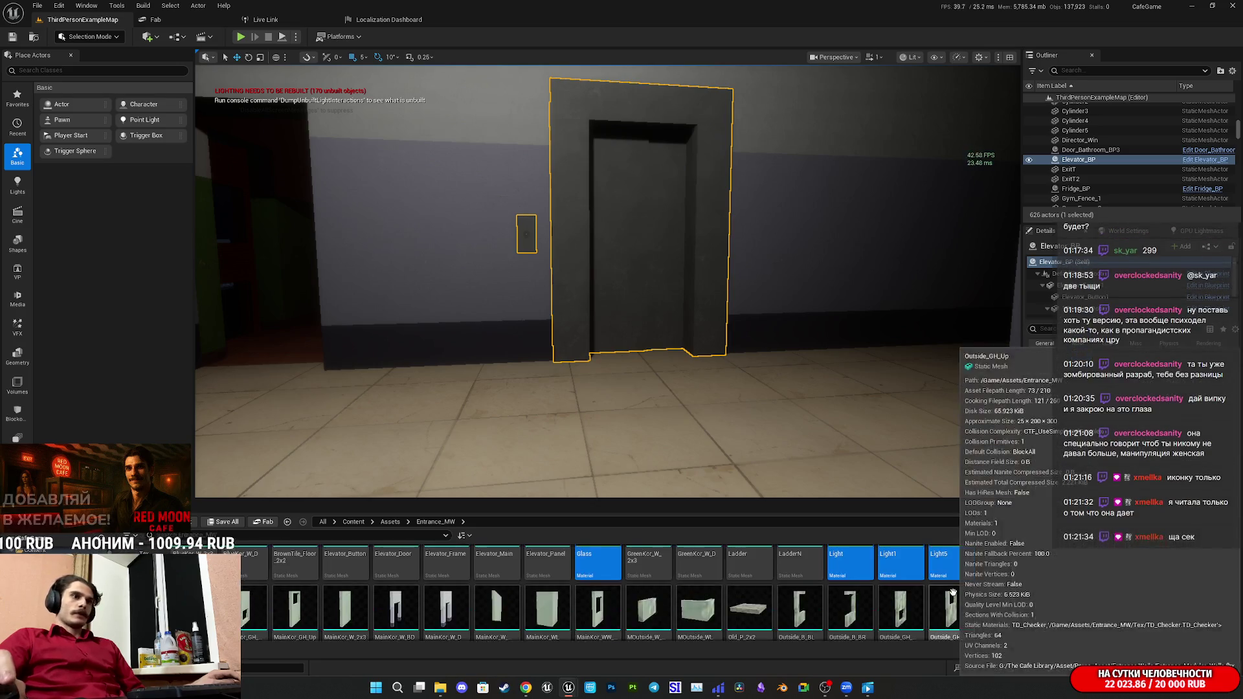
{"action": "scroll", "coordinate": [953, 592], "scroll_direction": "up", "scroll_amount": 1}
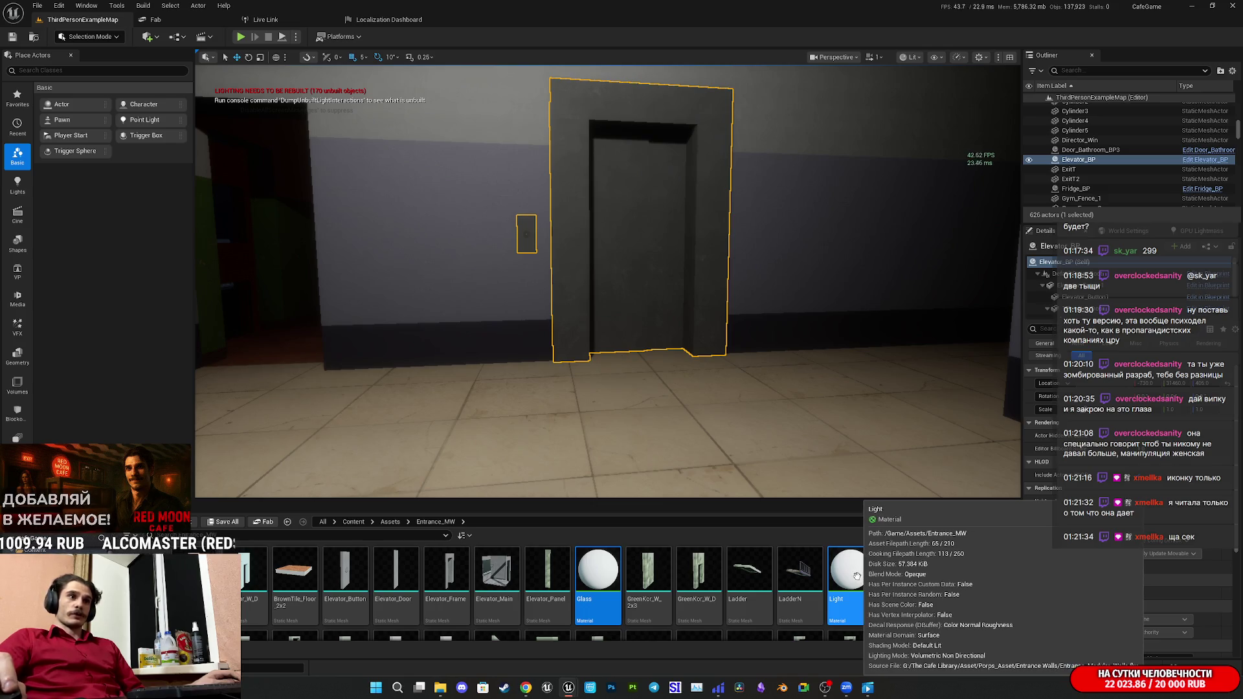
Move the four materials into the Tex folder, open it, and select the elevator call button.
{"action": "mouse_move", "coordinate": [862, 578]}
{"action": "left_mouse_down"}
{"action": "mouse_move", "coordinate": [311, 605]}
{"action": "mouse_move", "coordinate": [162, 583]}
{"action": "left_mouse_up"}
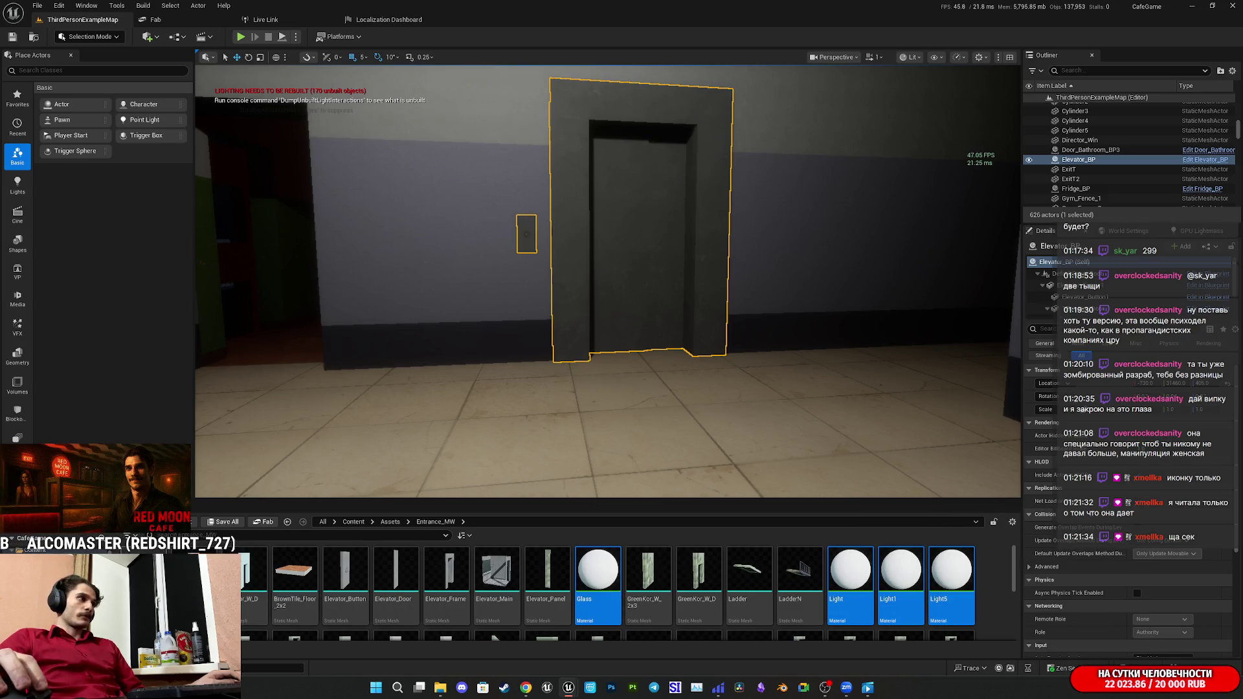
{"action": "left_click", "coordinate": [162, 583]}
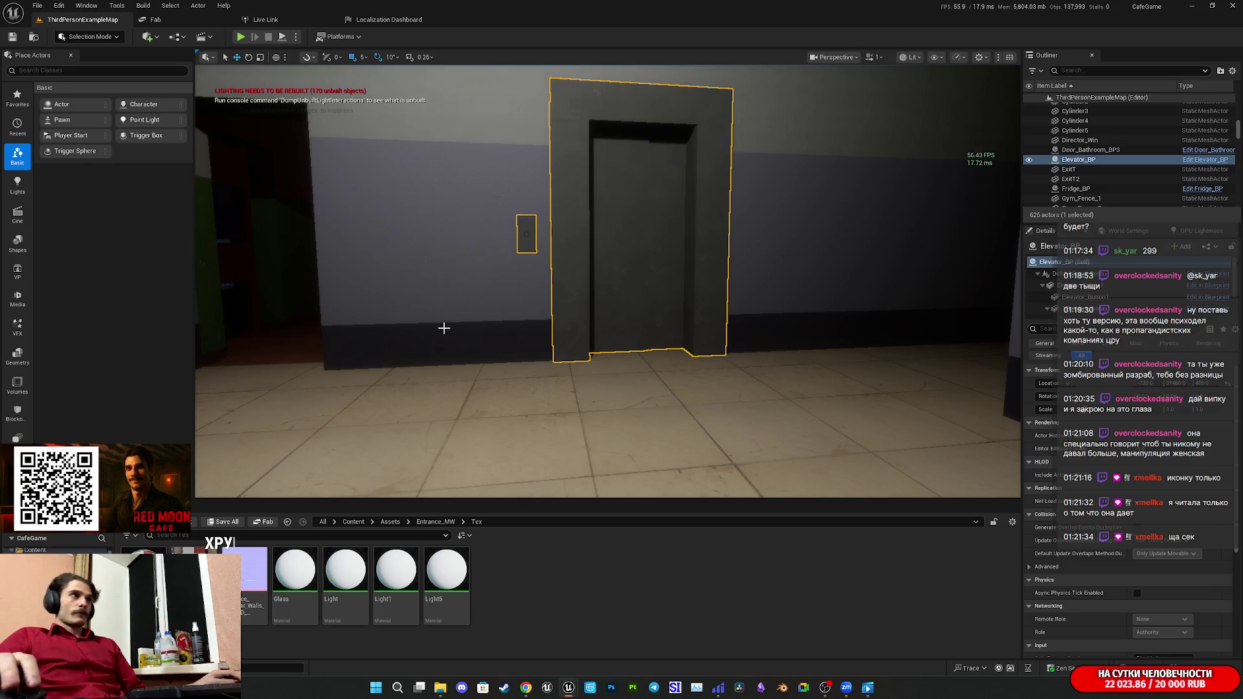
{"action": "left_click", "coordinate": [530, 240]}
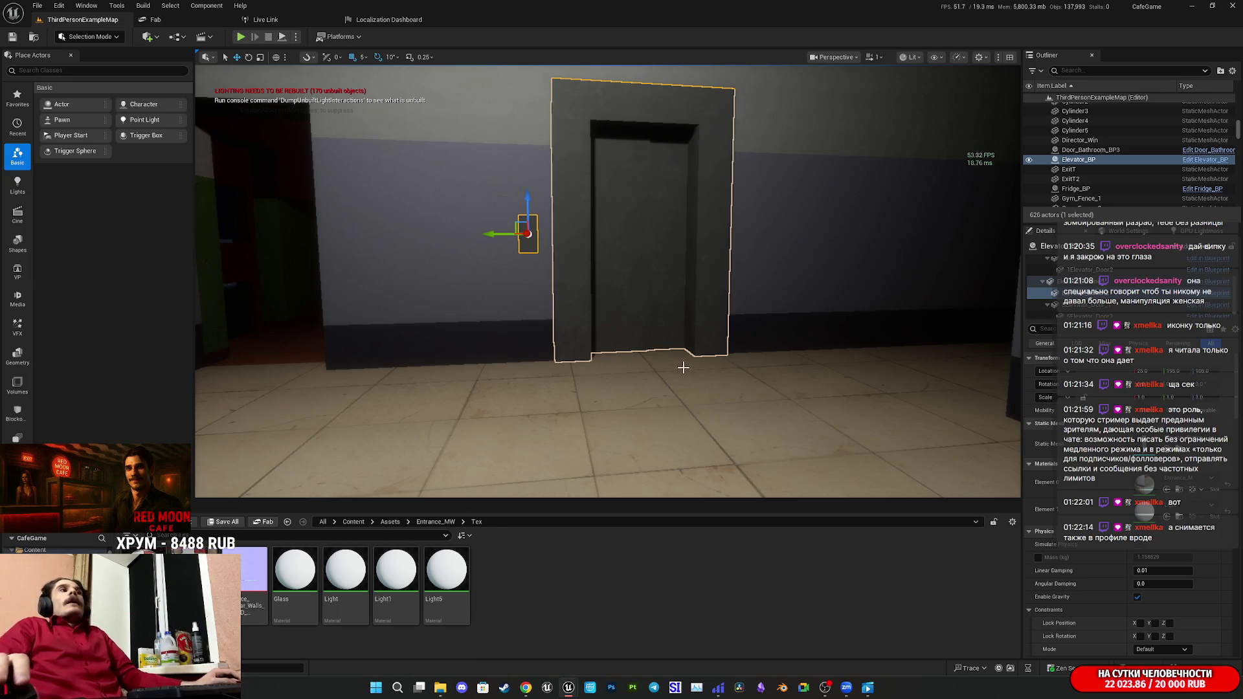
Fly the viewport camera back and left until the Elevator_BP door and its call panel are both framed.
{"action": "mouse_move", "coordinate": [674, 364]}
{"action": "left_mouse_down"}
{"action": "mouse_move", "coordinate": [667, 284]}
{"action": "mouse_move", "coordinate": [693, 259]}
{"action": "mouse_move", "coordinate": [673, 363]}
{"action": "left_mouse_up"}
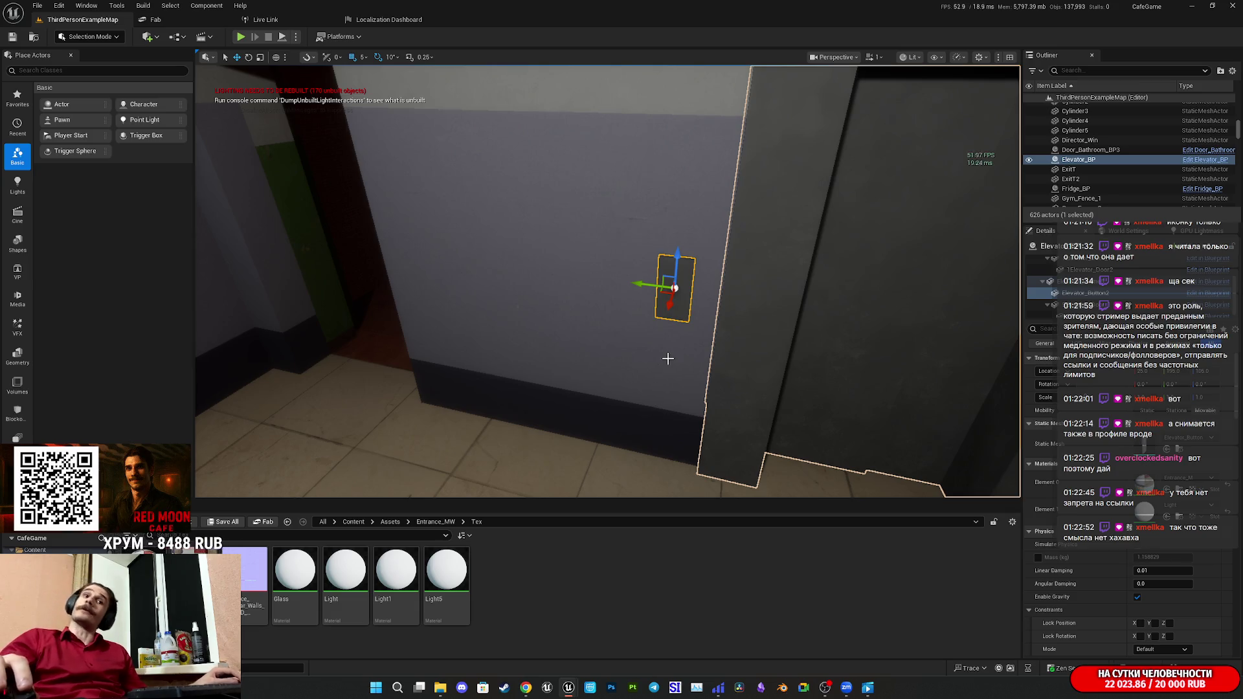
{"action": "key", "text": "f"}
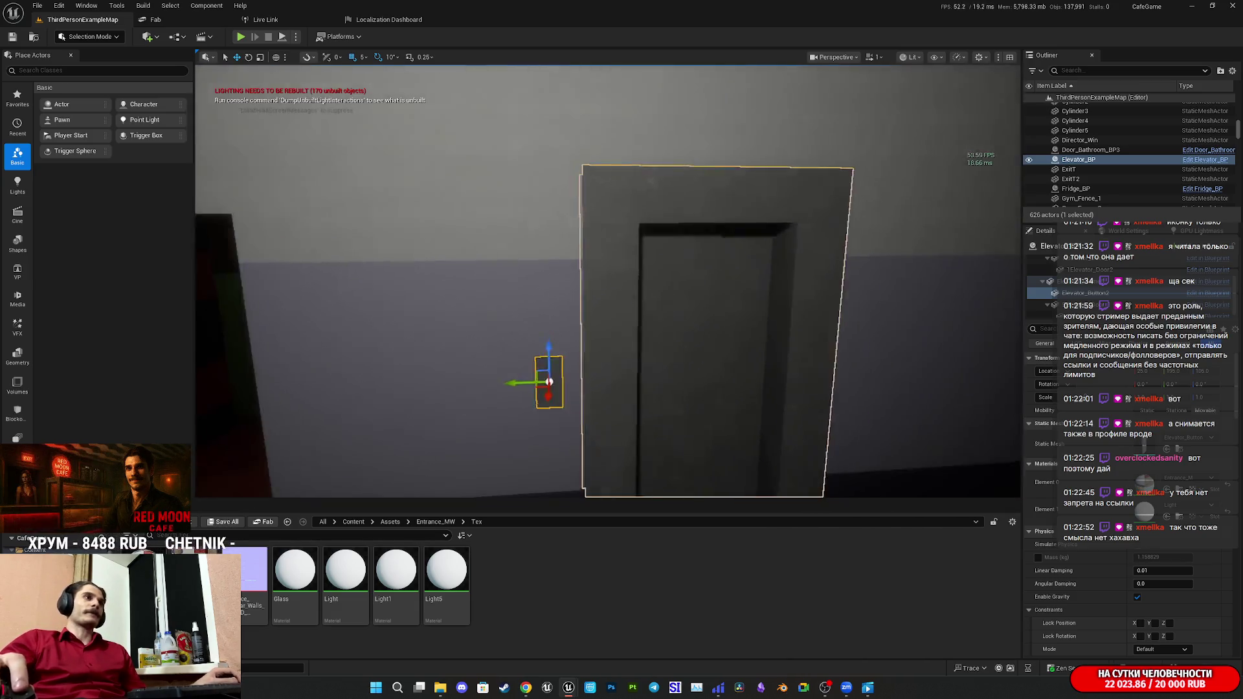
{"action": "key", "text": "w"}
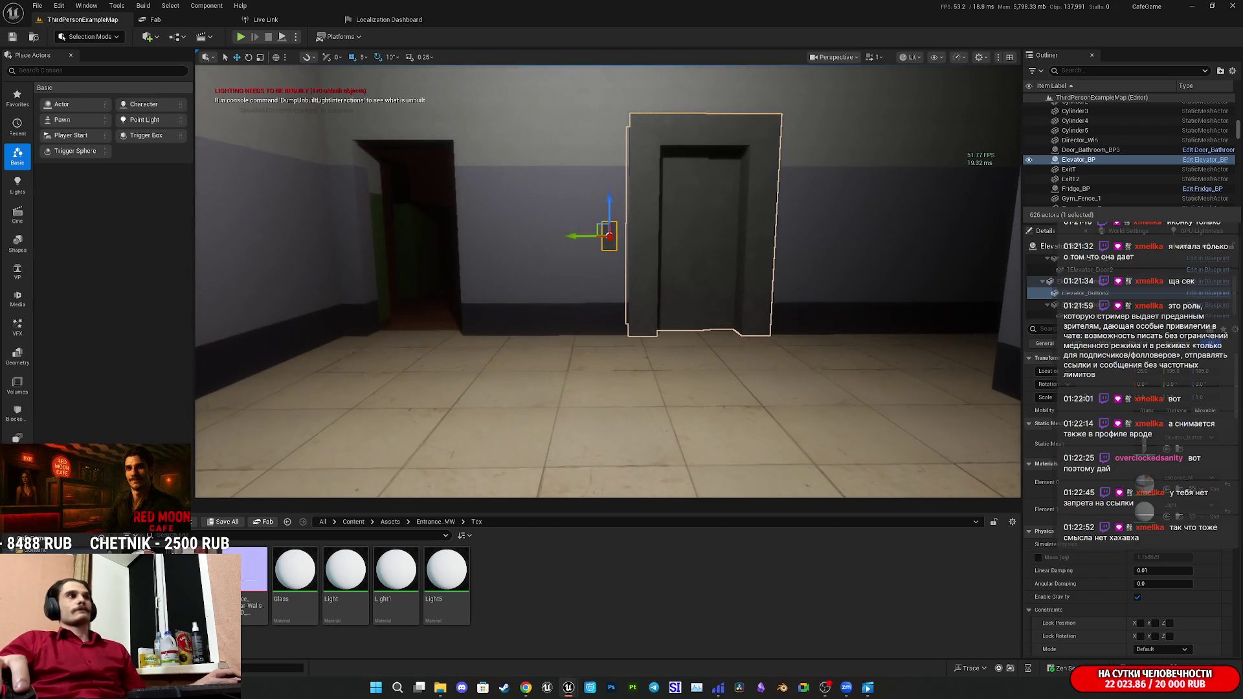
{"action": "key", "text": "a"}
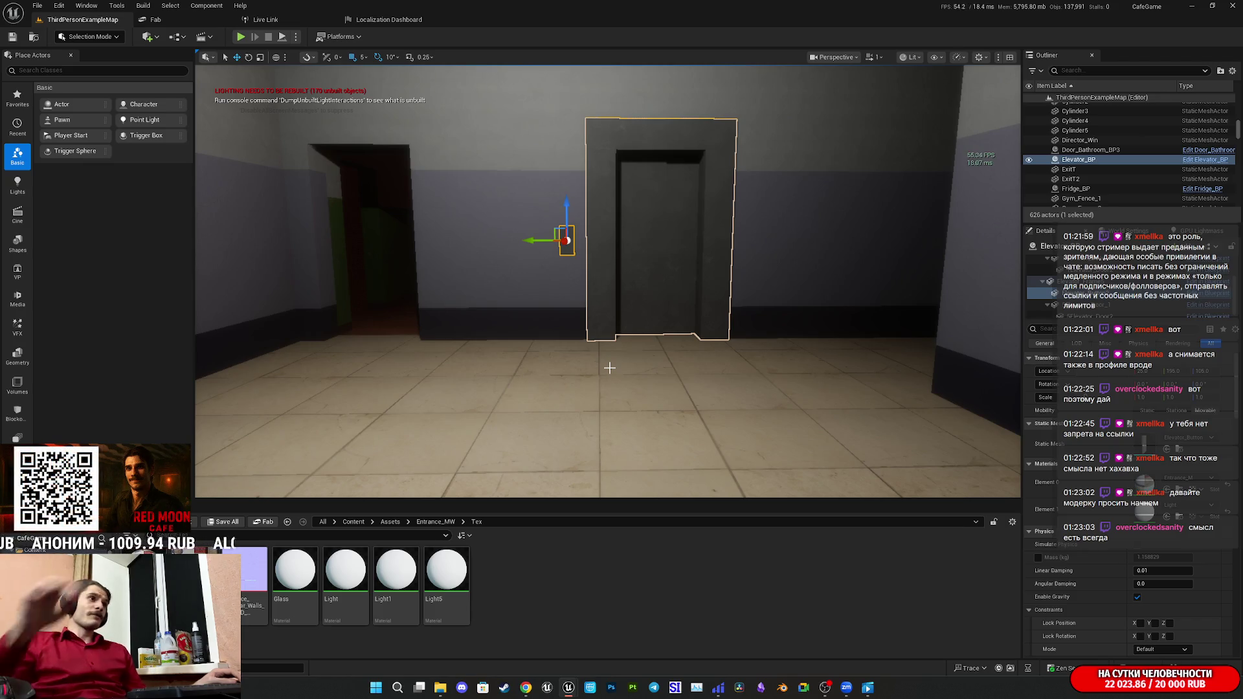
{"action": "key", "text": "q"}
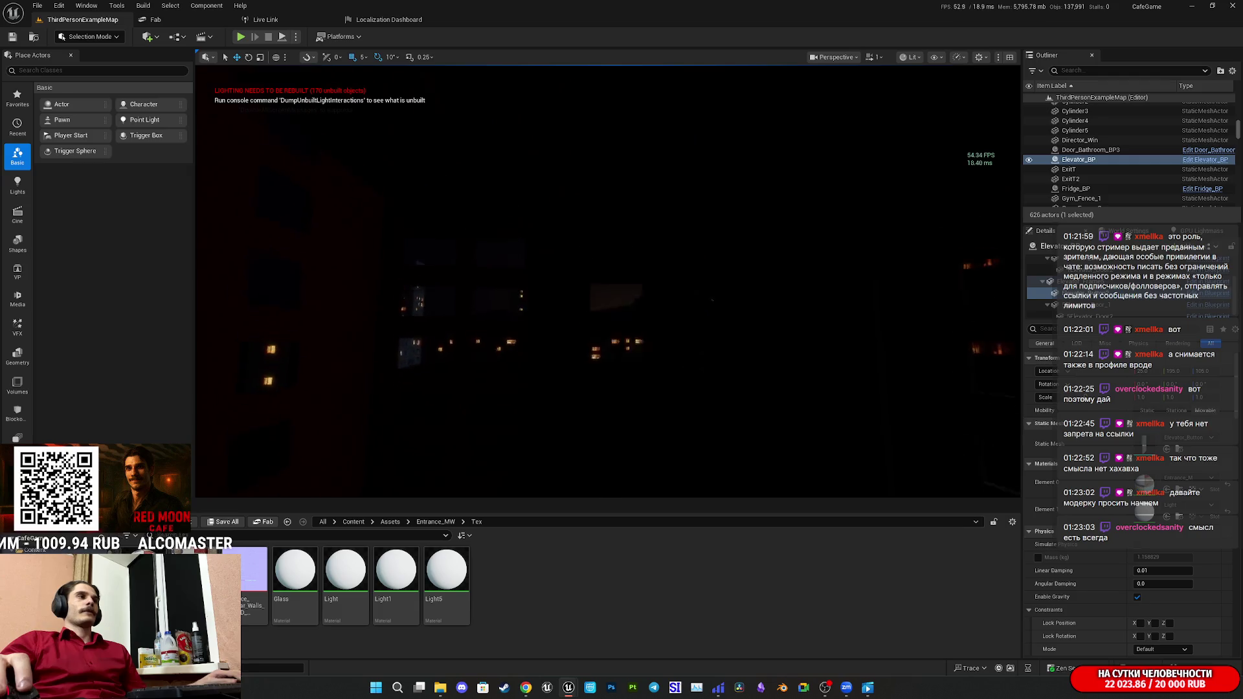
{"action": "key", "text": "e"}
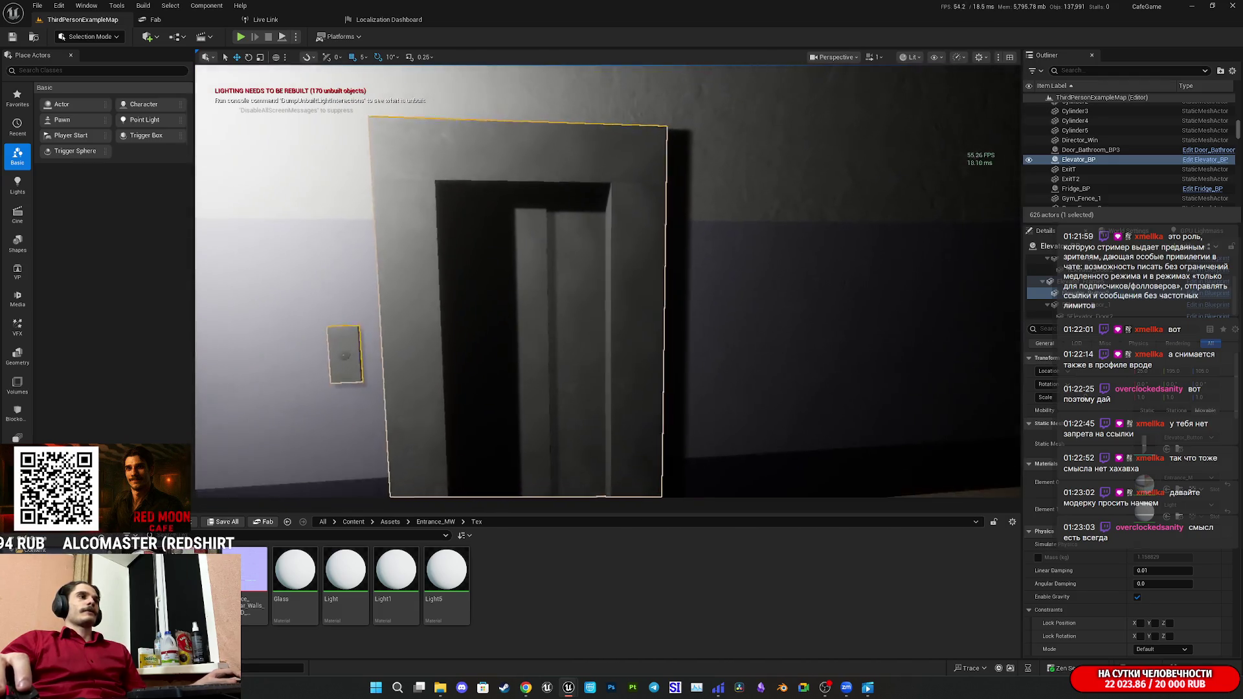
{"action": "key", "text": "a"}
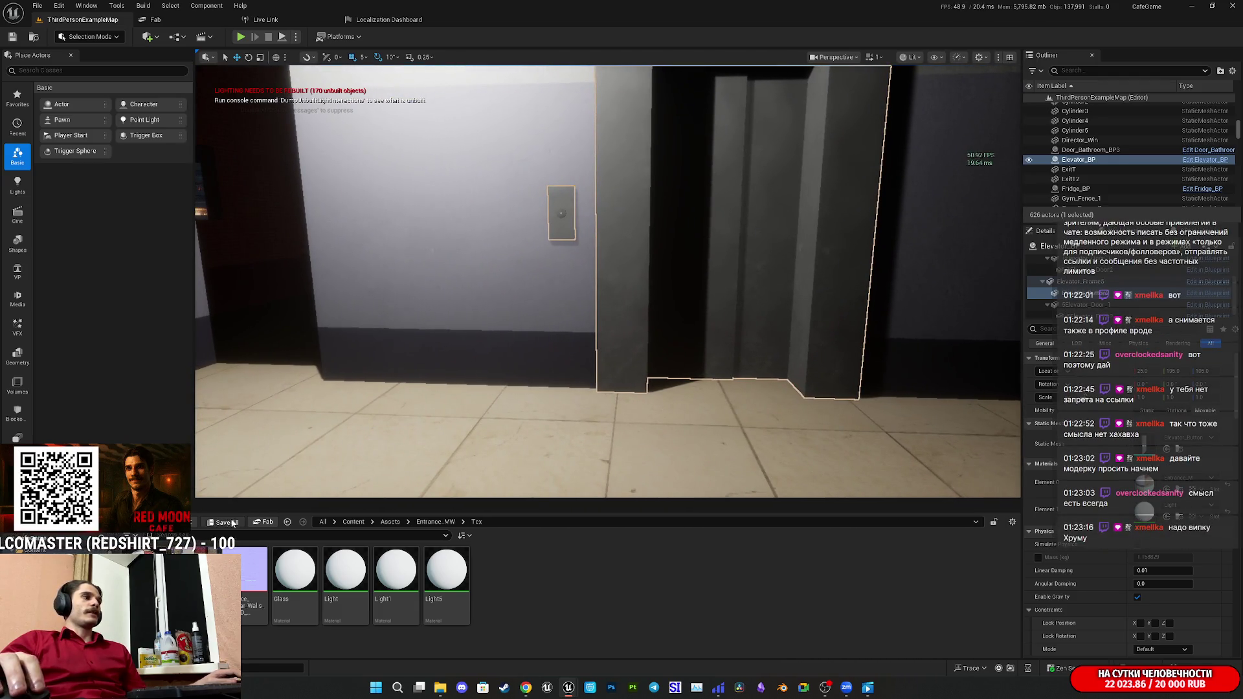
{"action": "right_click", "coordinate": [588, 562]}
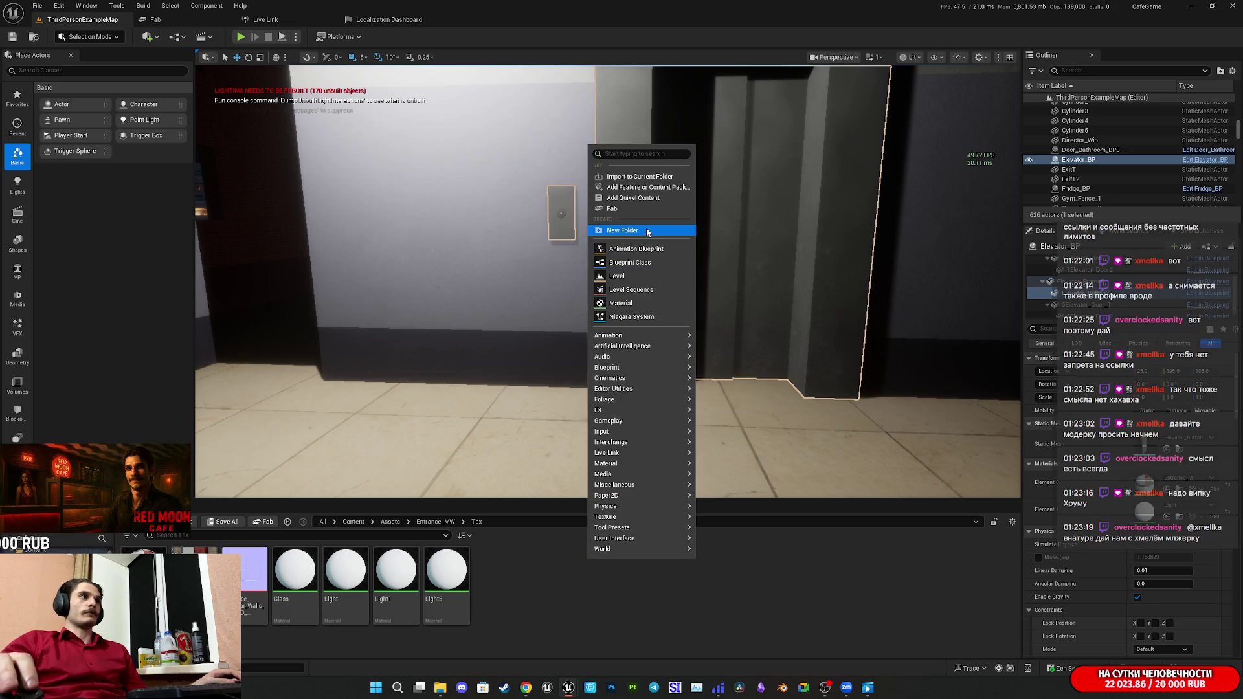
{"action": "mouse_move", "coordinate": [680, 507]}
{"action": "mouse_move", "coordinate": [686, 549]}
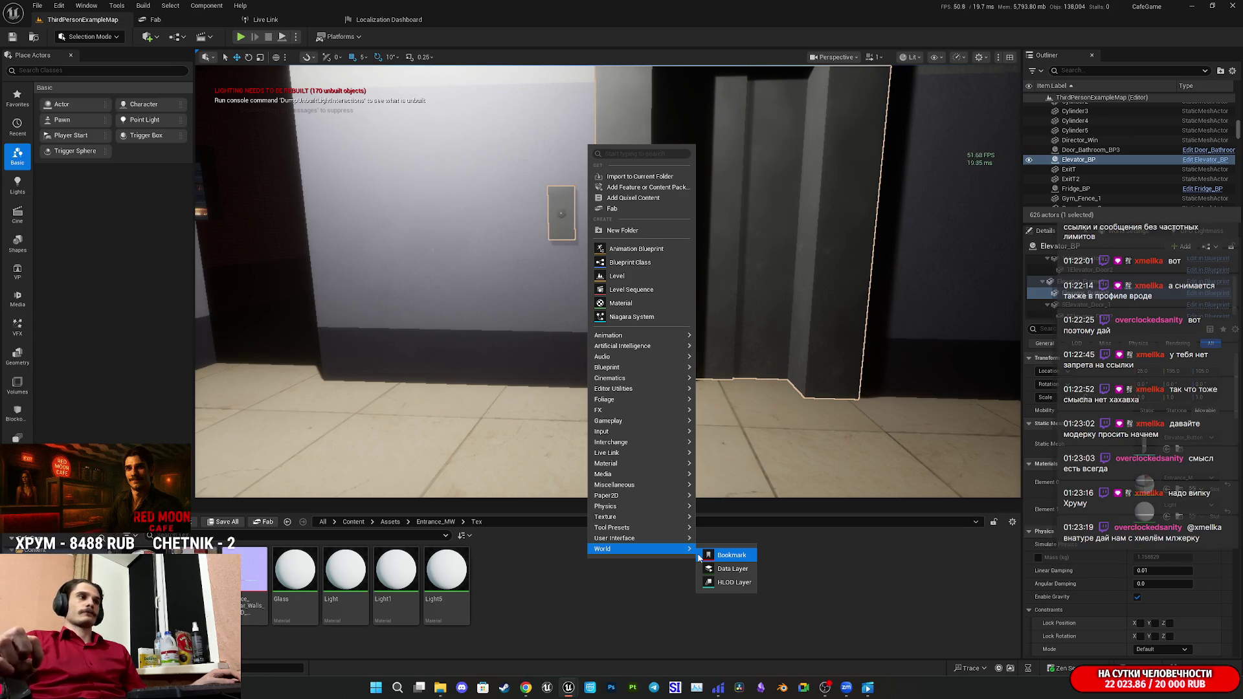
{"action": "left_click", "coordinate": [865, 576]}
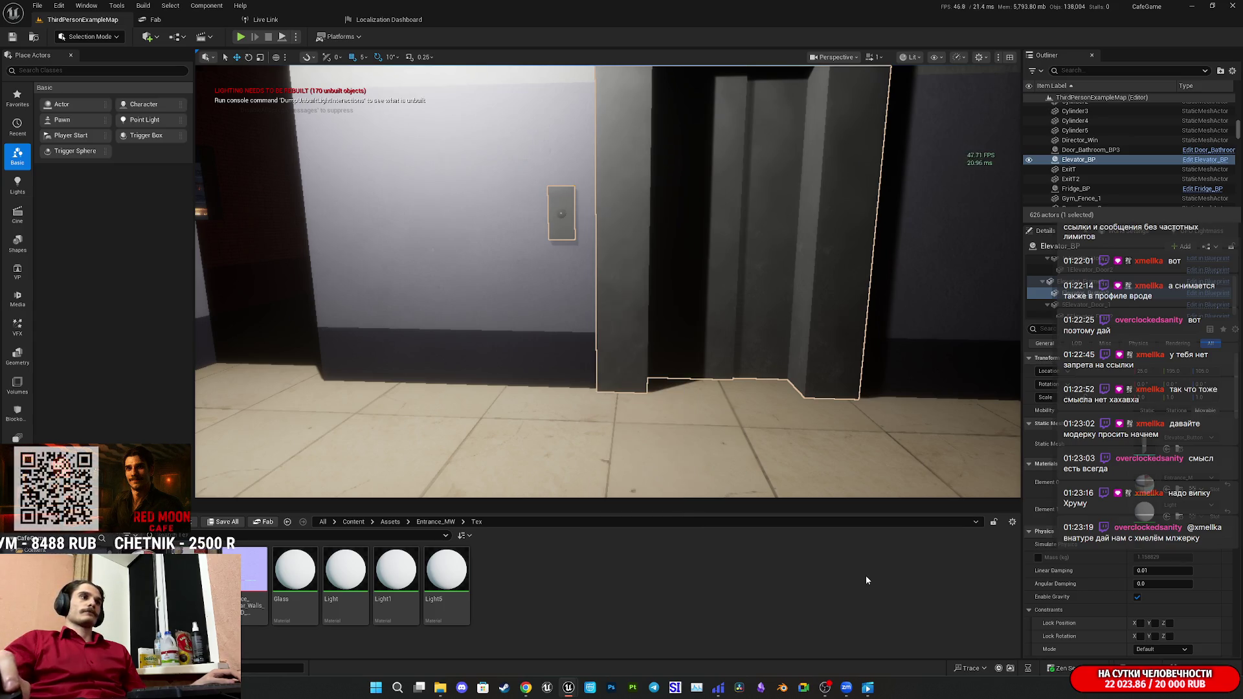
{"action": "right_click", "coordinate": [721, 573]}
{"action": "mouse_move", "coordinate": [764, 394]}
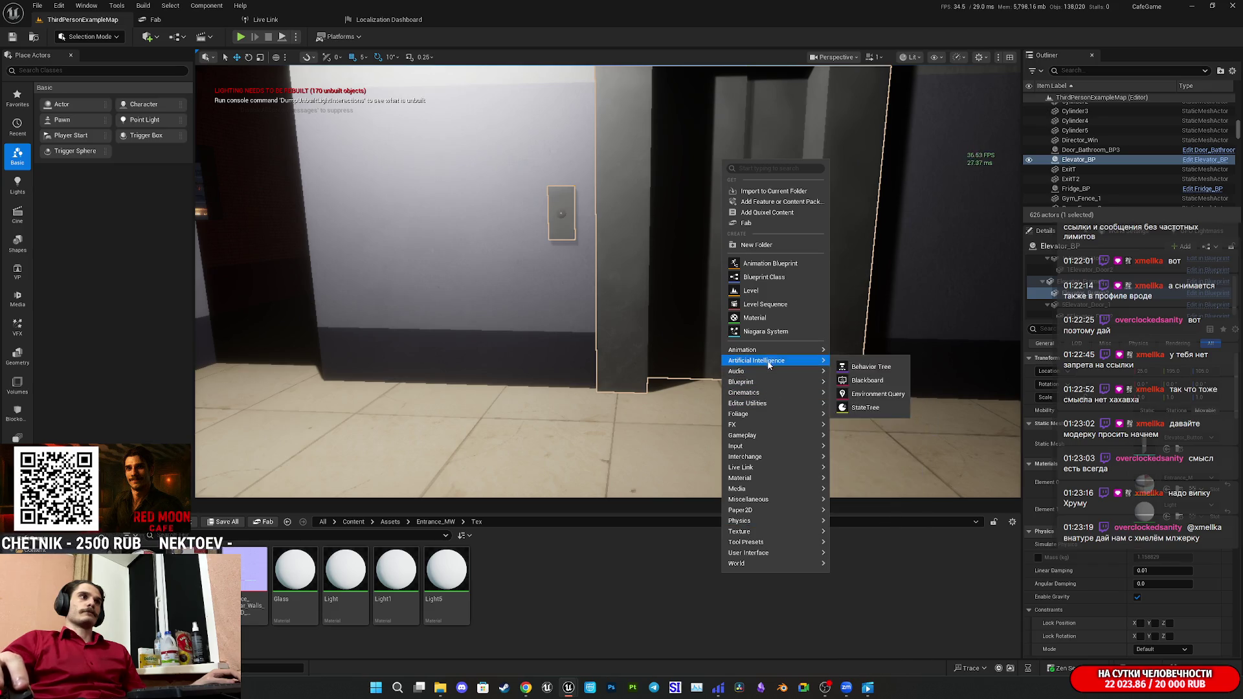
{"action": "mouse_move", "coordinate": [772, 354]}
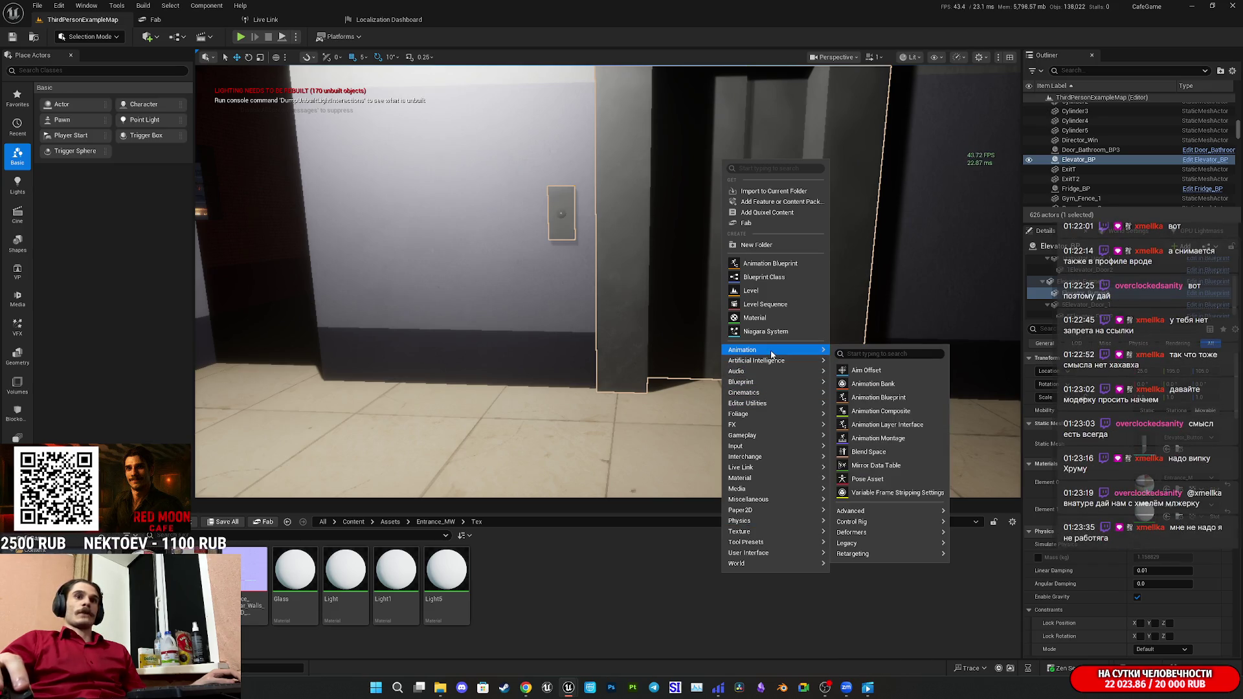
{"action": "left_click", "coordinate": [626, 586]}
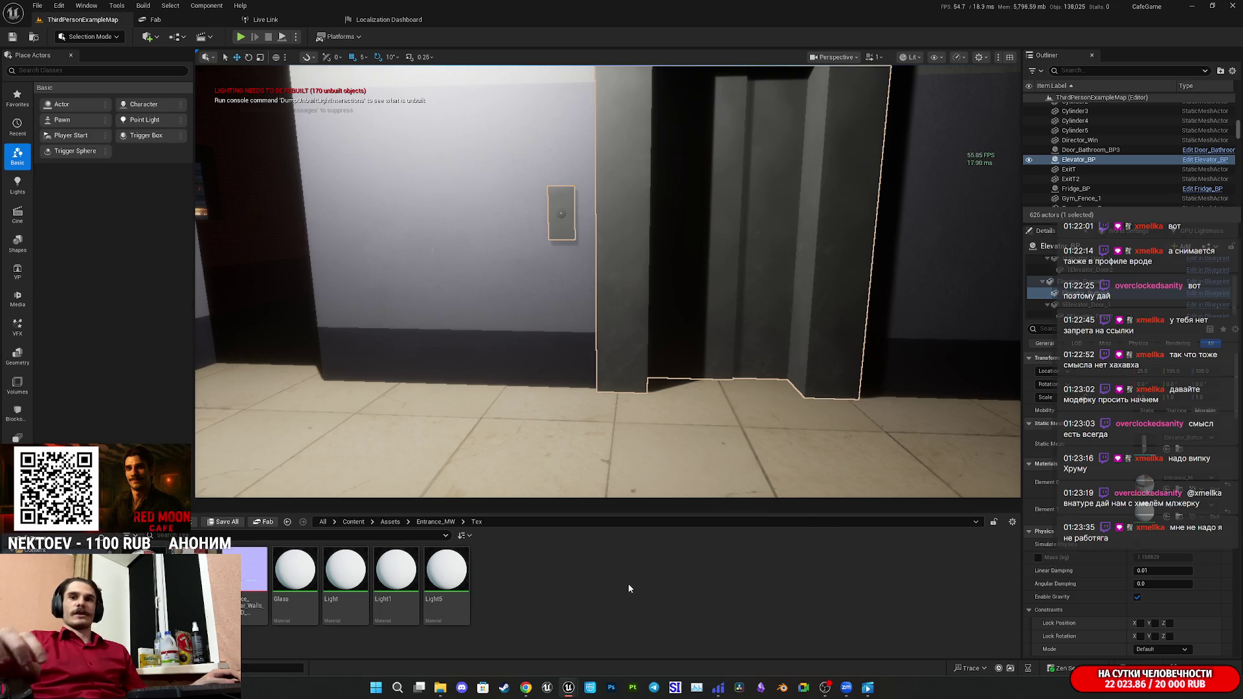
{"action": "right_click", "coordinate": [628, 588]}
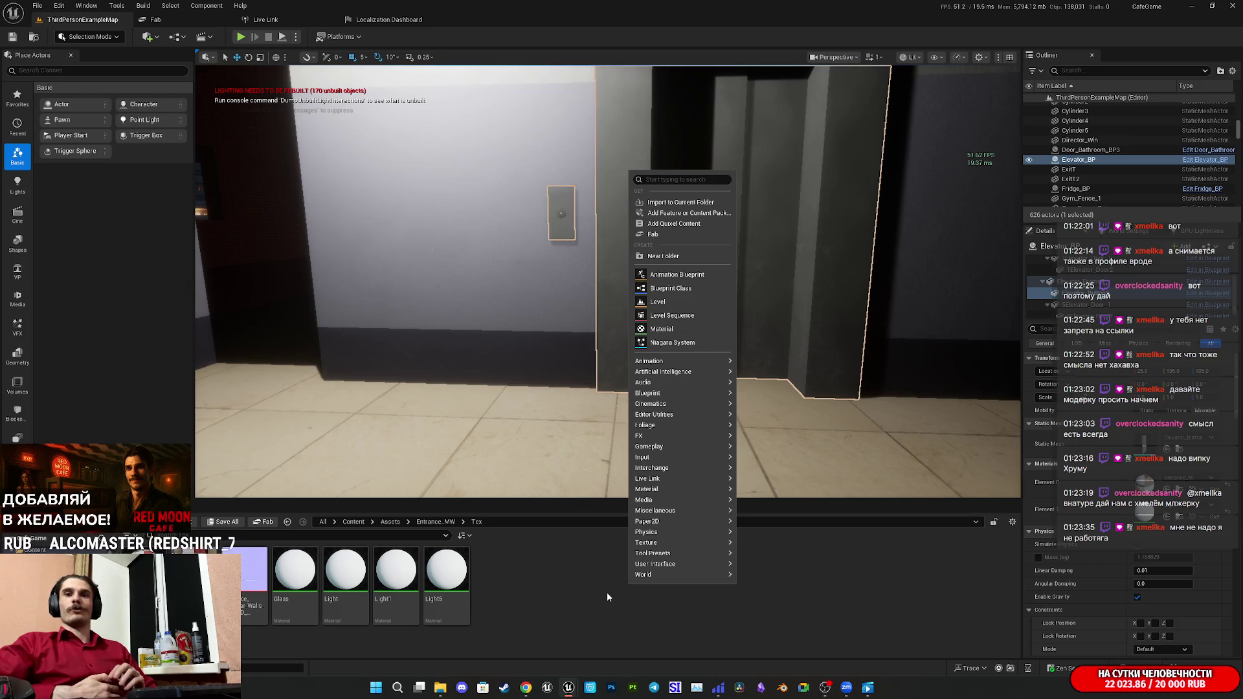
{"action": "mouse_move", "coordinate": [701, 360]}
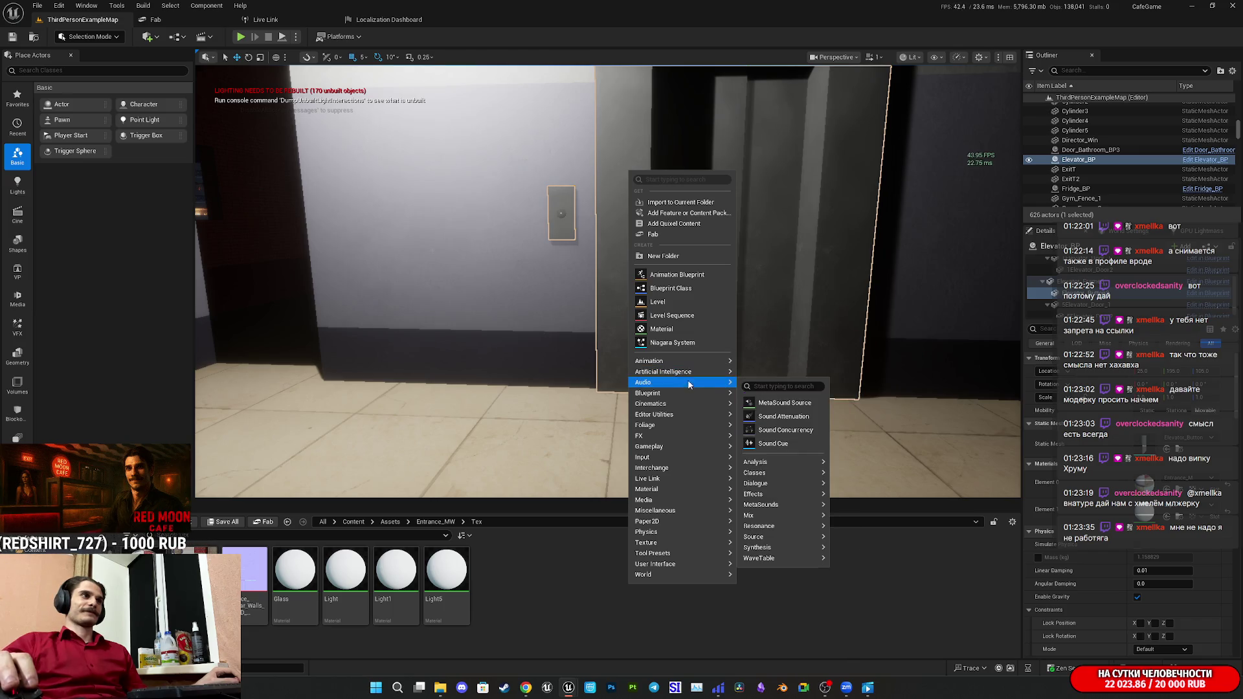
{"action": "mouse_move", "coordinate": [680, 410]}
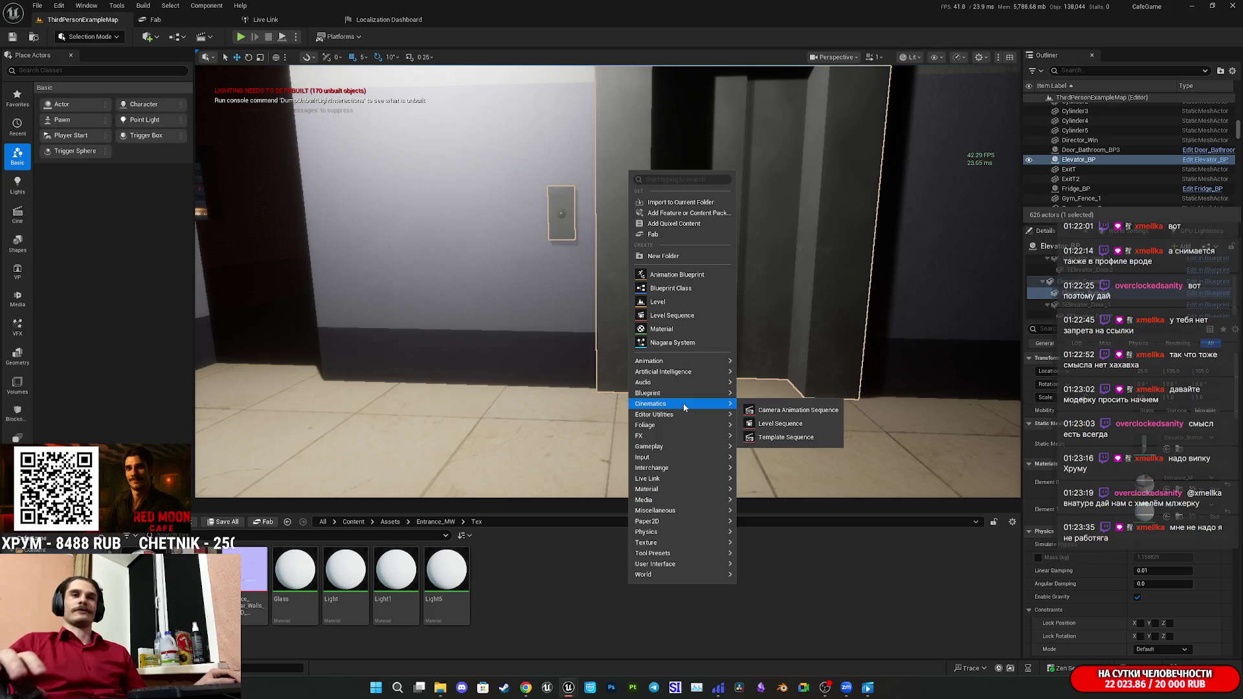
{"action": "left_click", "coordinate": [596, 575]}
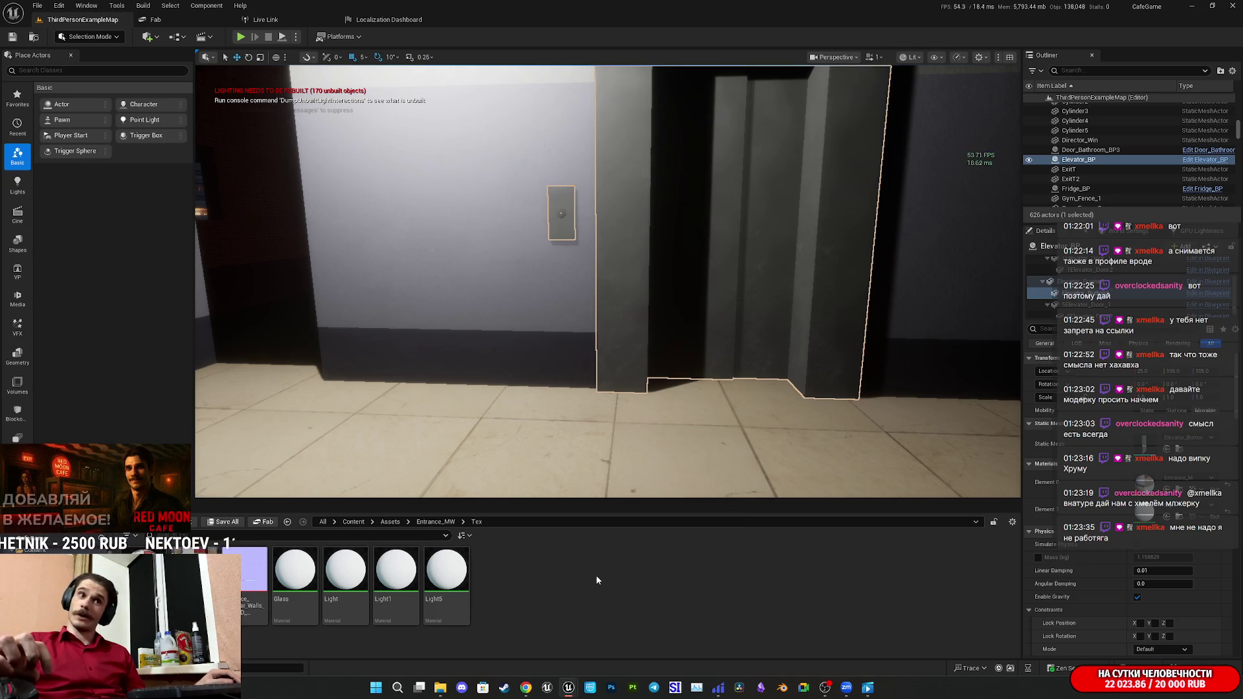
Select the Light material asset in the Content Browser's Entrance_MW/Tex folder.
{"action": "left_click", "coordinate": [345, 581]}
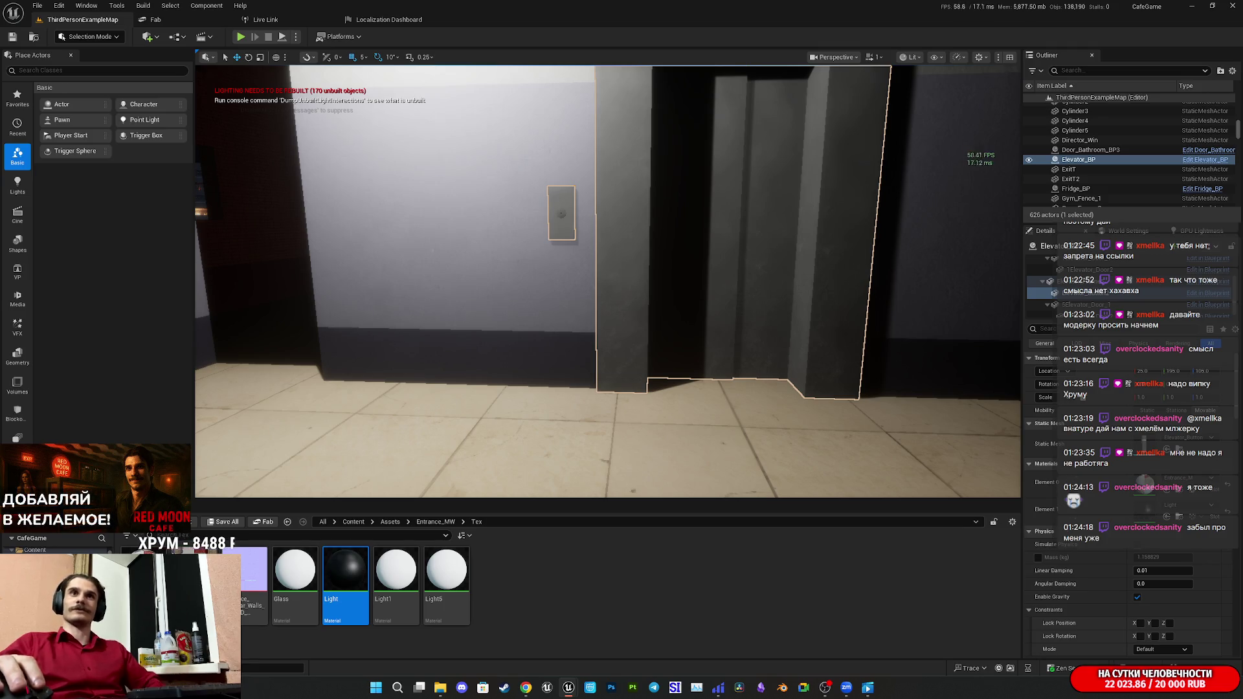
{"action": "scroll", "coordinate": [774, 320], "scroll_direction": "down", "scroll_amount": 3}
Dolly the viewport camera in close on the elevator call button to examine its surface.
{"action": "scroll", "coordinate": [608, 282], "scroll_direction": "up", "scroll_amount": 10}
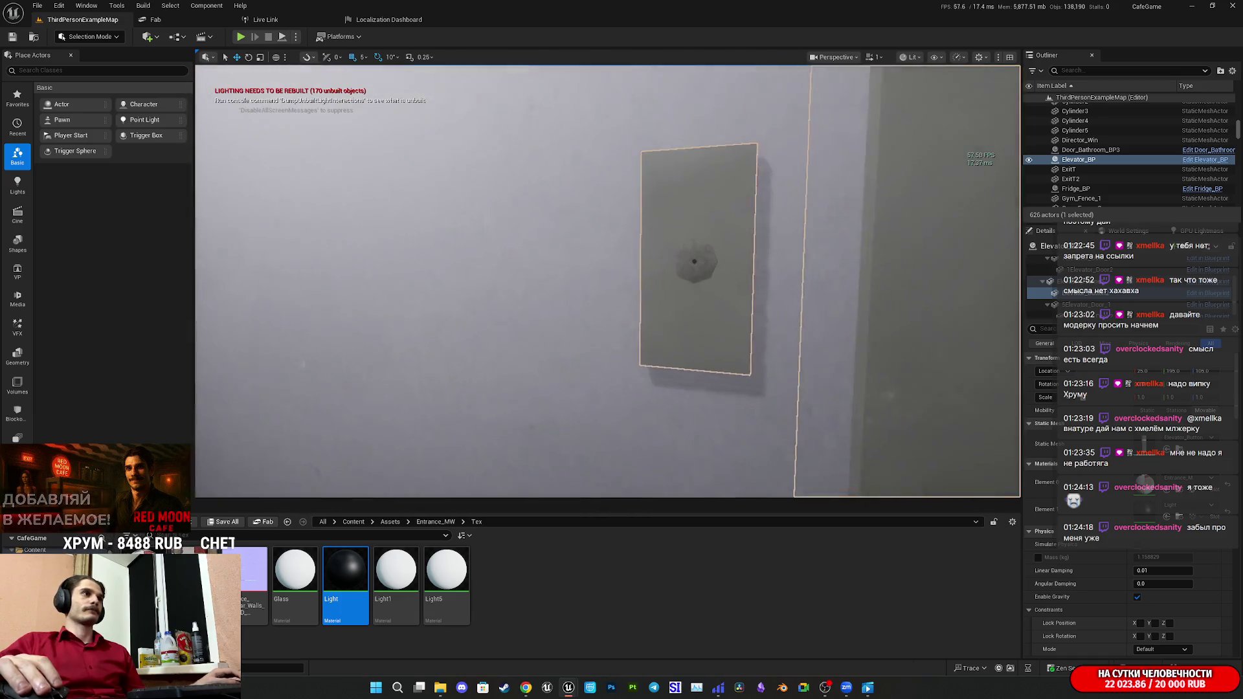
{"action": "scroll", "coordinate": [878, 336], "scroll_direction": "up", "scroll_amount": 5}
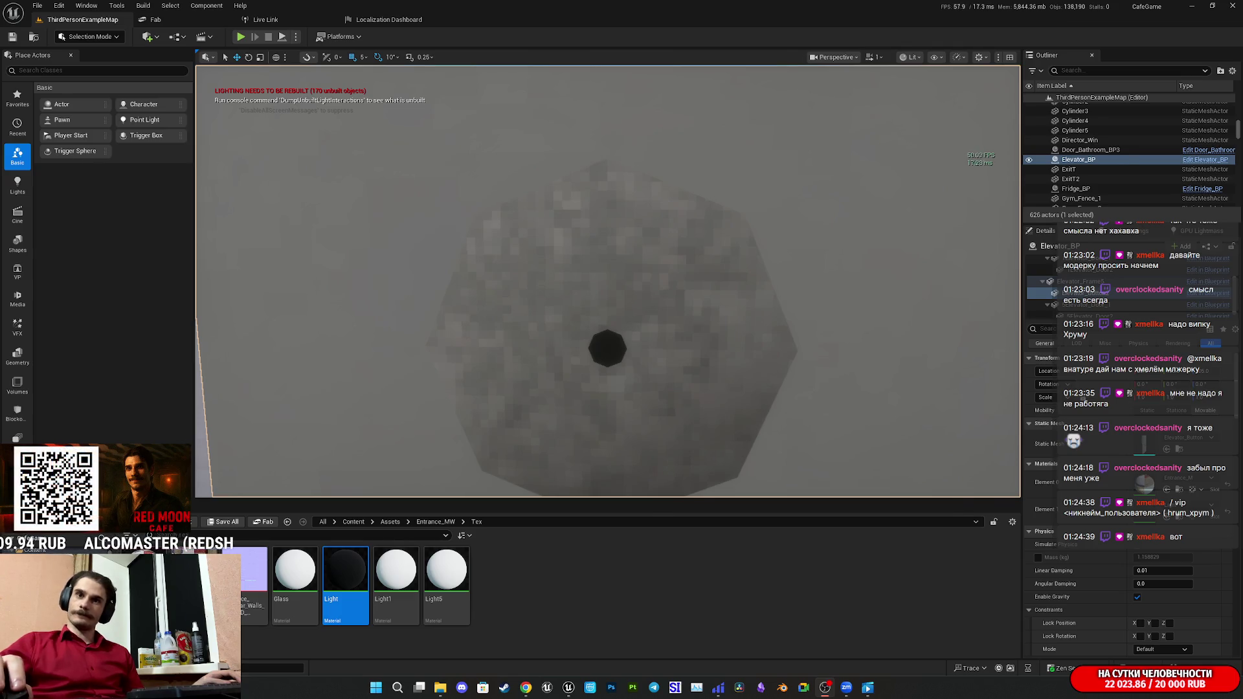
{"action": "key", "text": "alt+Tab"}
{"action": "key", "text": "alt+Tab"}
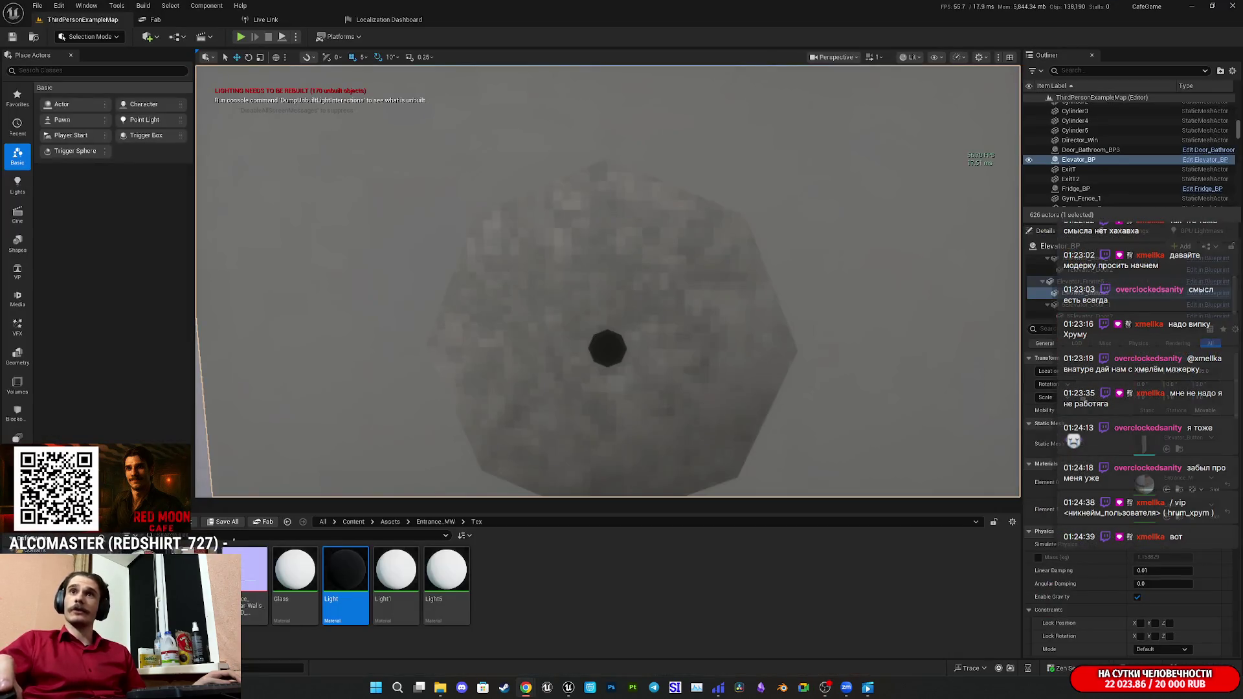